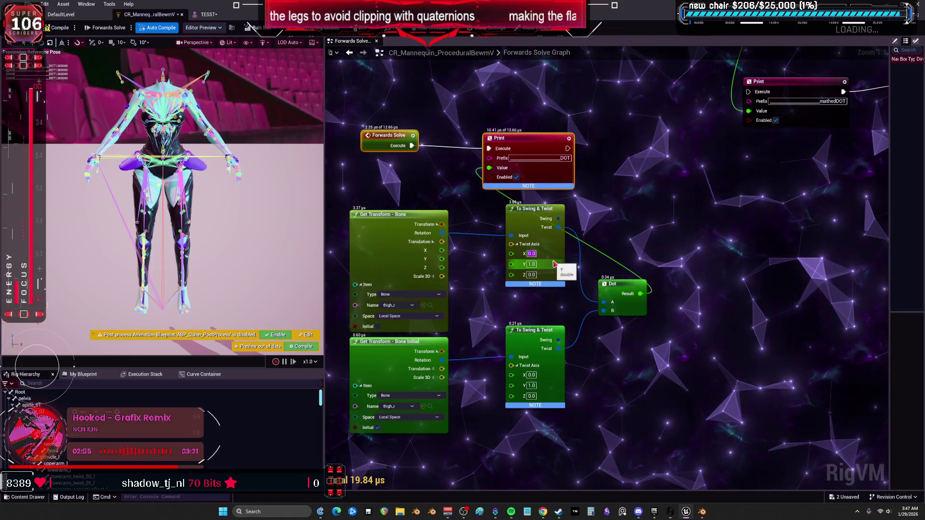
- Set the lower node's twist axis X to 1.0 and wire both Swing outputs into Dot A and B
{"action": "type", "text": "0"}
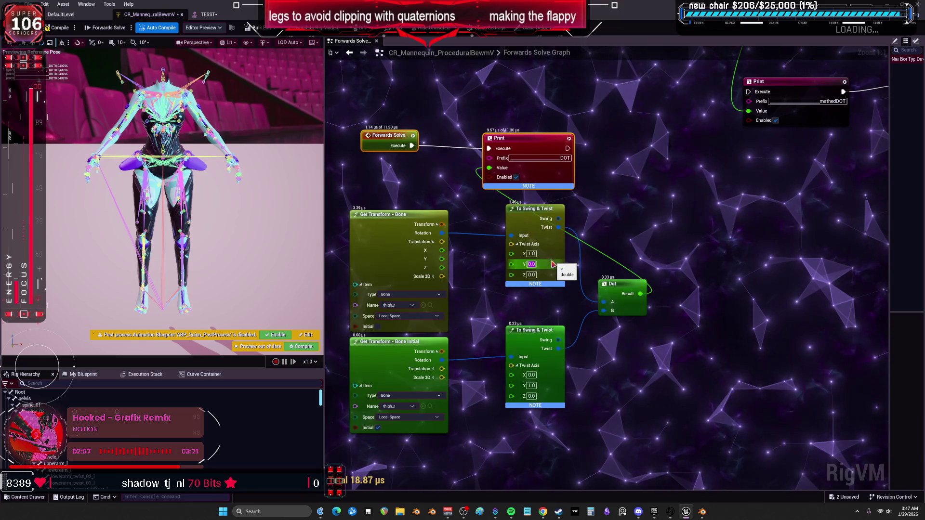
{"action": "left_click", "coordinate": [533, 375]}
{"action": "type", "text": "1"}
{"action": "key", "text": "Tab"}
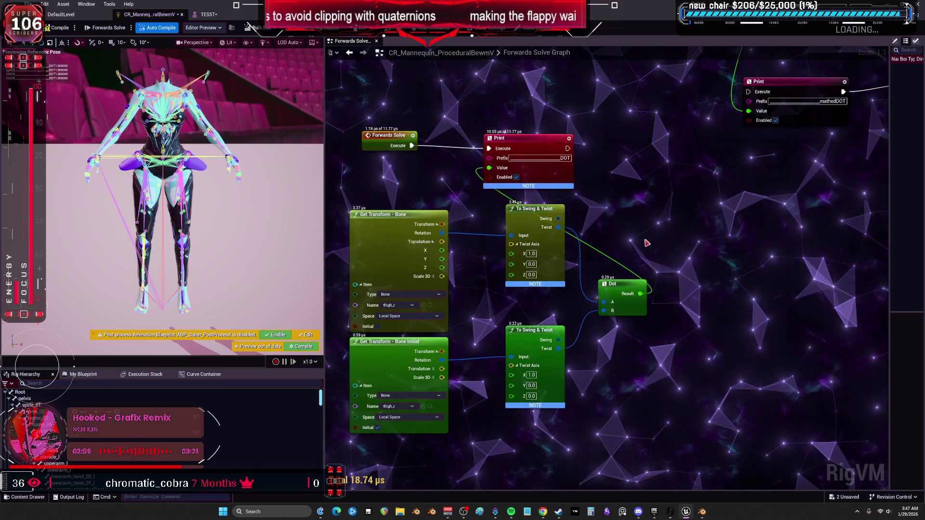
{"action": "left_click_drag", "start_coordinate": [604, 305], "coordinate": [603, 305]}
{"action": "left_click_drag", "start_coordinate": [603, 311], "coordinate": [558, 339]}
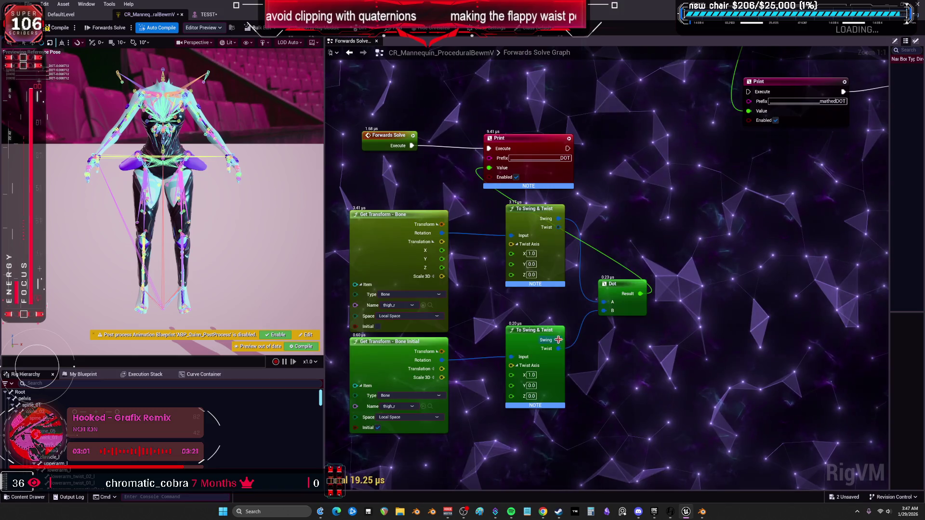
{"action": "left_click_drag", "start_coordinate": [604, 315], "coordinate": [604, 313]}
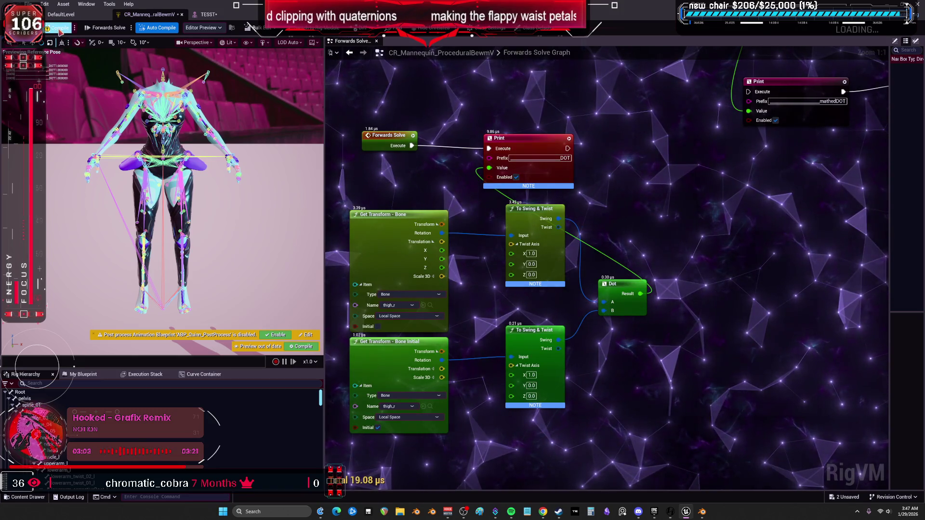
- Test the rig by swinging the right thigh up and out in the TESST editor
{"action": "left_click", "coordinate": [209, 15]}
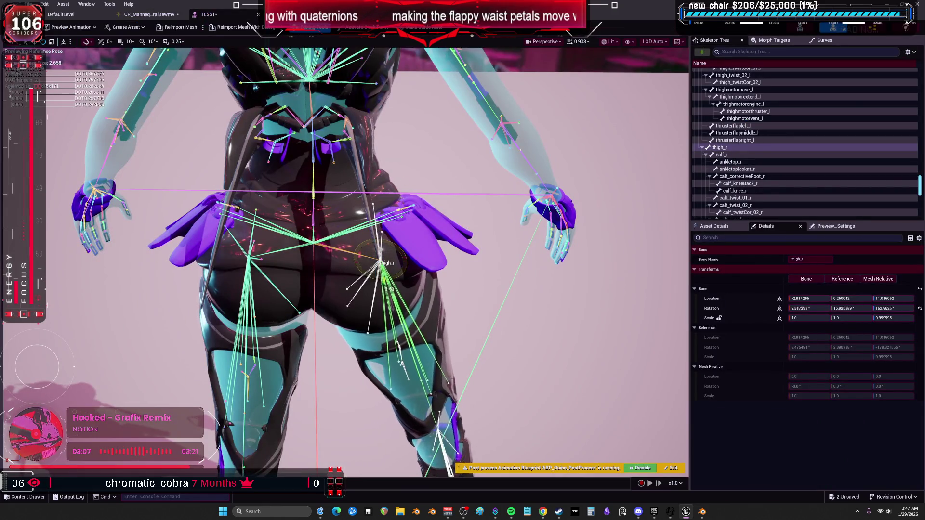
{"action": "mouse_move", "coordinate": [397, 288]}
{"action": "left_mouse_down"}
{"action": "mouse_move", "coordinate": [387, 235]}
{"action": "mouse_move", "coordinate": [412, 277]}
{"action": "mouse_move", "coordinate": [308, 102]}
{"action": "left_mouse_up"}
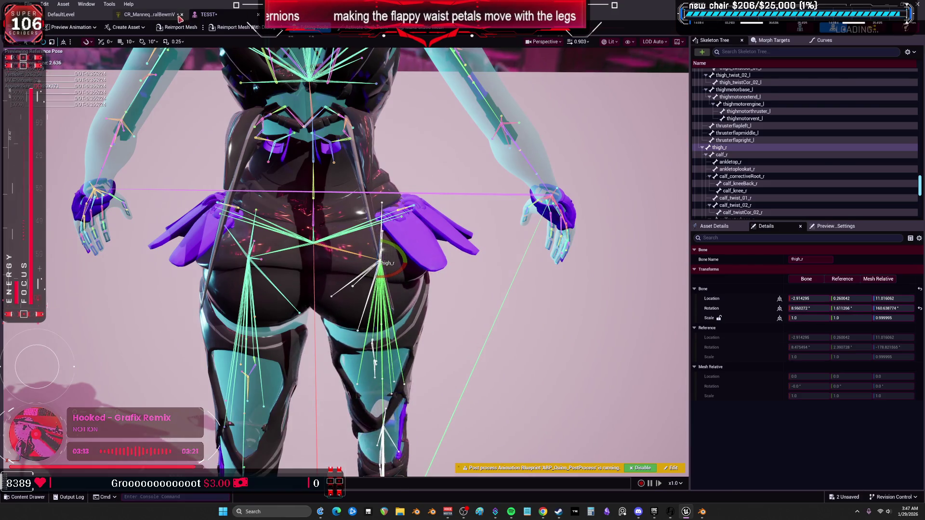
{"action": "left_click", "coordinate": [178, 16]}
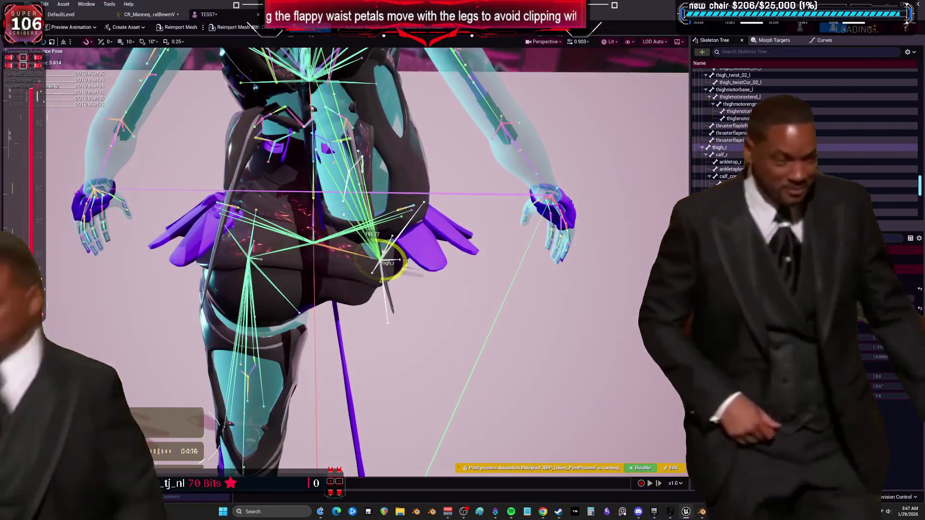
{"action": "mouse_move", "coordinate": [374, 236]}
{"action": "left_mouse_down"}
{"action": "mouse_move", "coordinate": [407, 282]}
{"action": "mouse_move", "coordinate": [376, 297]}
{"action": "mouse_move", "coordinate": [361, 287]}
{"action": "mouse_move", "coordinate": [357, 258]}
{"action": "mouse_move", "coordinate": [376, 289]}
{"action": "left_mouse_up"}
{"action": "left_click", "coordinate": [146, 15]}
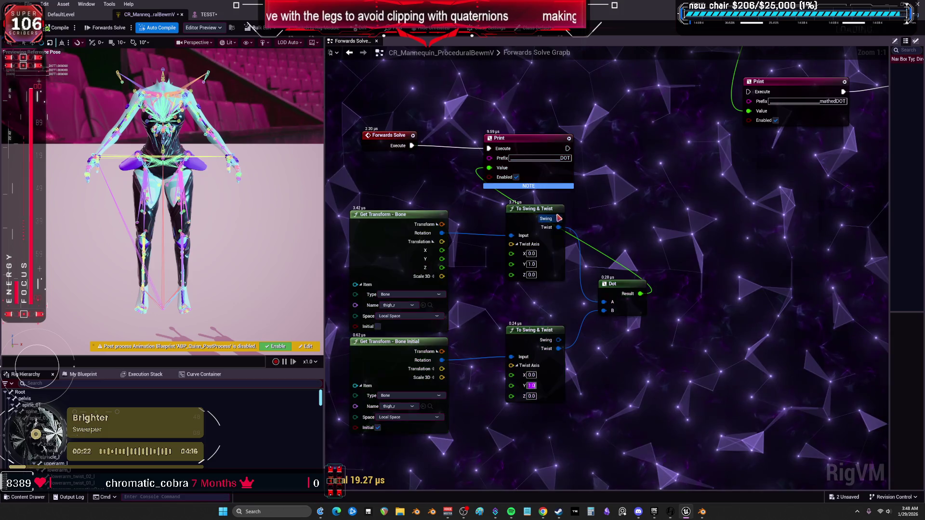
- Recompile the Control Rig and test it by swinging the right leg up to horizontal
{"action": "left_click", "coordinate": [209, 15]}
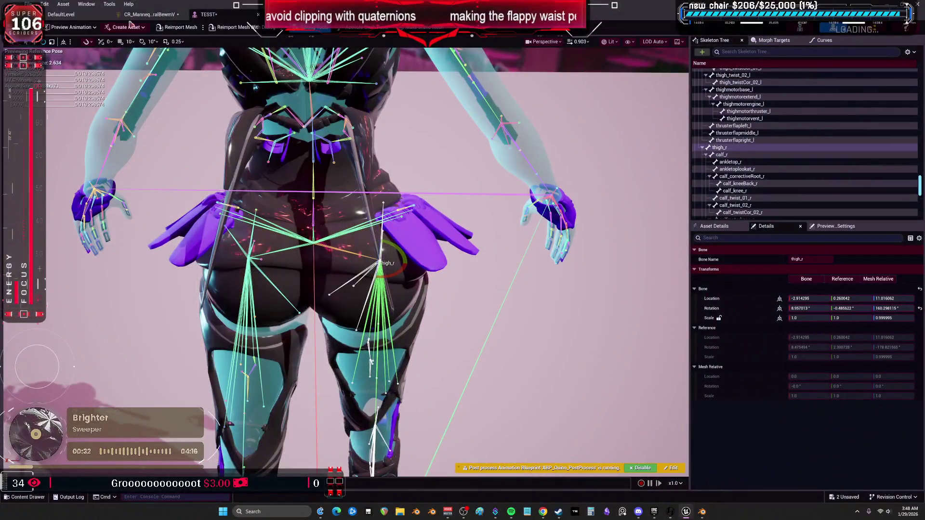
{"action": "left_click", "coordinate": [137, 14]}
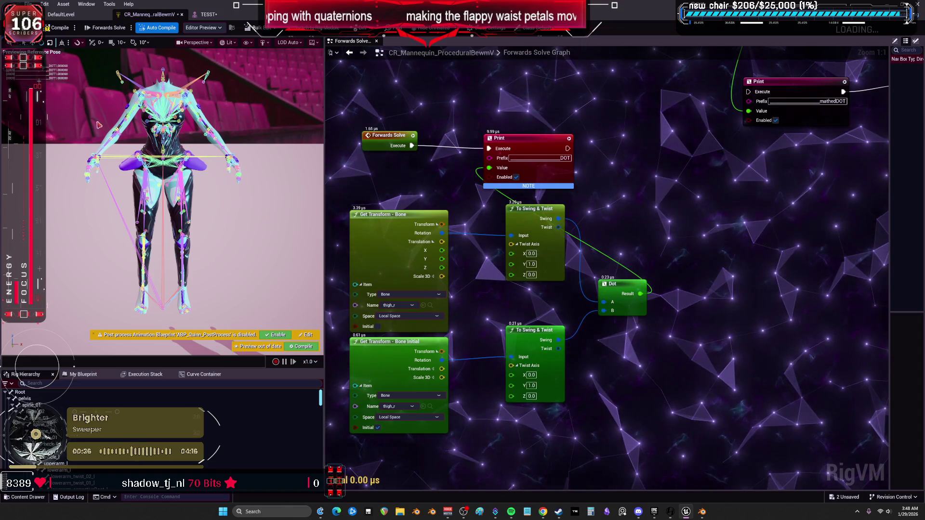
{"action": "left_click", "coordinate": [63, 29]}
{"action": "left_click", "coordinate": [209, 17]}
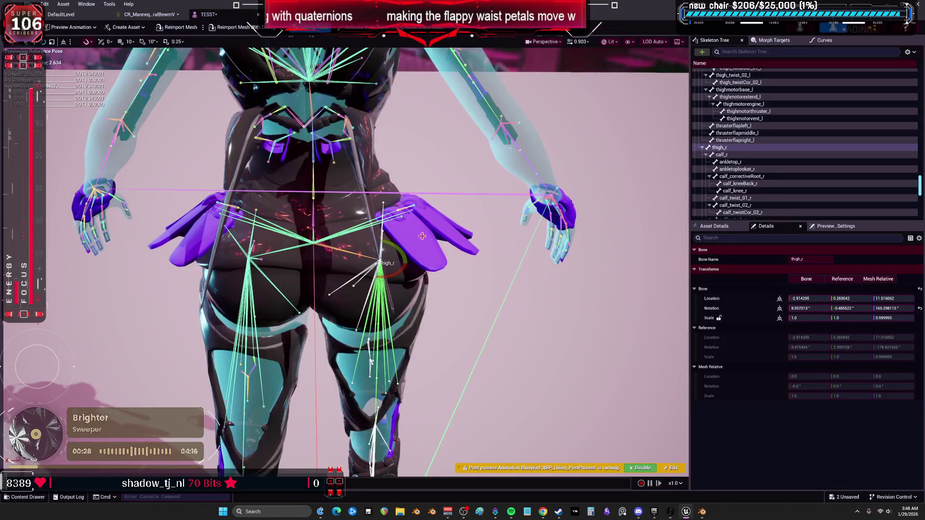
{"action": "left_click_drag", "start_coordinate": [388, 262], "coordinate": [262, 166]}
{"action": "left_click", "coordinate": [149, 14]}
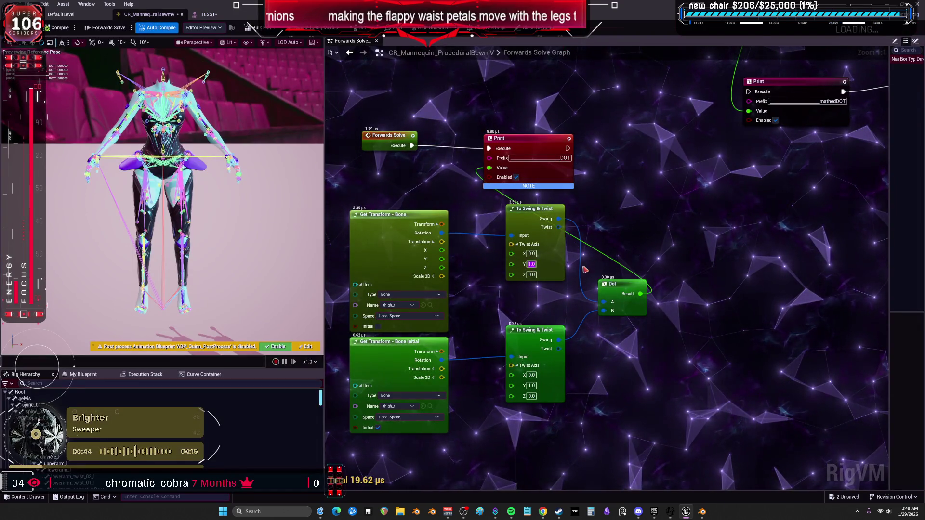
- Set the lower node's twist axis Z to 1.0 and rotate the right thigh back down to test
{"action": "left_click", "coordinate": [531, 396]}
{"action": "type", "text": "1"}
{"action": "key", "text": "Return"}
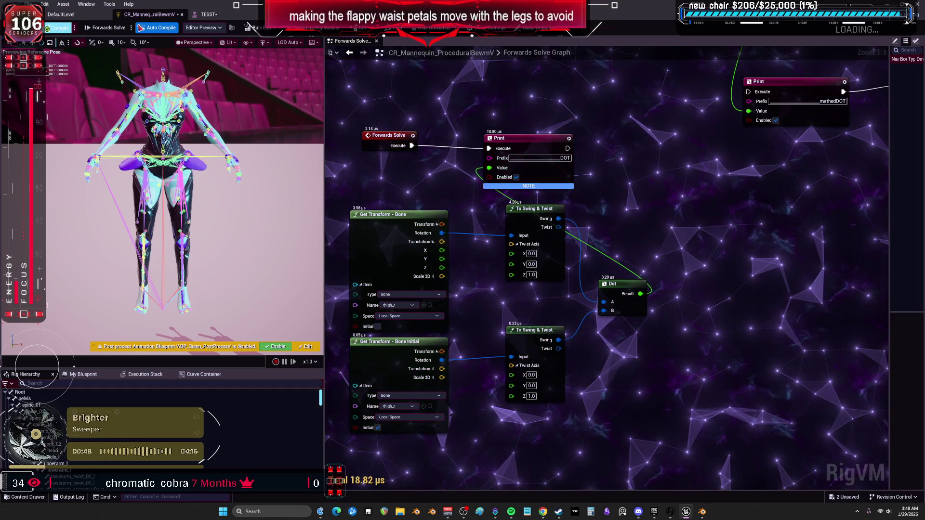
{"action": "left_click", "coordinate": [209, 15]}
{"action": "left_click_drag", "start_coordinate": [406, 253], "coordinate": [408, 275]}
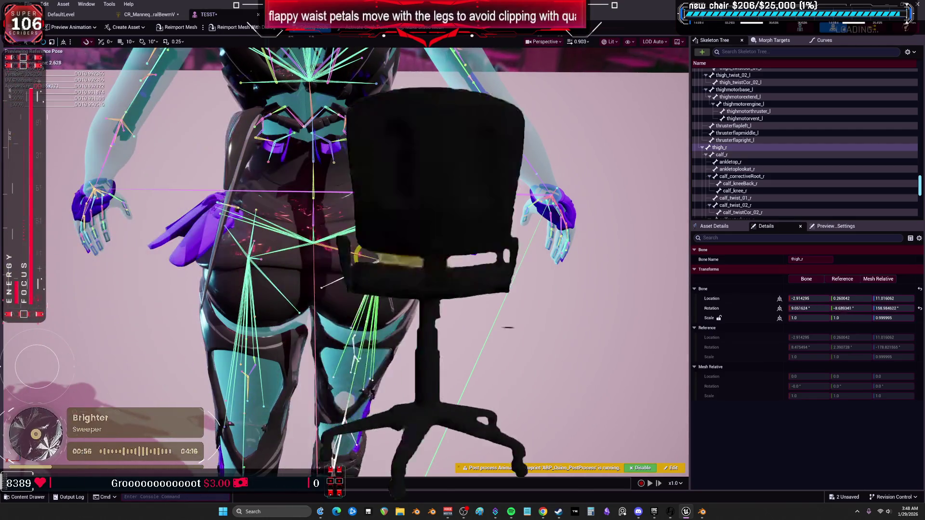
{"action": "left_click", "coordinate": [161, 14]}
- Wire the upper node's Twist output into Dot A and check the DOT readout by rotating thigh_r
{"action": "left_click_drag", "start_coordinate": [558, 227], "coordinate": [604, 303]}
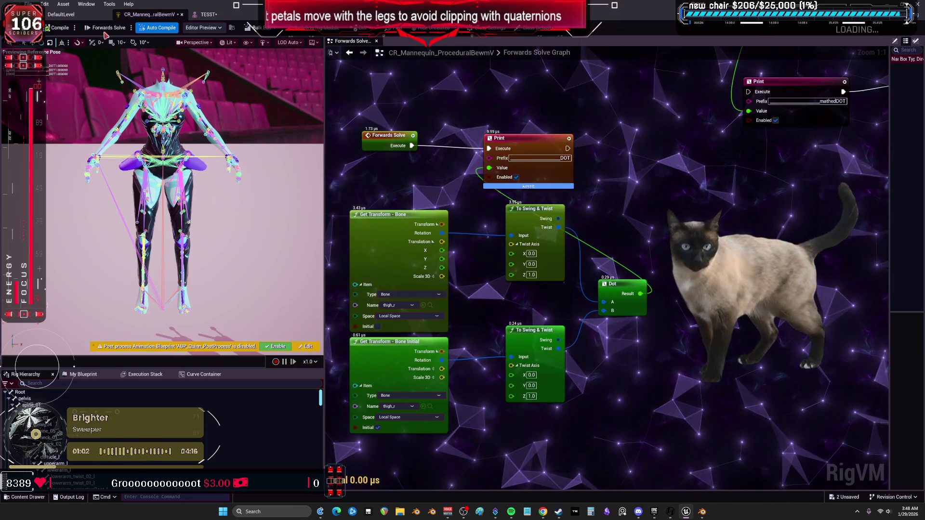
{"action": "left_click", "coordinate": [208, 14]}
{"action": "mouse_move", "coordinate": [400, 248]}
{"action": "left_mouse_down"}
{"action": "mouse_move", "coordinate": [410, 253]}
{"action": "mouse_move", "coordinate": [393, 260]}
{"action": "mouse_move", "coordinate": [400, 284]}
{"action": "mouse_move", "coordinate": [414, 260]}
{"action": "mouse_move", "coordinate": [385, 263]}
{"action": "left_mouse_up"}
{"action": "key", "text": "space"}
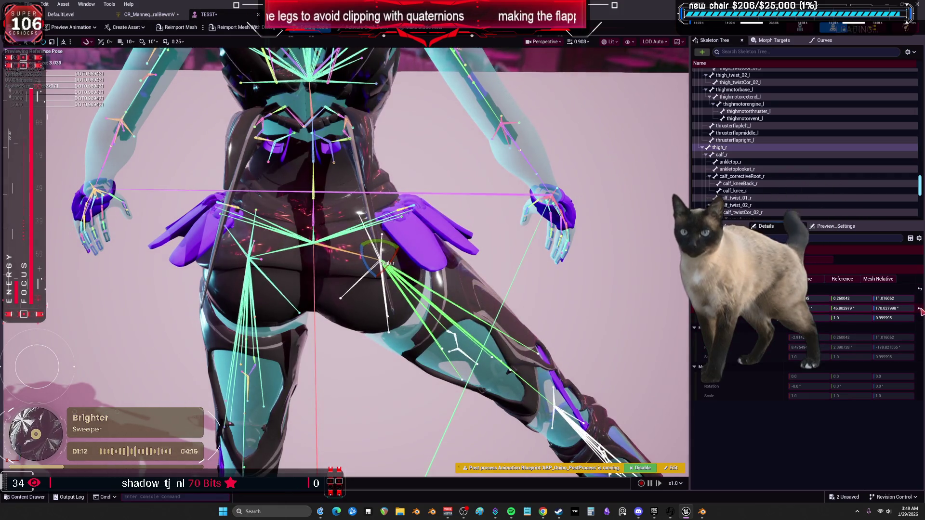
{"action": "key", "text": "ctrl+z"}
{"action": "key", "text": "space"}
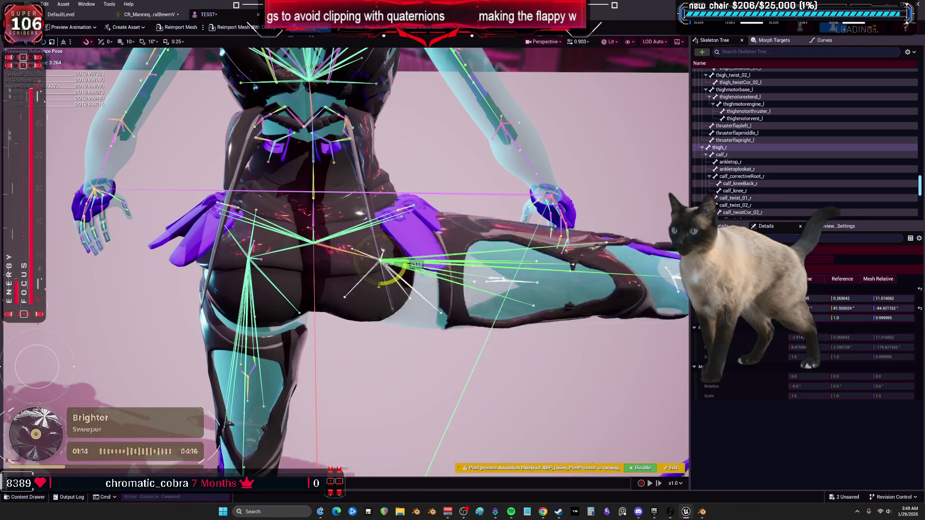
{"action": "left_click", "coordinate": [157, 18]}
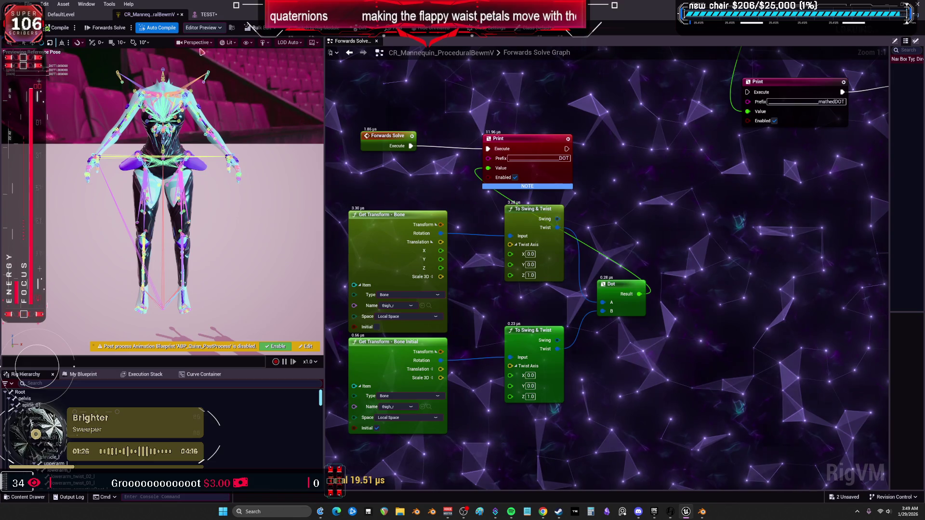
{"action": "left_click", "coordinate": [207, 14]}
{"action": "left_click_drag", "start_coordinate": [399, 247], "coordinate": [493, 286]}
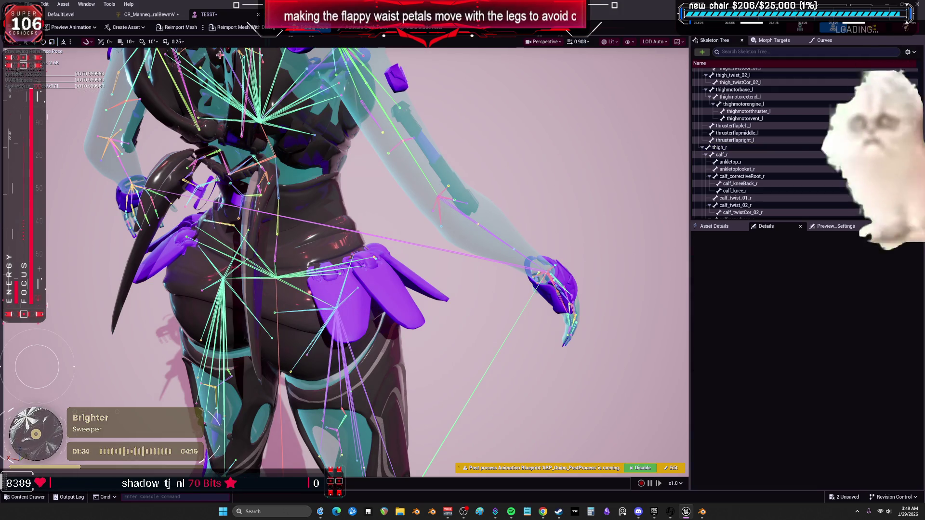
{"action": "left_click", "coordinate": [144, 15]}
- Set the twist axis on both To Swing & Twist nodes to Y -1.0, Z 0.0
{"action": "left_click", "coordinate": [530, 264]}
{"action": "type", "text": "-1"}
{"action": "key", "text": "Return"}
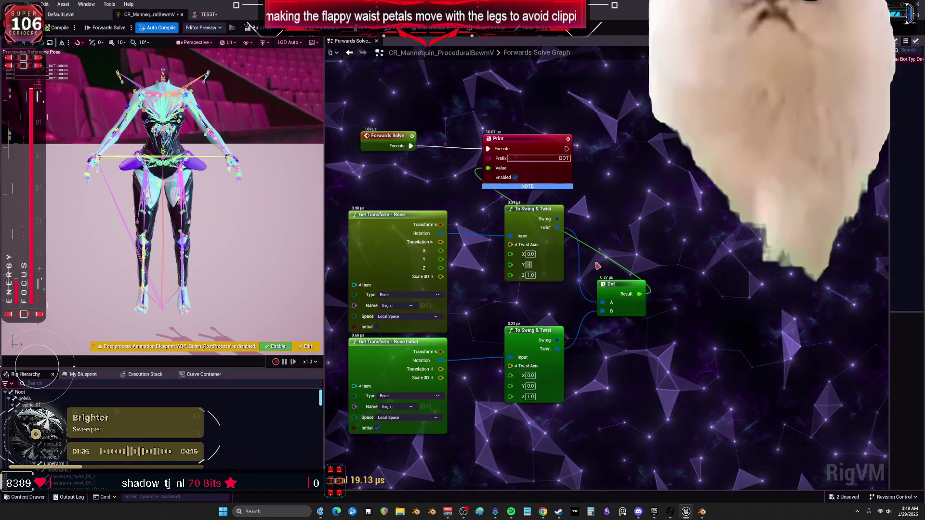
{"action": "key", "text": "Tab"}
{"action": "type", "text": "0"}
{"action": "left_click", "coordinate": [529, 386]}
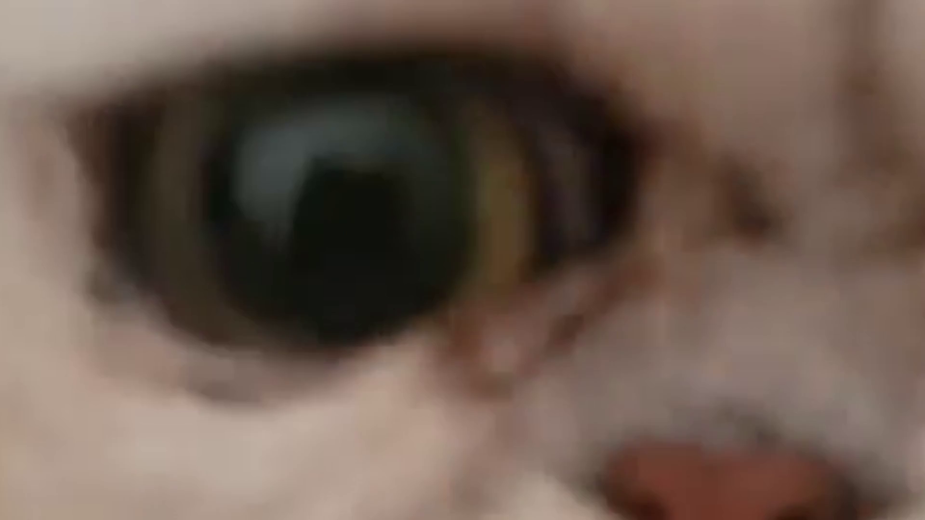
{"action": "type", "text": "-1"}
{"action": "key", "text": "Tab"}
{"action": "type", "text": "0"}
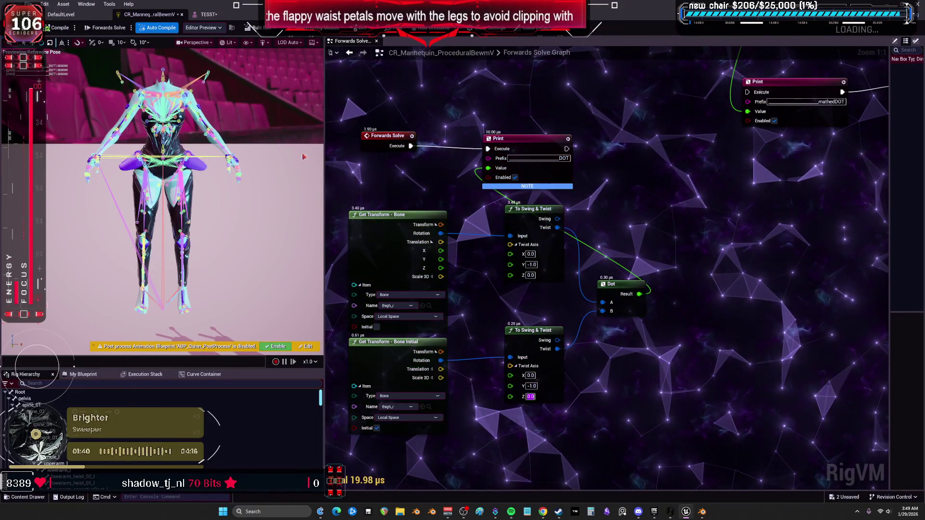
{"action": "key", "text": "Return"}
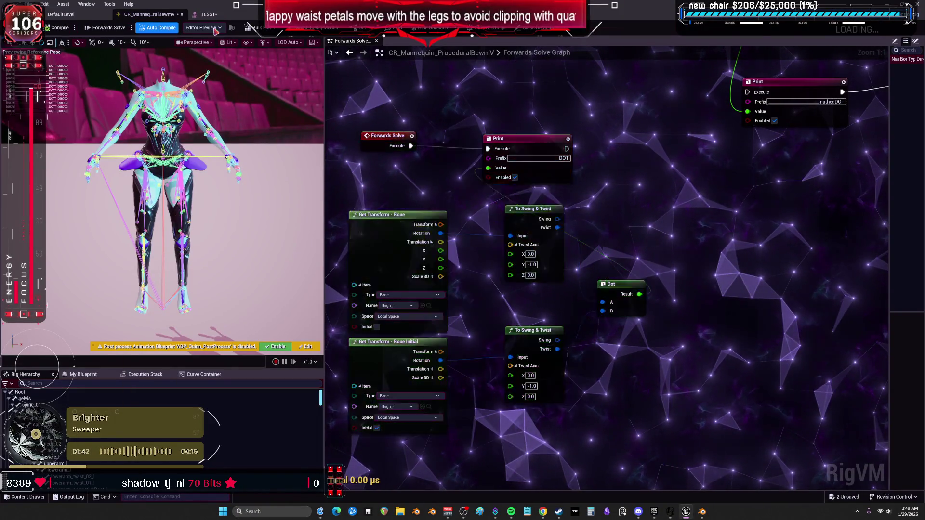
- Select and frame thigh_r in TESST, then swing the right leg through several poses
{"action": "left_click", "coordinate": [212, 14]}
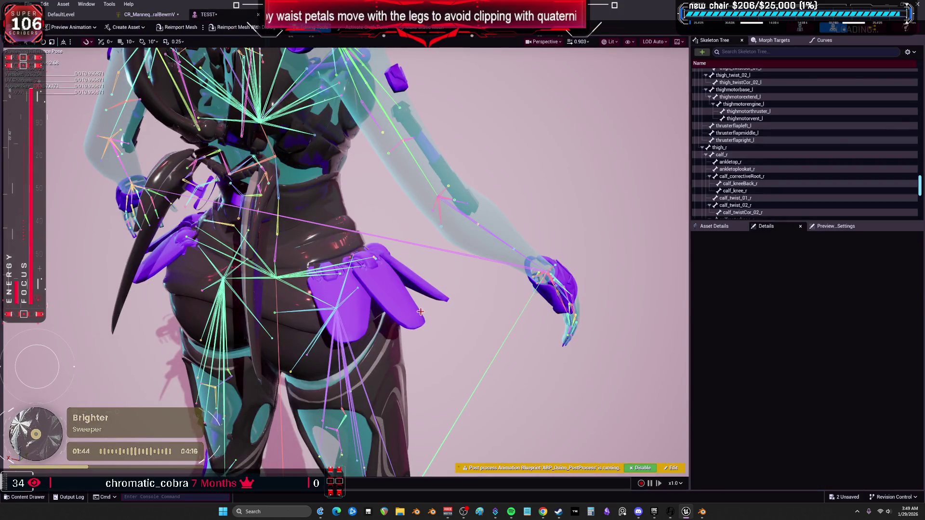
{"action": "left_click", "coordinate": [359, 375]}
{"action": "key", "text": "f"}
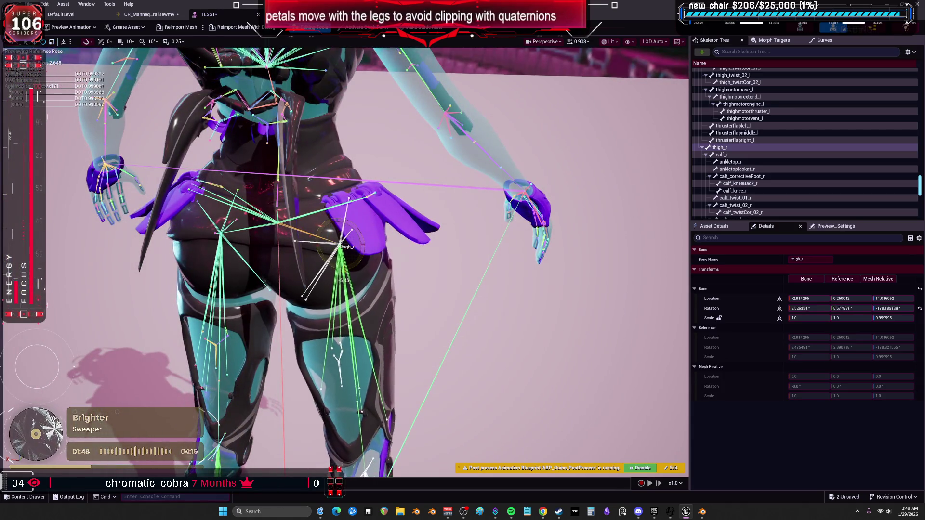
{"action": "mouse_move", "coordinate": [351, 250]}
{"action": "left_mouse_down"}
{"action": "mouse_move", "coordinate": [370, 261]}
{"action": "mouse_move", "coordinate": [342, 279]}
{"action": "mouse_move", "coordinate": [348, 273]}
{"action": "mouse_move", "coordinate": [379, 305]}
{"action": "left_mouse_up"}
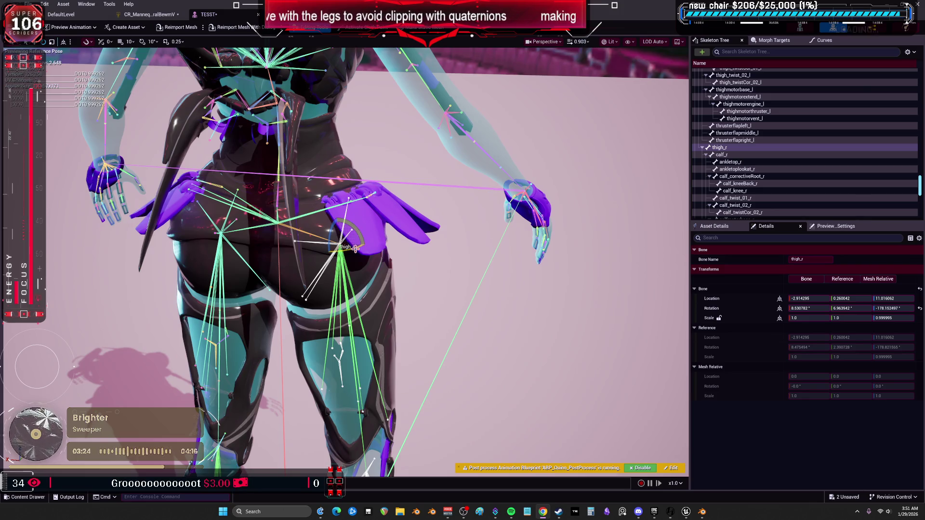
- Reselect thigh_r and set both nodes' twist axes to X 1.0, Y 0.0
{"action": "left_click", "coordinate": [355, 248]}
{"action": "left_click", "coordinate": [343, 261]}
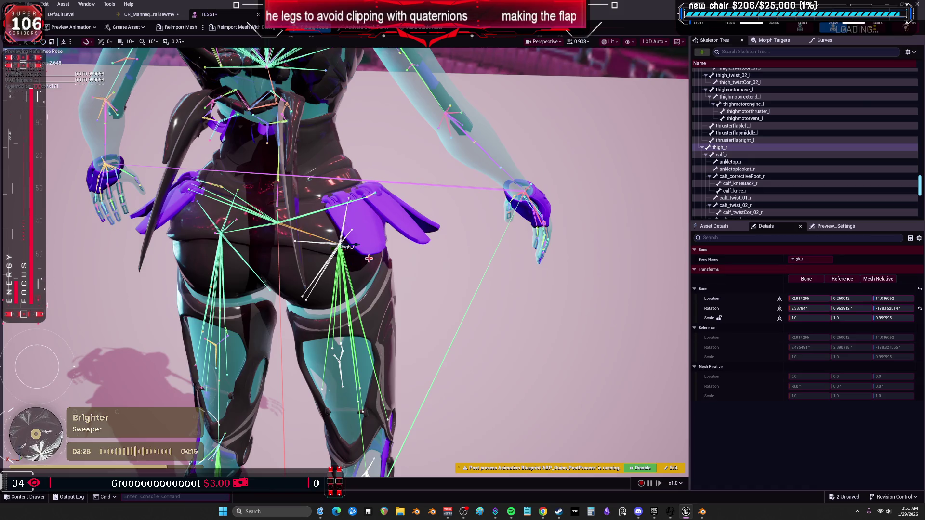
{"action": "left_click", "coordinate": [150, 14]}
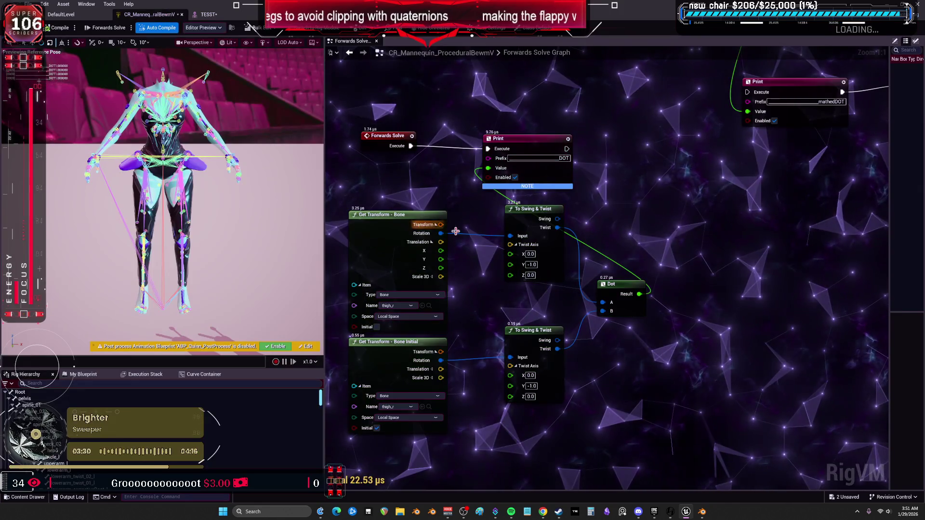
{"action": "type", "text": "1"}
{"action": "key", "text": "Tab"}
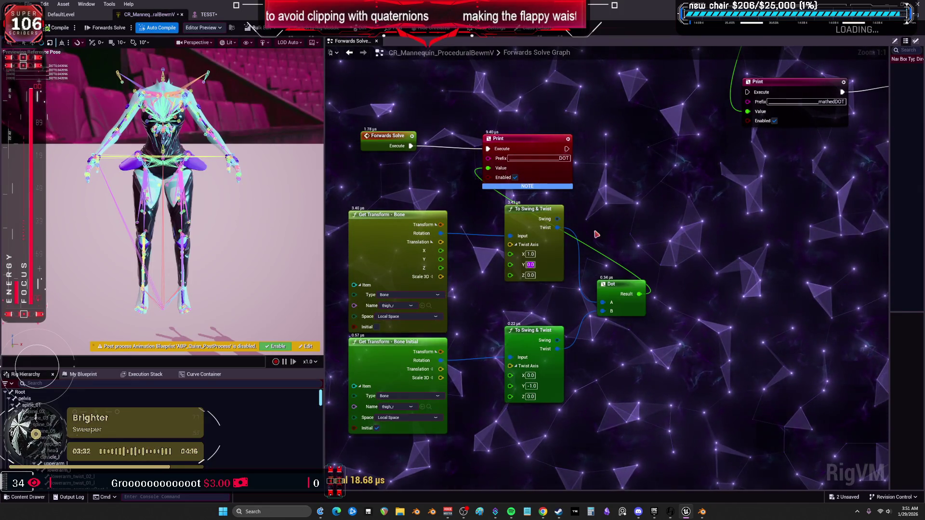
{"action": "type", "text": "0"}
{"action": "key", "text": "Return"}
{"action": "type", "text": "0"}
{"action": "key", "text": "Tab"}
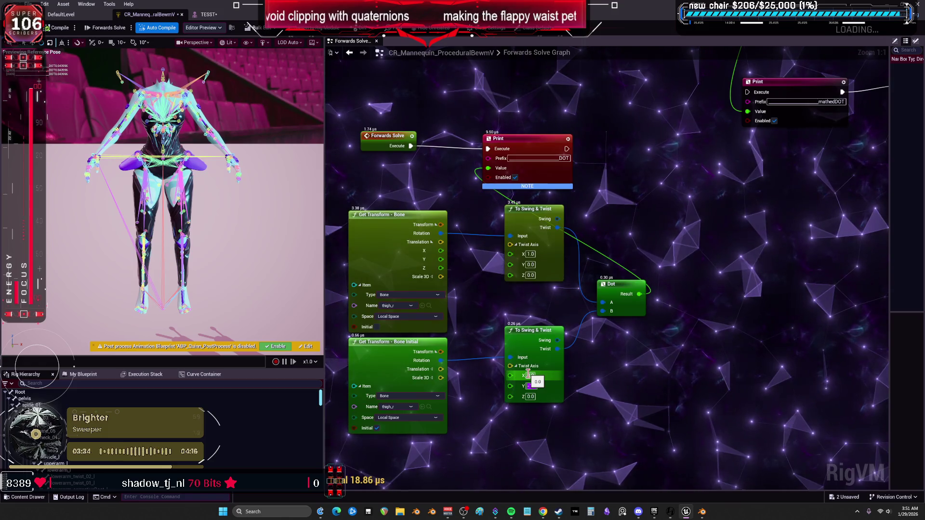
{"action": "type", "text": "0"}
{"action": "key", "text": "Return"}
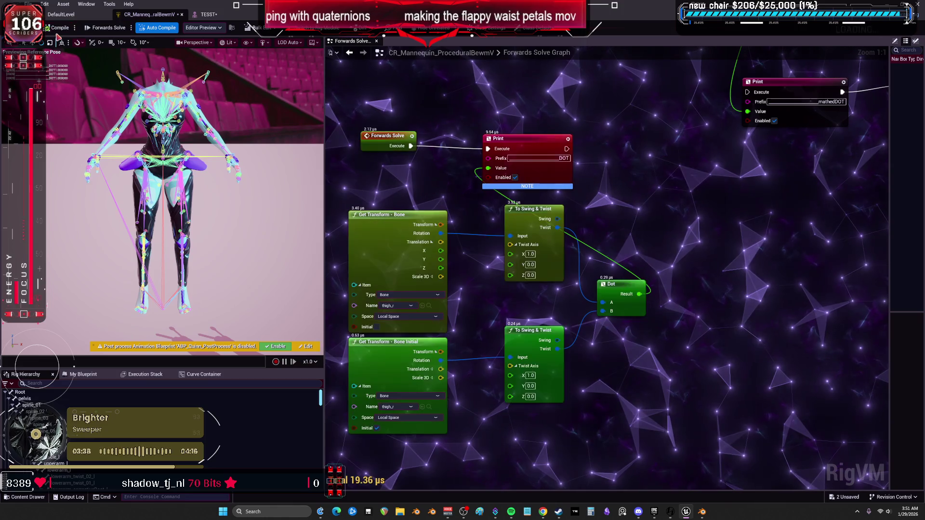
- Swing the right thigh up in TESST to test the new twist axes
{"action": "left_click", "coordinate": [205, 14]}
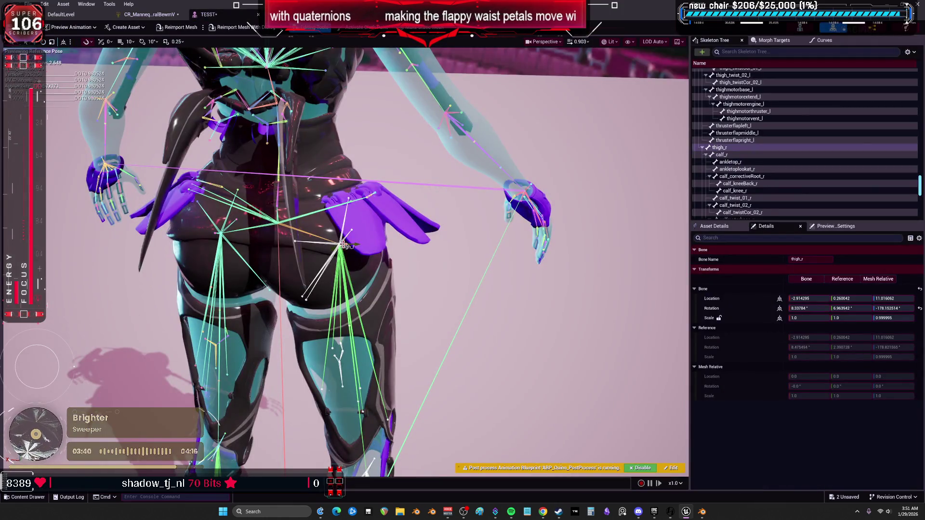
{"action": "mouse_move", "coordinate": [360, 244]}
{"action": "left_mouse_down"}
{"action": "mouse_move", "coordinate": [332, 257]}
{"action": "mouse_move", "coordinate": [346, 247]}
{"action": "mouse_move", "coordinate": [340, 251]}
{"action": "left_mouse_up"}
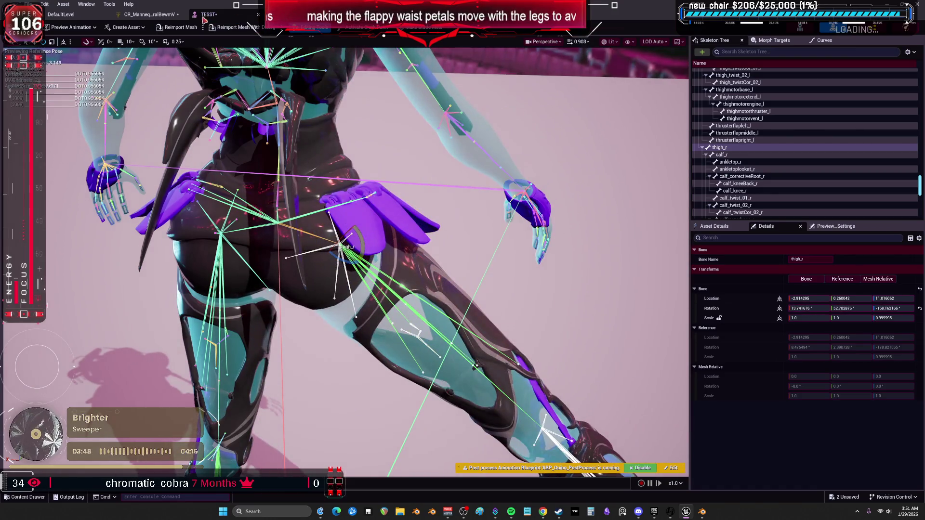
{"action": "left_click", "coordinate": [147, 14]}
- Rewire Dot B, connect the Swing output to Dot A, and compile the rig
{"action": "mouse_move", "coordinate": [603, 311]}
{"action": "left_mouse_down"}
{"action": "mouse_move", "coordinate": [597, 319]}
{"action": "mouse_move", "coordinate": [602, 311]}
{"action": "left_mouse_up"}
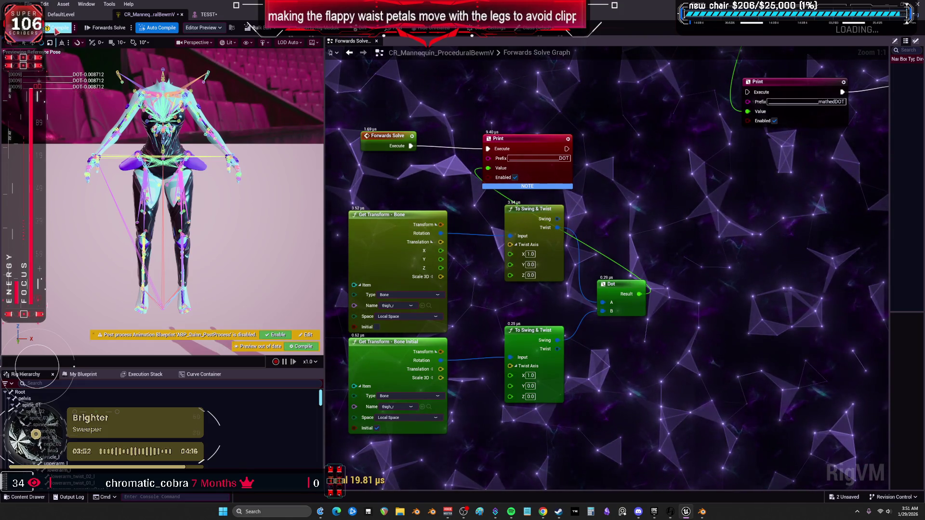
{"action": "left_click", "coordinate": [208, 14]}
{"action": "mouse_move", "coordinate": [363, 238]}
{"action": "left_mouse_down"}
{"action": "mouse_move", "coordinate": [371, 262]}
{"action": "mouse_move", "coordinate": [354, 220]}
{"action": "left_mouse_up"}
{"action": "left_click", "coordinate": [151, 17]}
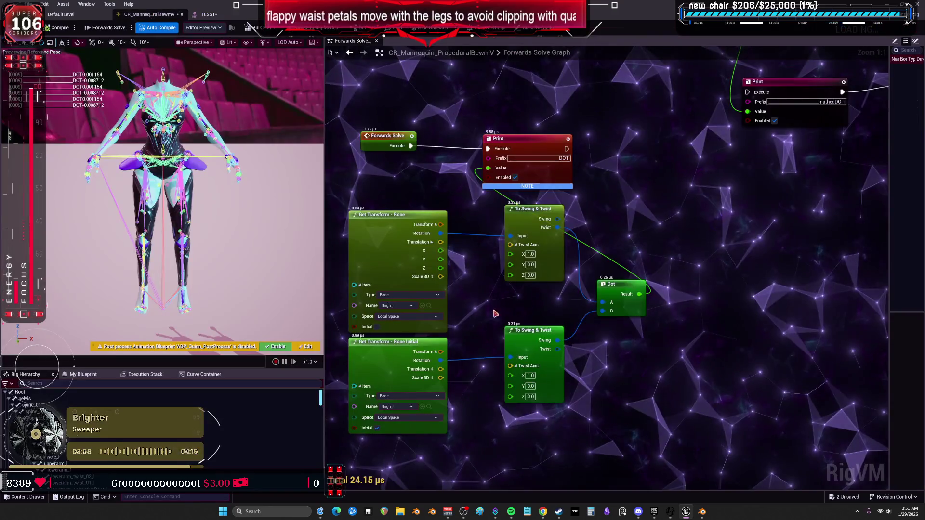
{"action": "mouse_move", "coordinate": [557, 220]}
{"action": "left_mouse_down"}
{"action": "mouse_move", "coordinate": [588, 223]}
{"action": "mouse_move", "coordinate": [603, 303]}
{"action": "left_mouse_up"}
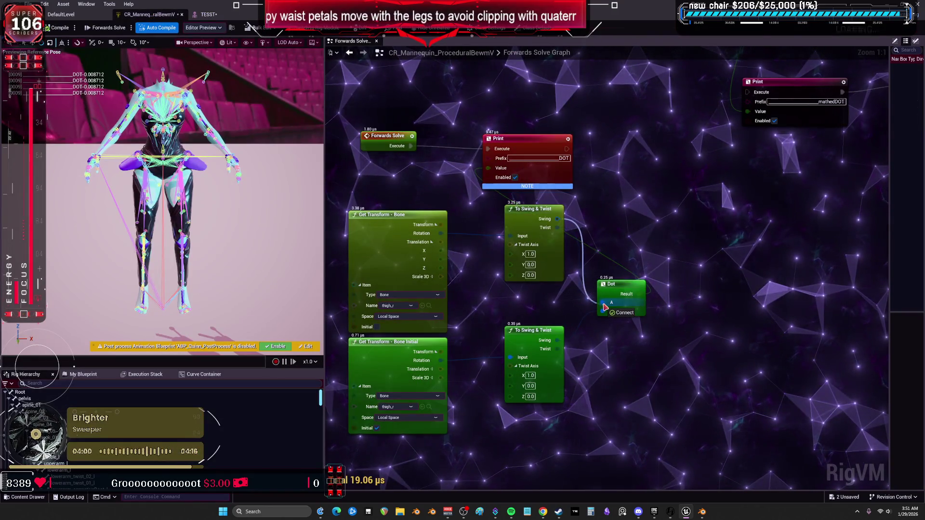
{"action": "left_click", "coordinate": [67, 28]}
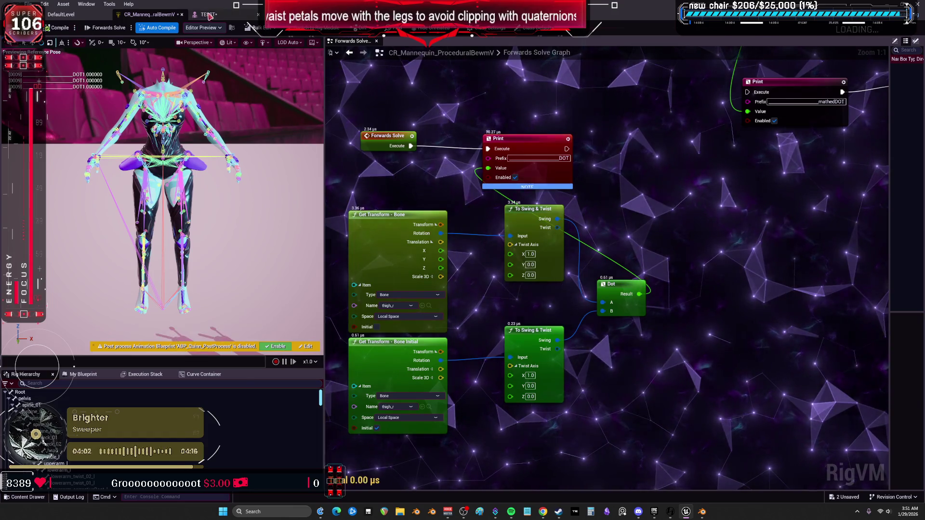
- Rotate the right thigh upward to test, then undo it back to its rest pose
{"action": "left_click", "coordinate": [207, 15]}
{"action": "mouse_move", "coordinate": [365, 248]}
{"action": "left_mouse_down"}
{"action": "mouse_move", "coordinate": [340, 284]}
{"action": "mouse_move", "coordinate": [366, 250]}
{"action": "mouse_move", "coordinate": [337, 270]}
{"action": "mouse_move", "coordinate": [324, 260]}
{"action": "mouse_move", "coordinate": [369, 252]}
{"action": "mouse_move", "coordinate": [339, 251]}
{"action": "mouse_move", "coordinate": [333, 264]}
{"action": "left_mouse_up"}
{"action": "key", "text": "ctrl+z"}
{"action": "key", "text": "ctrl+z"}
{"action": "key", "text": "ctrl+z"}
{"action": "key", "text": "ctrl+z"}
{"action": "left_click", "coordinate": [150, 15]}
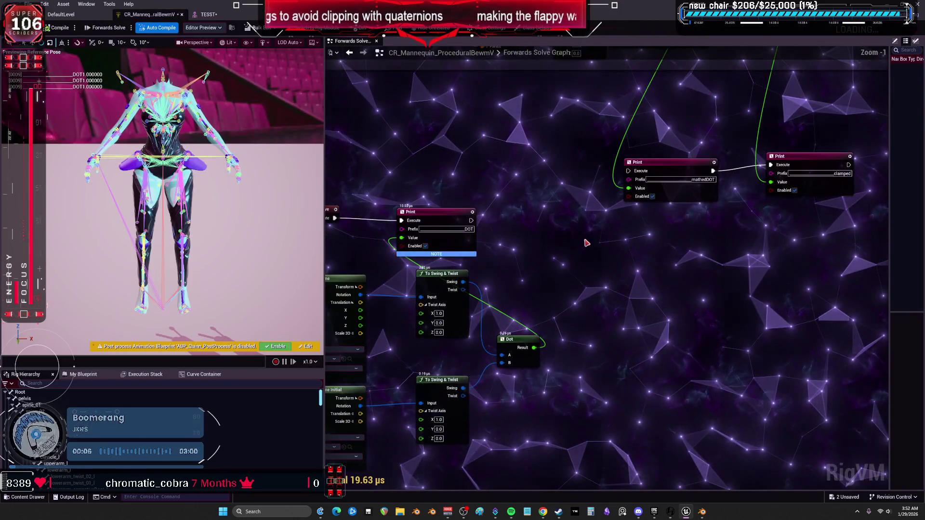
- Paste a Multiply node (B 180) beside the Dot and feed the Dot result into A
{"action": "scroll", "coordinate": [587, 243], "scroll_direction": "down", "scroll_amount": 1}
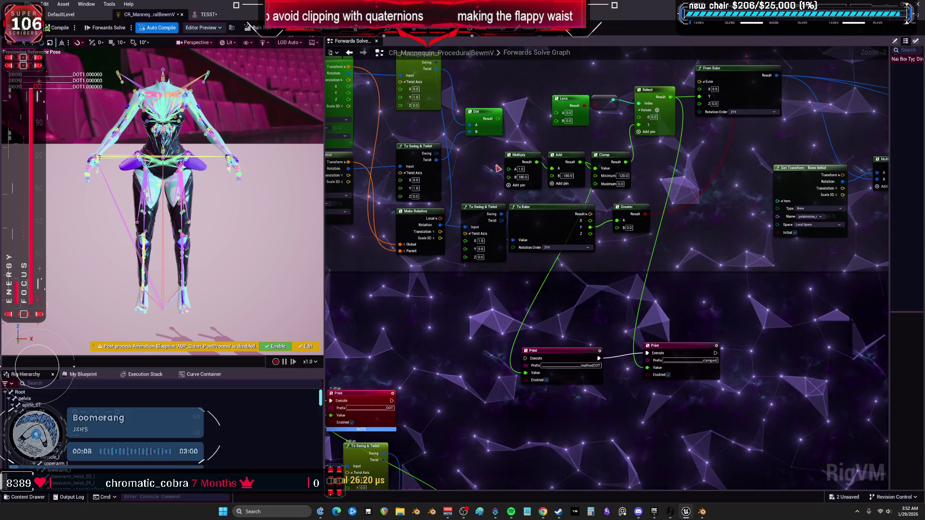
{"action": "scroll", "coordinate": [498, 168], "scroll_direction": "down", "scroll_amount": 1}
{"action": "scroll", "coordinate": [490, 430], "scroll_direction": "up", "scroll_amount": 4}
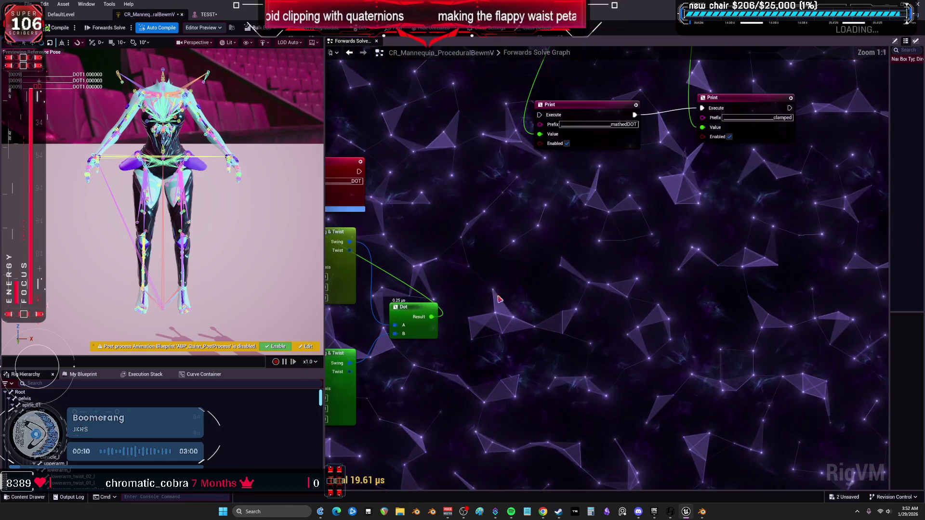
{"action": "key", "text": "ctrl+v"}
{"action": "left_click_drag", "start_coordinate": [457, 337], "coordinate": [478, 338]}
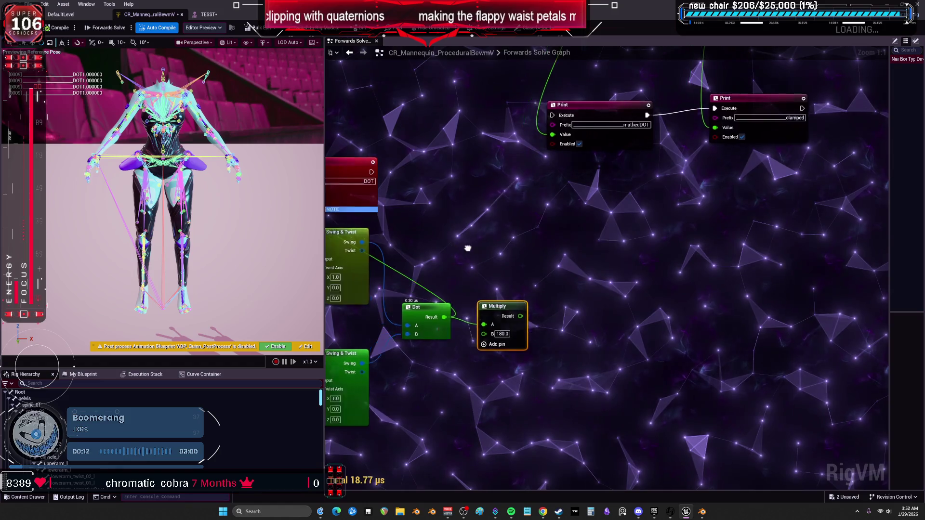
- Duplicate the Print node to show the Multiply result, with prefix DOTmultiplied
{"action": "left_click_drag", "start_coordinate": [430, 182], "coordinate": [477, 181]}
{"action": "key", "text": "ctrl+v"}
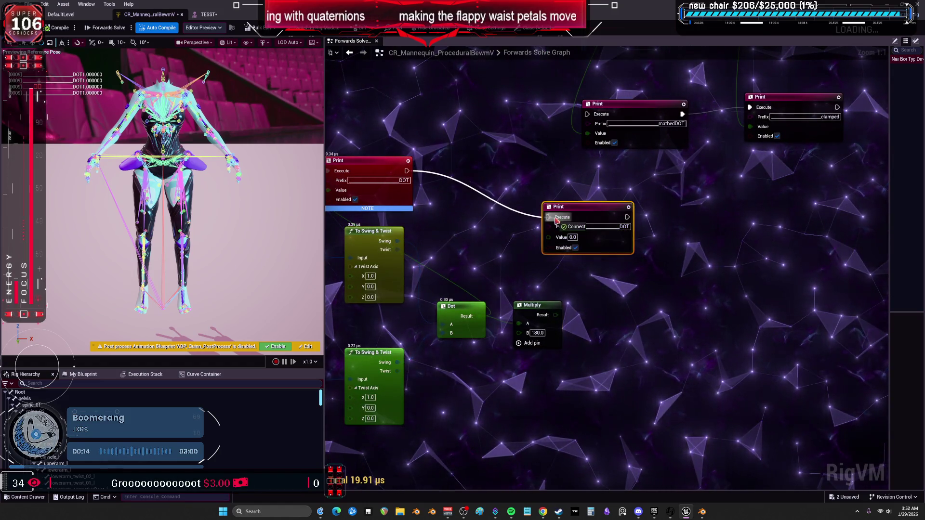
{"action": "left_click_drag", "start_coordinate": [548, 278], "coordinate": [549, 237]}
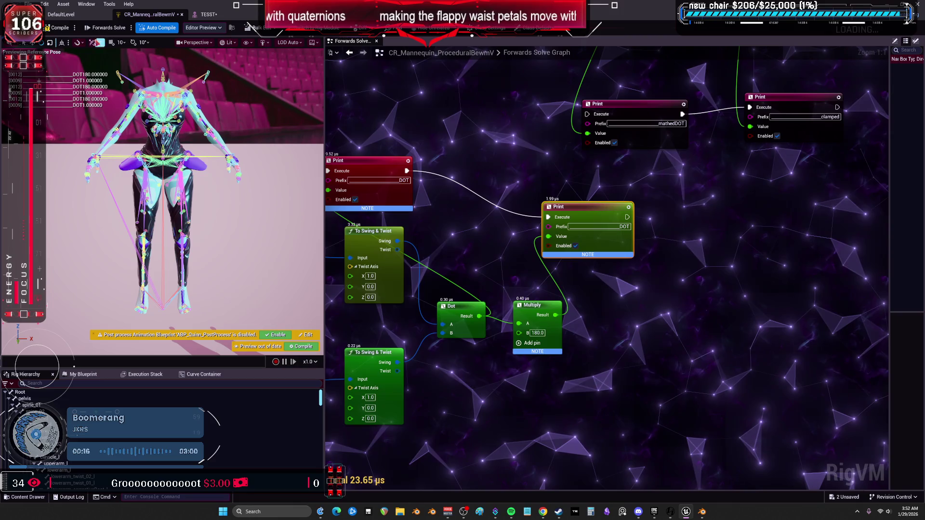
{"action": "double_click", "coordinate": [622, 227]}
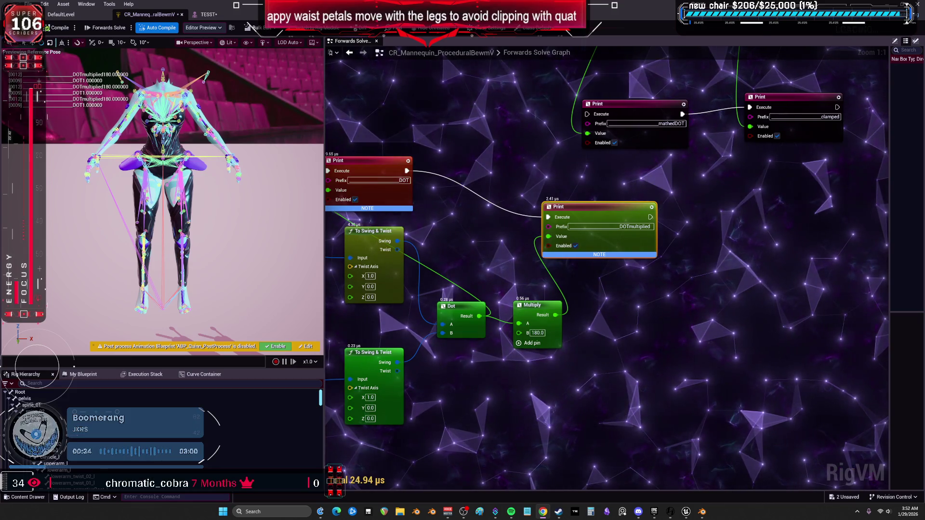
- Test the leg swing, then add an Add node (B -180) fed by the Multiply result
{"action": "left_click", "coordinate": [208, 14]}
{"action": "left_click_drag", "start_coordinate": [353, 243], "coordinate": [364, 288]}
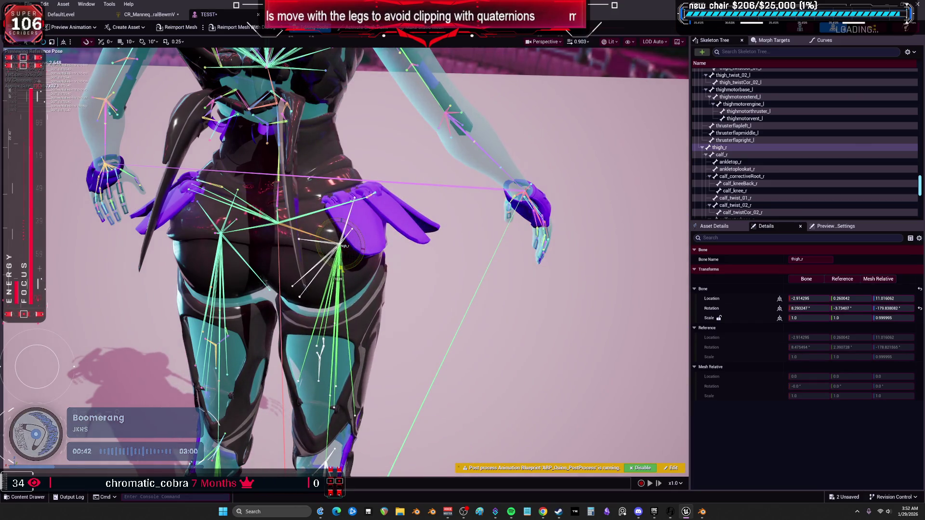
{"action": "left_click", "coordinate": [154, 16]}
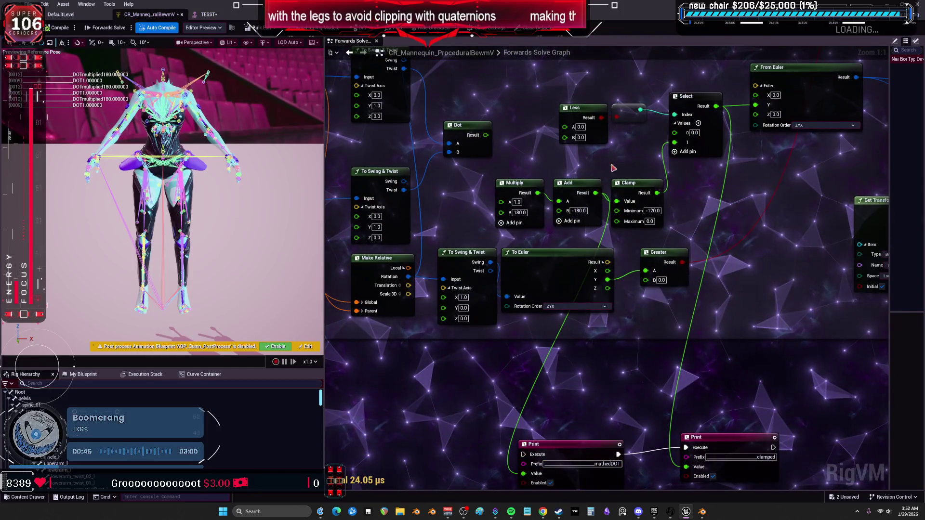
{"action": "left_click_drag", "start_coordinate": [633, 354], "coordinate": [640, 53]}
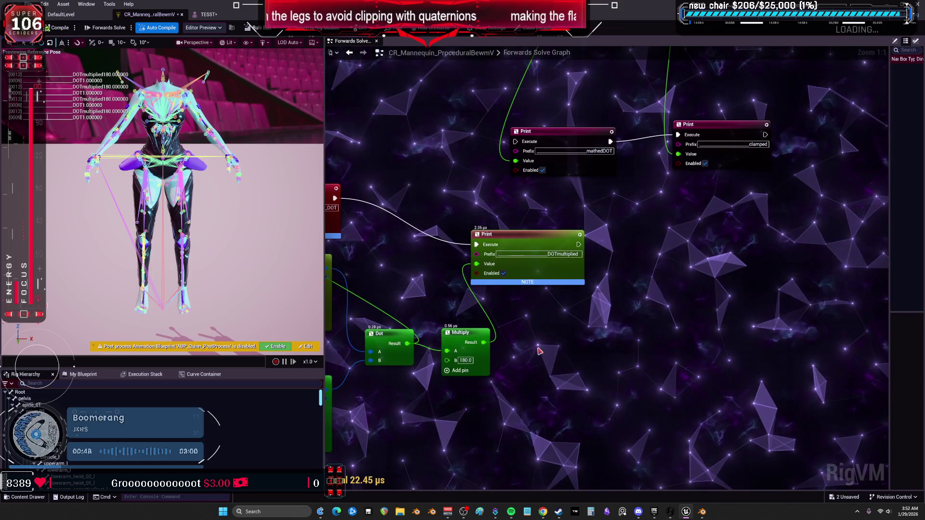
{"action": "key", "text": "ctrl+v"}
{"action": "mouse_move", "coordinate": [545, 357]}
{"action": "left_mouse_down"}
{"action": "mouse_move", "coordinate": [552, 362]}
{"action": "mouse_move", "coordinate": [477, 264]}
{"action": "left_mouse_up"}
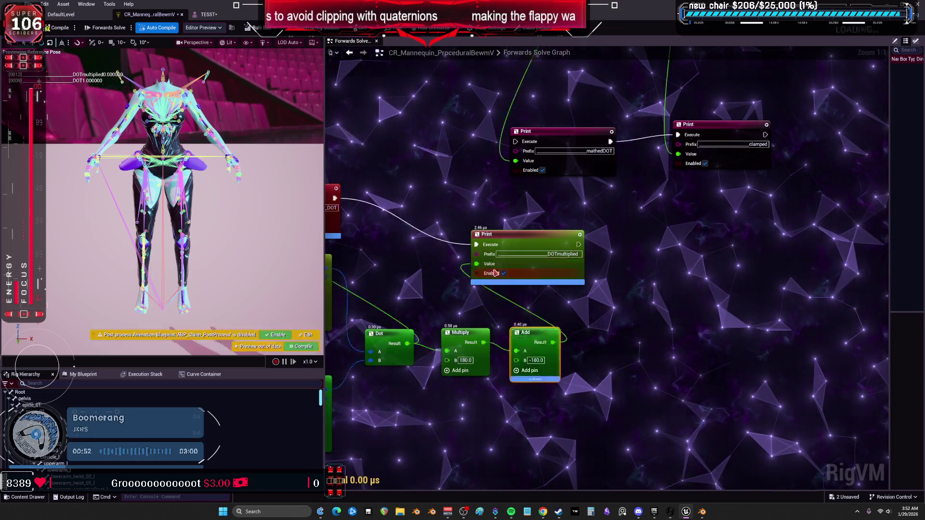
- Test the remap on the right leg and move the Forwards Solve node beside the Print
{"action": "left_click", "coordinate": [205, 16]}
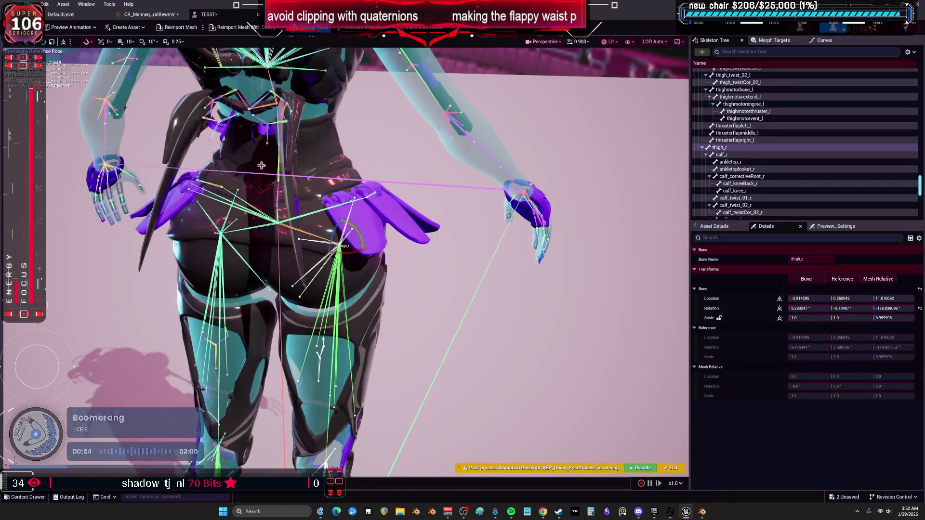
{"action": "mouse_move", "coordinate": [360, 236]}
{"action": "left_mouse_down"}
{"action": "mouse_move", "coordinate": [368, 299]}
{"action": "mouse_move", "coordinate": [364, 252]}
{"action": "left_mouse_up"}
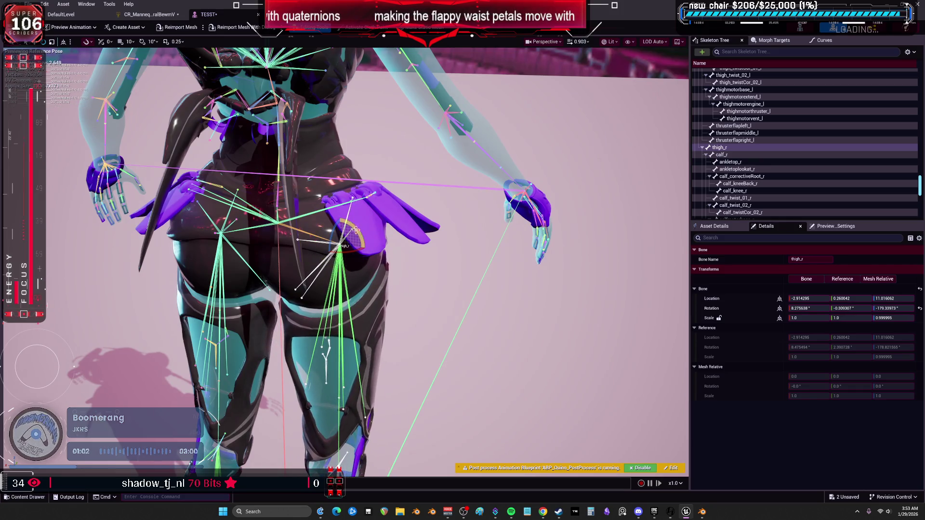
{"action": "left_click", "coordinate": [148, 15]}
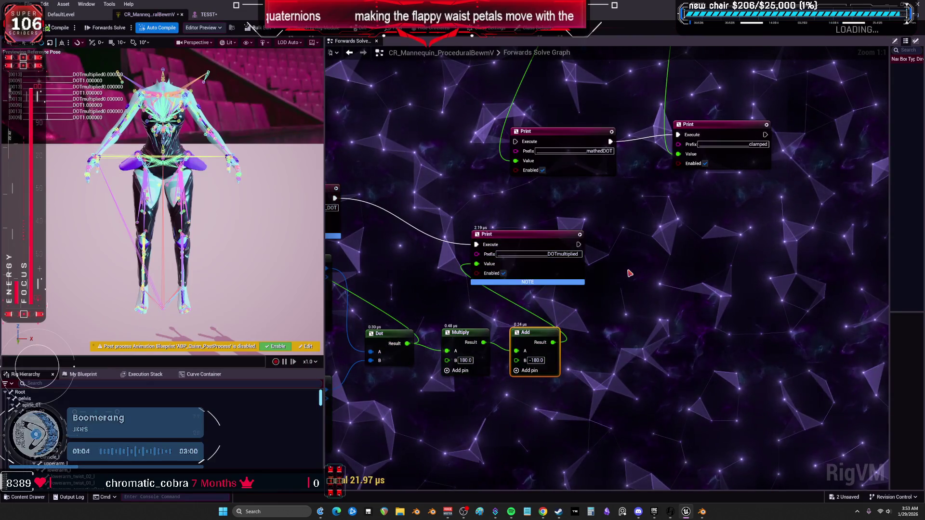
{"action": "mouse_move", "coordinate": [599, 240]}
{"action": "left_mouse_down"}
{"action": "mouse_move", "coordinate": [611, 323]}
{"action": "mouse_move", "coordinate": [653, 254]}
{"action": "mouse_move", "coordinate": [628, 325]}
{"action": "left_mouse_up"}
{"action": "mouse_move", "coordinate": [578, 270]}
{"action": "left_mouse_down"}
{"action": "mouse_move", "coordinate": [586, 312]}
{"action": "mouse_move", "coordinate": [718, 257]}
{"action": "mouse_move", "coordinate": [808, 185]}
{"action": "left_mouse_up"}
{"action": "left_click_drag", "start_coordinate": [422, 193], "coordinate": [421, 214]}
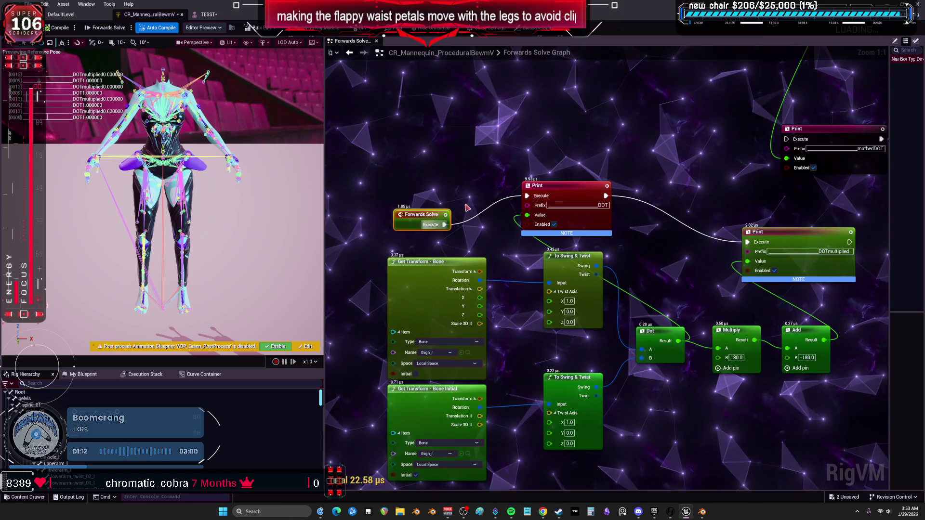
- Add a '-180 to 0 range' comment box above the Dot, Multiply and Add nodes
{"action": "mouse_move", "coordinate": [612, 255]}
{"action": "left_mouse_down"}
{"action": "mouse_move", "coordinate": [598, 181]}
{"action": "mouse_move", "coordinate": [520, 211]}
{"action": "left_mouse_up"}
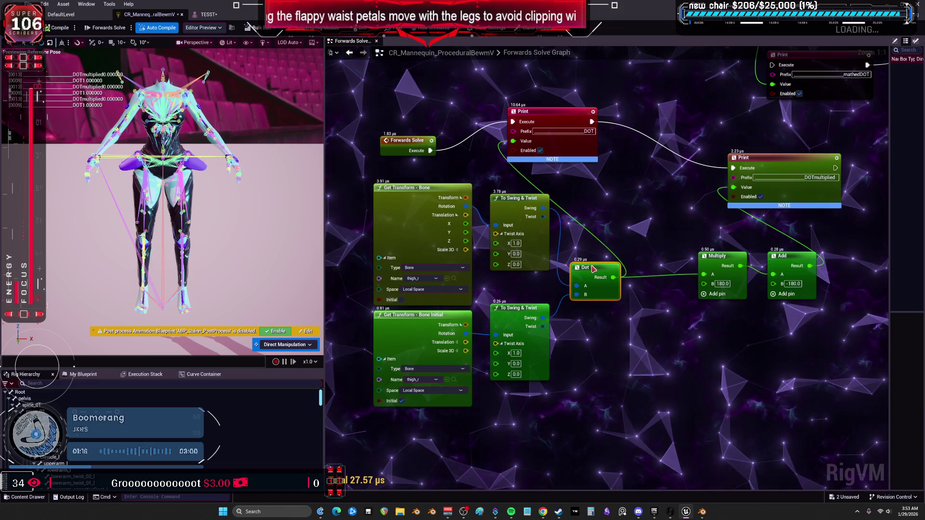
{"action": "left_click", "coordinate": [618, 229]}
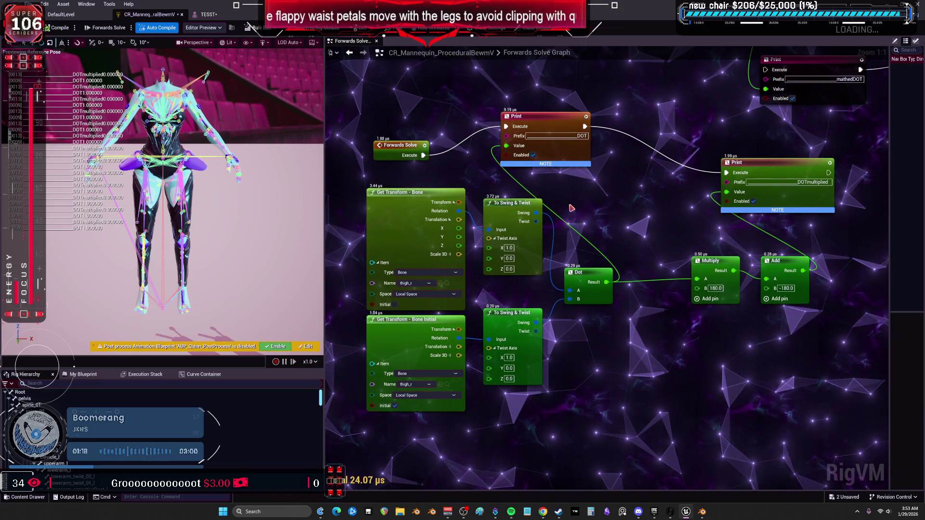
{"action": "key", "text": "c"}
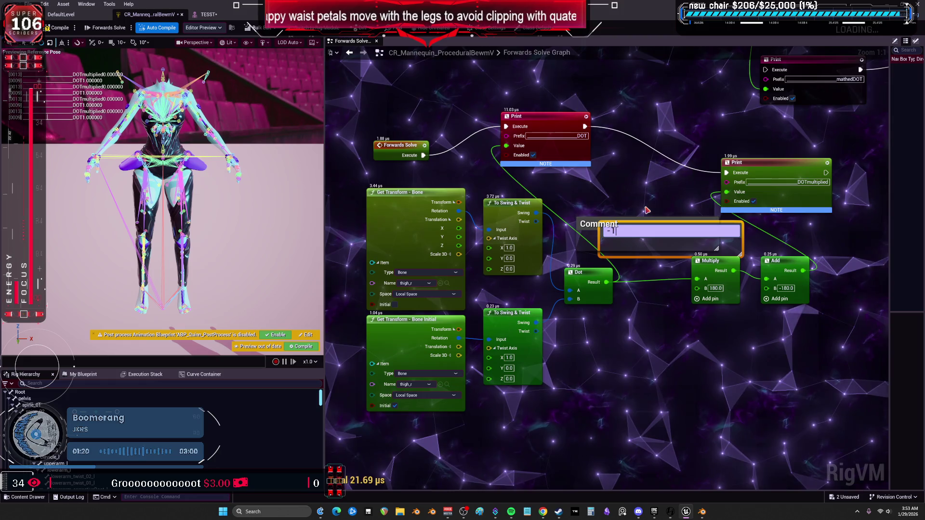
{"action": "type", "text": "80 to 0 range"}
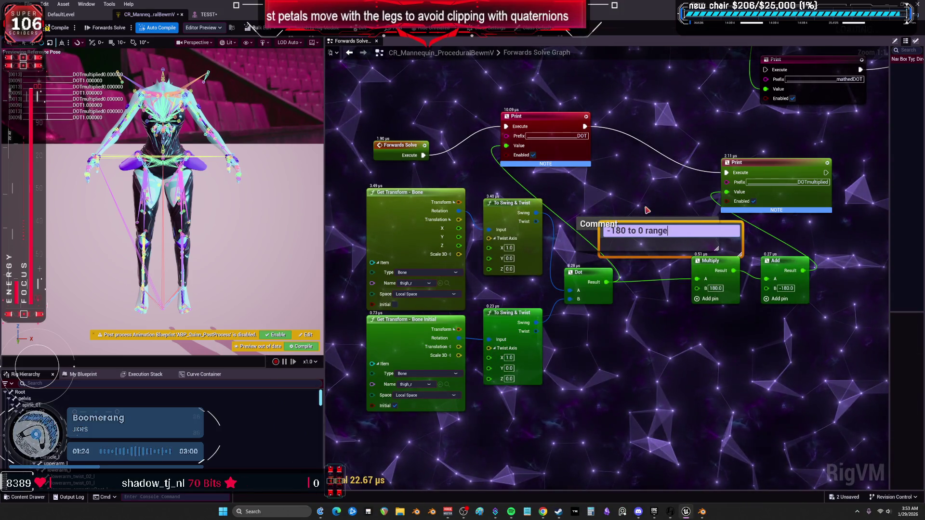
{"action": "left_click", "coordinate": [628, 212]}
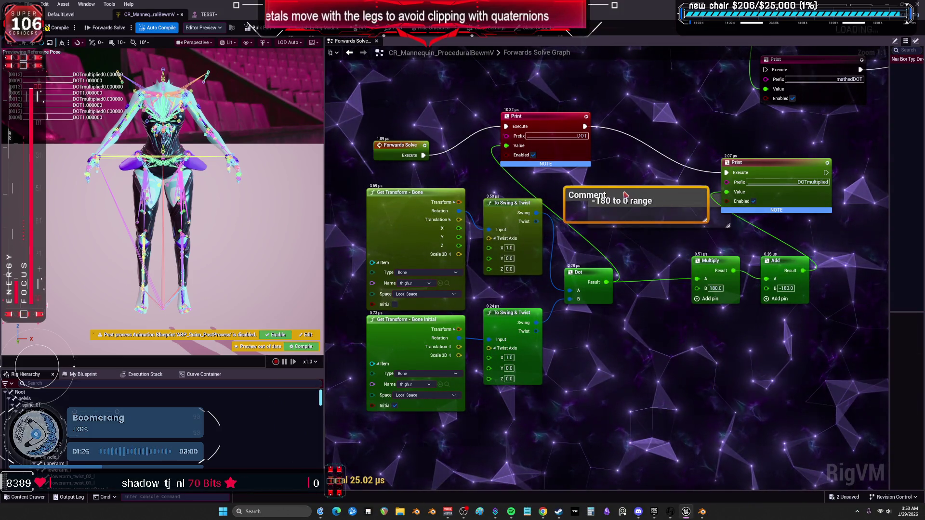
{"action": "left_click_drag", "start_coordinate": [621, 221], "coordinate": [639, 226]}
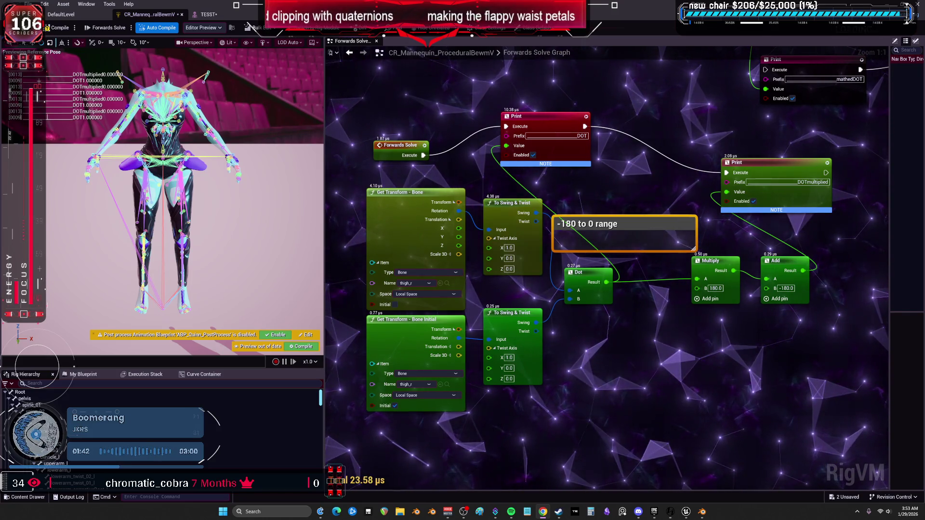
{"action": "left_click", "coordinate": [719, 288]}
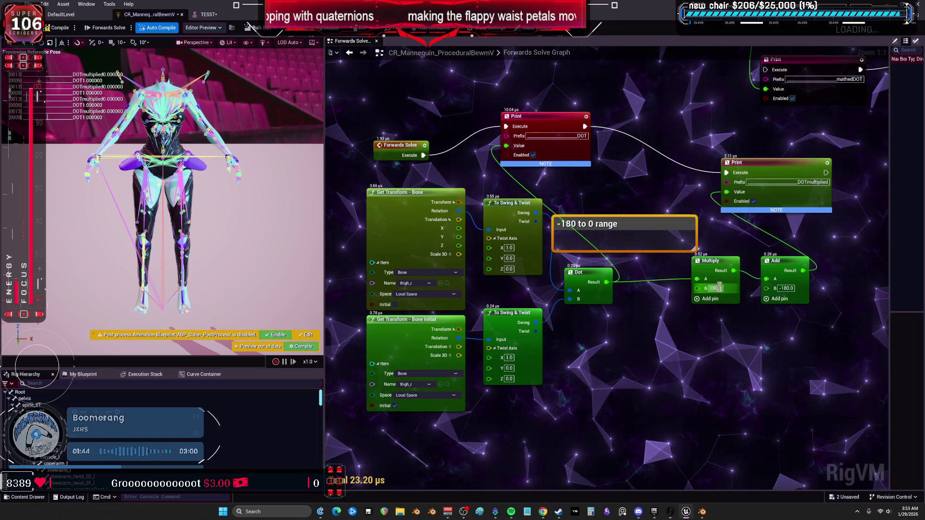
- Set Multiply B to -180, compile, and test by swinging the right leg up
{"action": "type", "text": "-180"}
{"action": "key", "text": "Return"}
{"action": "mouse_move", "coordinate": [736, 262]}
{"action": "left_mouse_down"}
{"action": "mouse_move", "coordinate": [525, 275]}
{"action": "mouse_move", "coordinate": [584, 275]}
{"action": "left_mouse_up"}
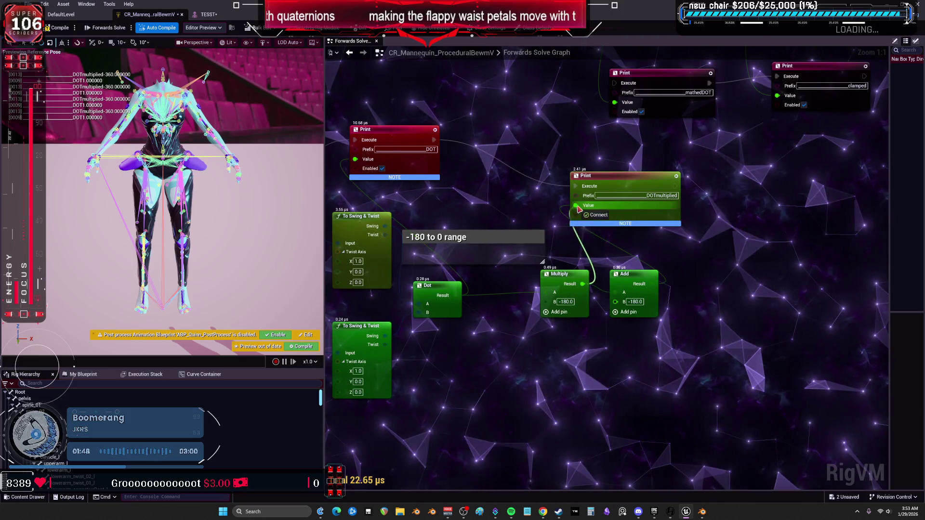
{"action": "left_click", "coordinate": [57, 27]}
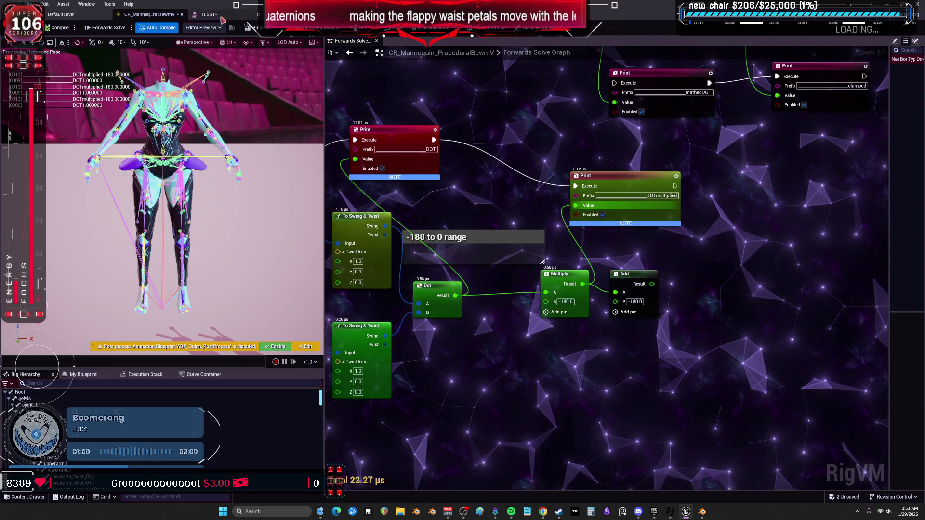
{"action": "left_click", "coordinate": [209, 14]}
{"action": "mouse_move", "coordinate": [359, 231]}
{"action": "left_mouse_down"}
{"action": "mouse_move", "coordinate": [419, 206]}
{"action": "mouse_move", "coordinate": [366, 236]}
{"action": "left_mouse_up"}
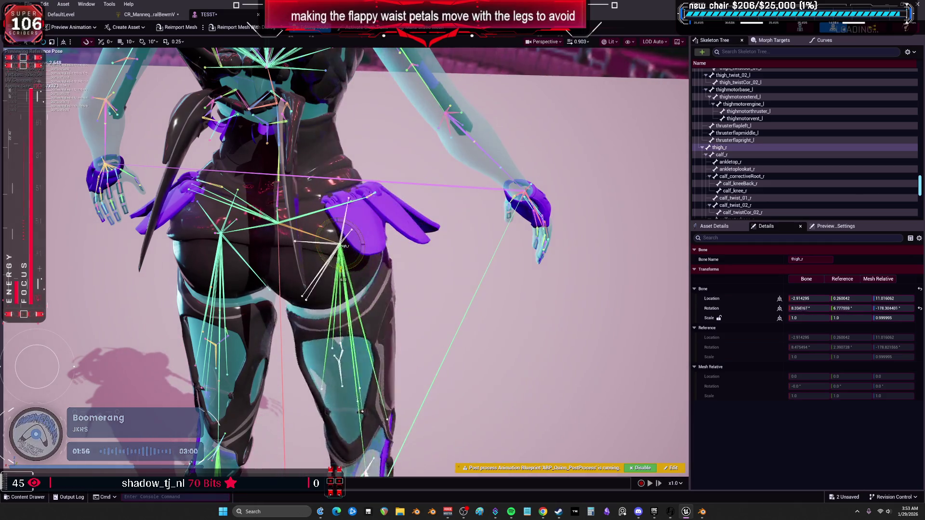
{"action": "left_click", "coordinate": [164, 15]}
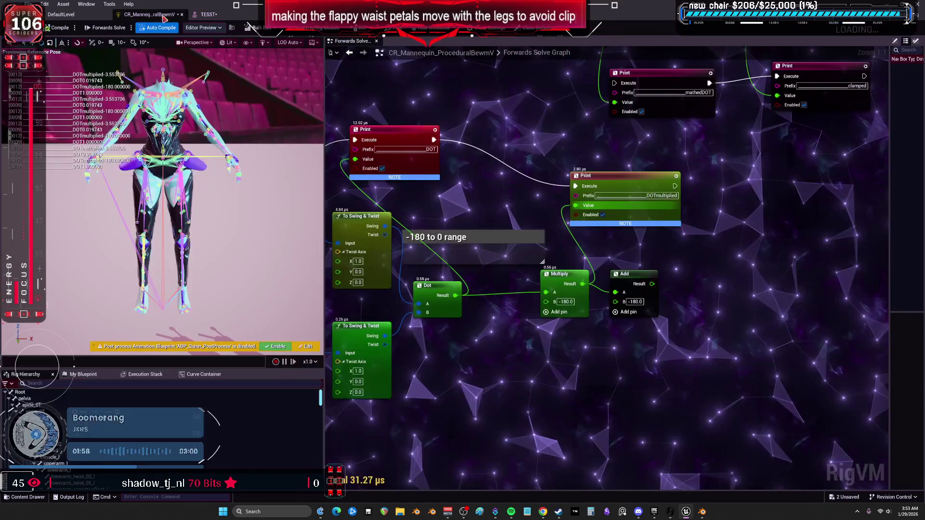
- Change Multiply B to positive 180.0 and test by raising the right leg to horizontal
{"action": "left_click", "coordinate": [560, 301]}
{"action": "key", "text": "BackSpace"}
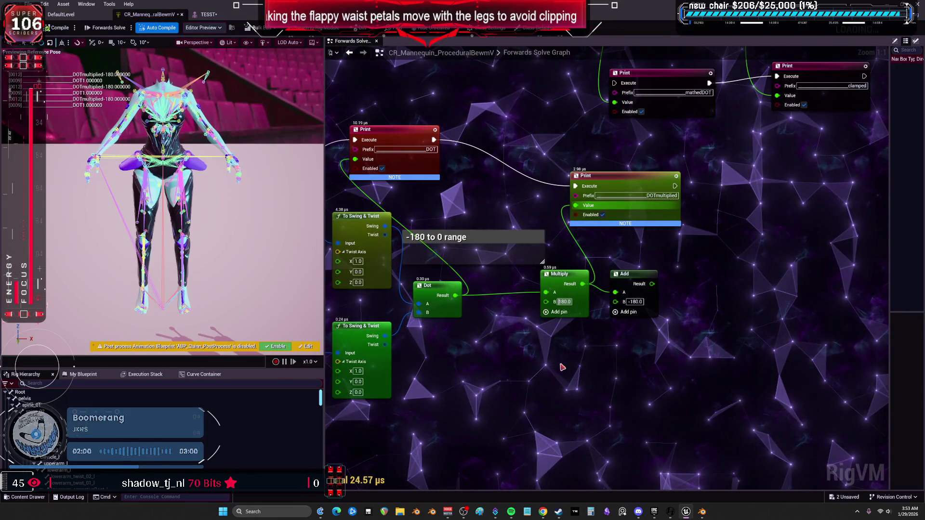
{"action": "left_click", "coordinate": [562, 367]}
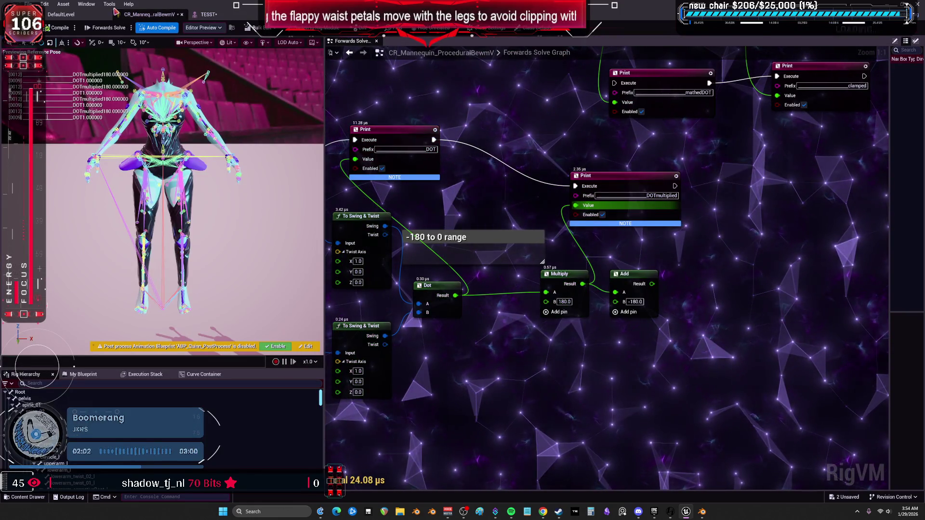
{"action": "left_click", "coordinate": [209, 14]}
{"action": "left_click_drag", "start_coordinate": [364, 246], "coordinate": [364, 246]}
{"action": "mouse_move", "coordinate": [354, 264]}
{"action": "left_mouse_down"}
{"action": "mouse_move", "coordinate": [361, 248]}
{"action": "mouse_move", "coordinate": [357, 263]}
{"action": "left_mouse_up"}
{"action": "left_click", "coordinate": [150, 14]}
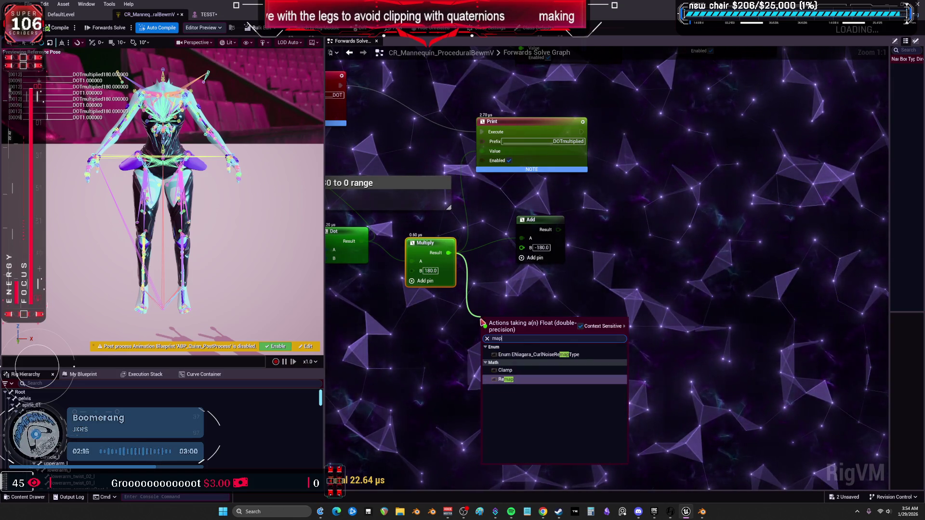
- Add a Remap node after Multiply with Source Min 180, Source Max 0, Target Max 180
{"action": "left_click", "coordinate": [506, 379]}
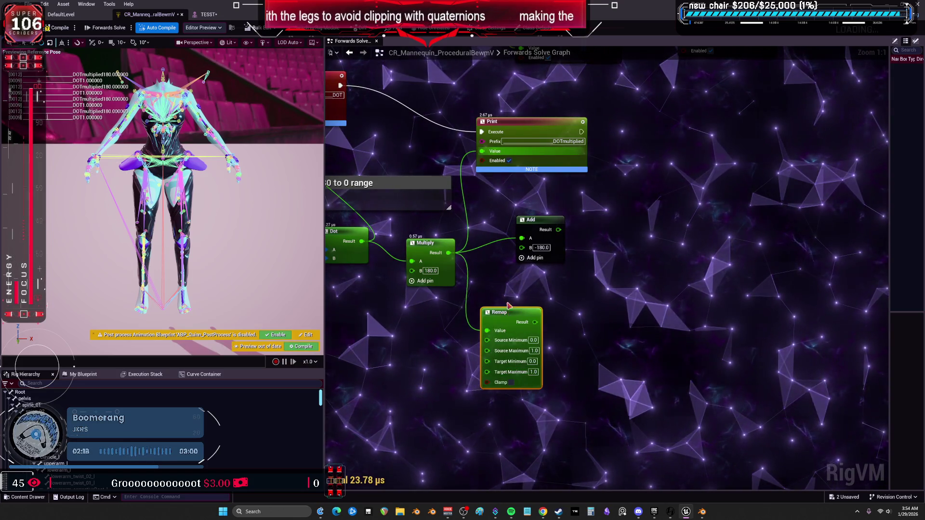
{"action": "left_click_drag", "start_coordinate": [506, 322], "coordinate": [506, 277]}
{"action": "left_click", "coordinate": [541, 316]}
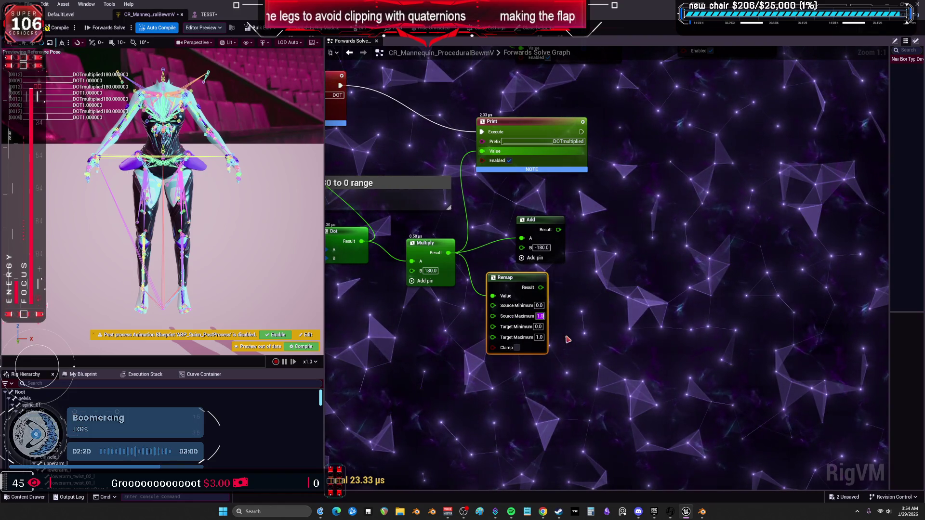
{"action": "key", "text": "Return"}
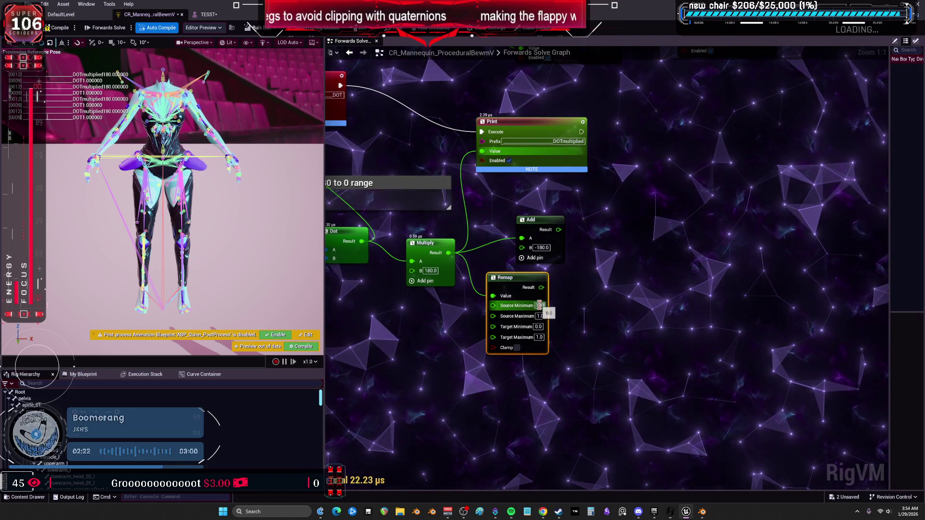
{"action": "left_click", "coordinate": [540, 305]}
{"action": "type", "text": "180"}
{"action": "key", "text": "Tab"}
{"action": "type", "text": "0"}
{"action": "key", "text": "Tab"}
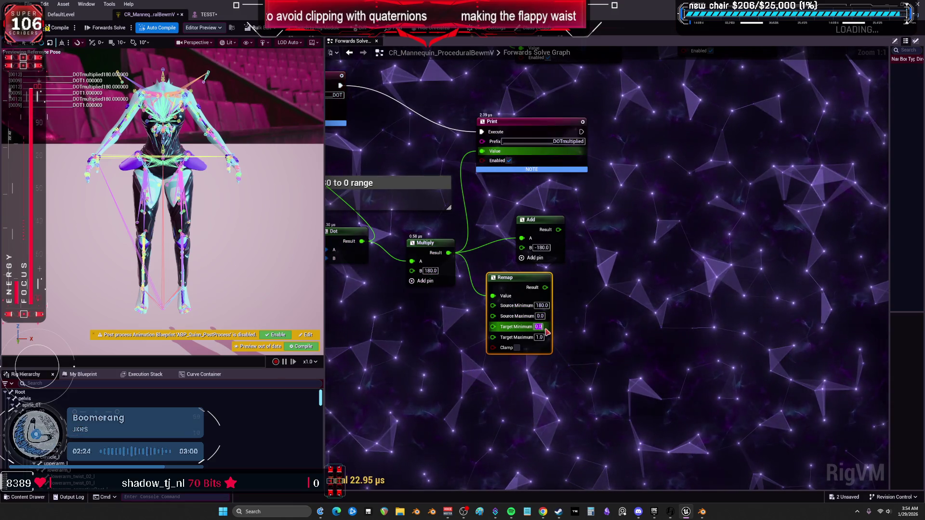
{"action": "key", "text": "Tab"}
{"action": "type", "text": "180"}
{"action": "key", "text": "Return"}
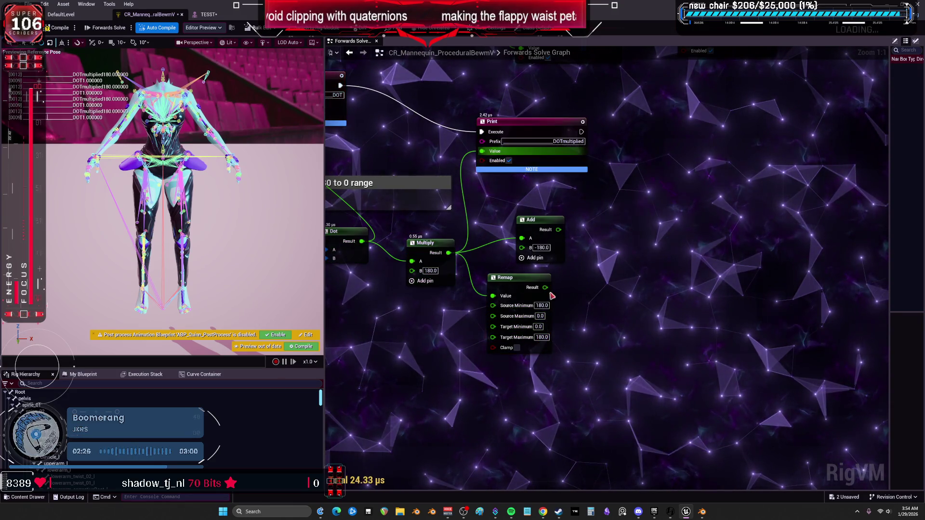
- Wire the Remap result into the Print value and lift the right leg to test it
{"action": "mouse_move", "coordinate": [515, 278]}
{"action": "left_mouse_down"}
{"action": "mouse_move", "coordinate": [439, 295]}
{"action": "mouse_move", "coordinate": [482, 153]}
{"action": "left_mouse_up"}
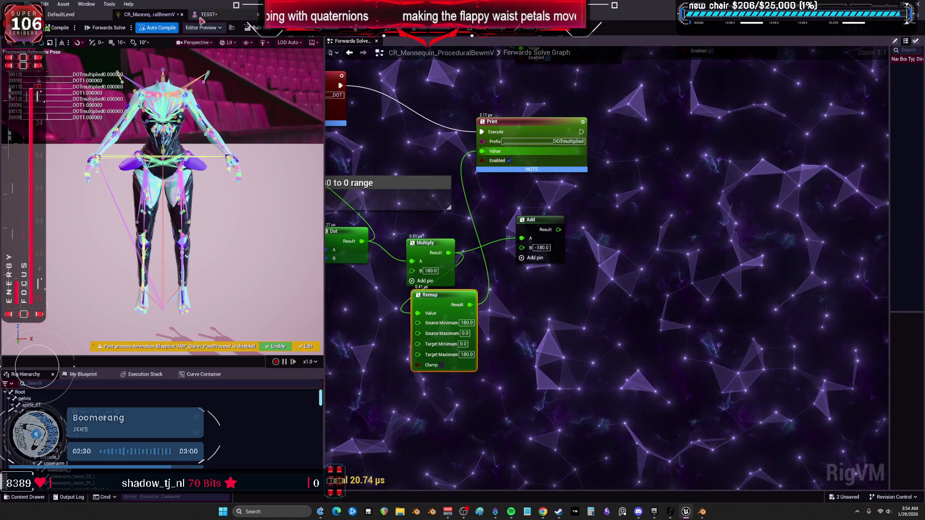
{"action": "left_click", "coordinate": [207, 15]}
{"action": "mouse_move", "coordinate": [349, 224]}
{"action": "left_mouse_down"}
{"action": "mouse_move", "coordinate": [361, 270]}
{"action": "mouse_move", "coordinate": [337, 280]}
{"action": "mouse_move", "coordinate": [354, 279]}
{"action": "mouse_move", "coordinate": [361, 260]}
{"action": "mouse_move", "coordinate": [339, 212]}
{"action": "mouse_move", "coordinate": [366, 231]}
{"action": "mouse_move", "coordinate": [356, 270]}
{"action": "mouse_move", "coordinate": [332, 274]}
{"action": "mouse_move", "coordinate": [309, 251]}
{"action": "left_mouse_up"}
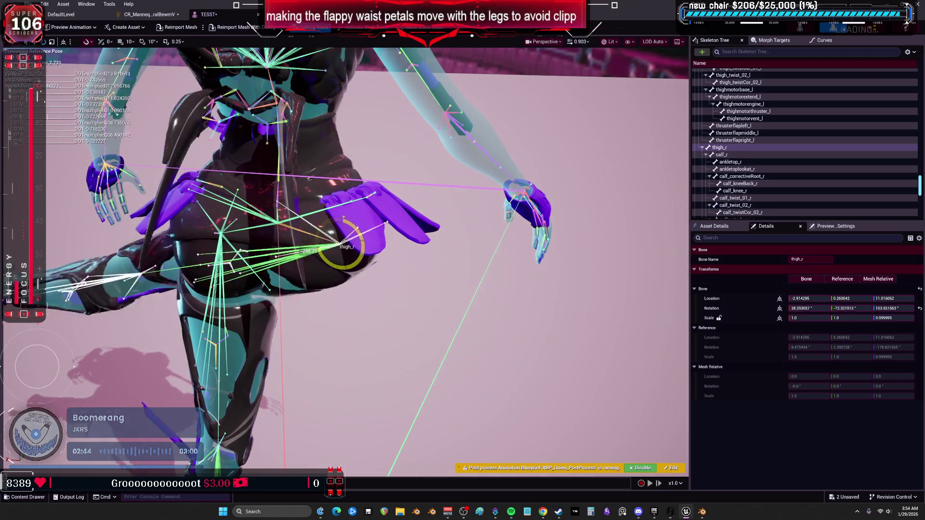
{"action": "left_click", "coordinate": [149, 15]}
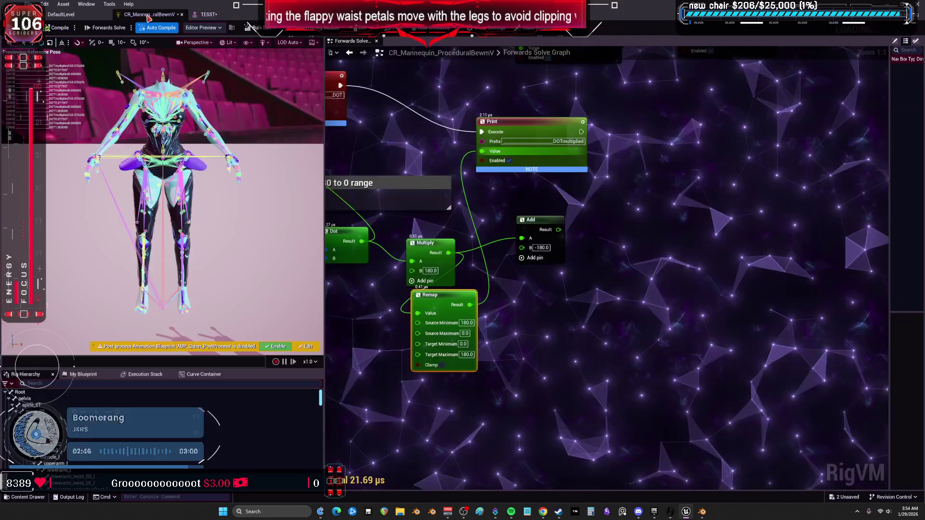
{"action": "mouse_move", "coordinate": [367, 281]}
{"action": "left_mouse_down"}
{"action": "mouse_move", "coordinate": [451, 260]}
{"action": "mouse_move", "coordinate": [483, 408]}
{"action": "left_mouse_up"}
- Add a Greater node testing the Dot result and drag its result onward
{"action": "type", "text": "gre"}
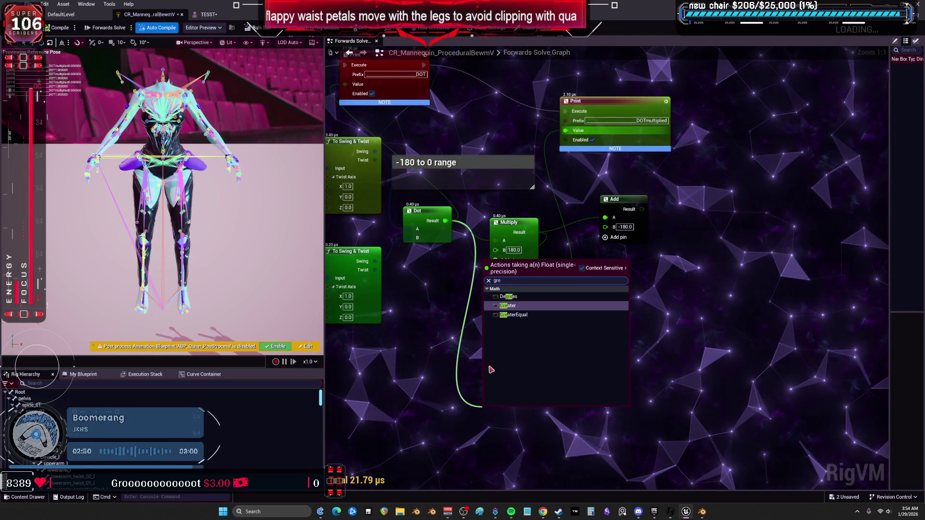
{"action": "key", "text": "Return"}
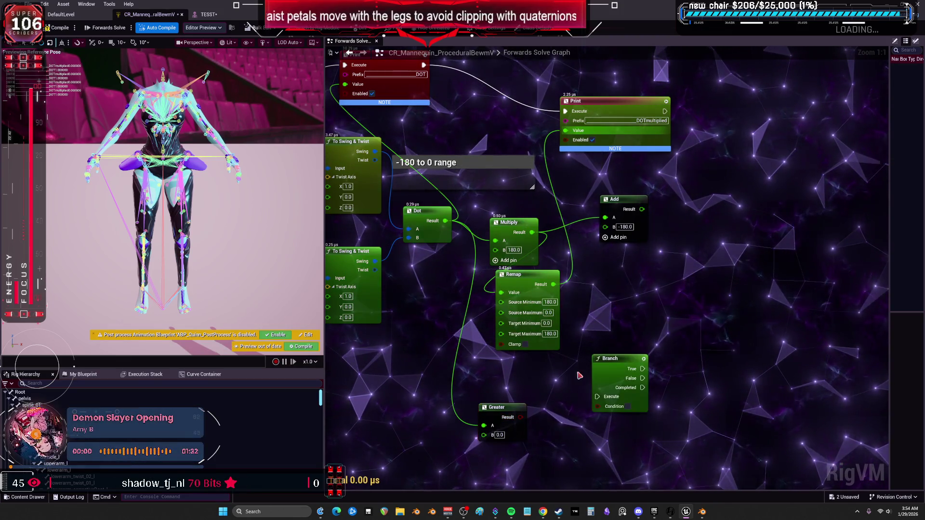
{"action": "mouse_move", "coordinate": [520, 418]}
{"action": "left_mouse_down"}
{"action": "mouse_move", "coordinate": [599, 415]}
{"action": "mouse_move", "coordinate": [550, 429]}
{"action": "mouse_move", "coordinate": [524, 418]}
{"action": "mouse_move", "coordinate": [551, 409]}
{"action": "left_mouse_up"}
- Add a Select node taking Remap on option 1, feed its result to the Print, and test
{"action": "type", "text": "s"}
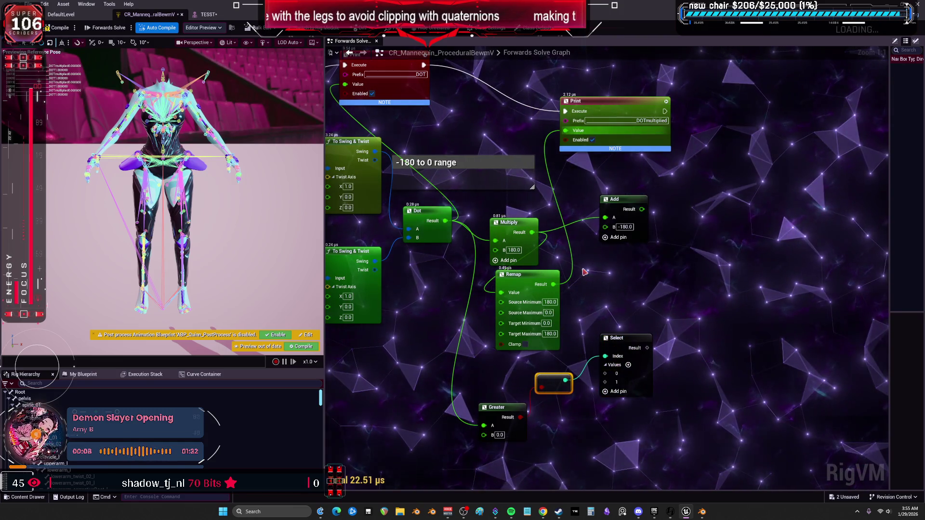
{"action": "left_click_drag", "start_coordinate": [554, 285], "coordinate": [578, 331]}
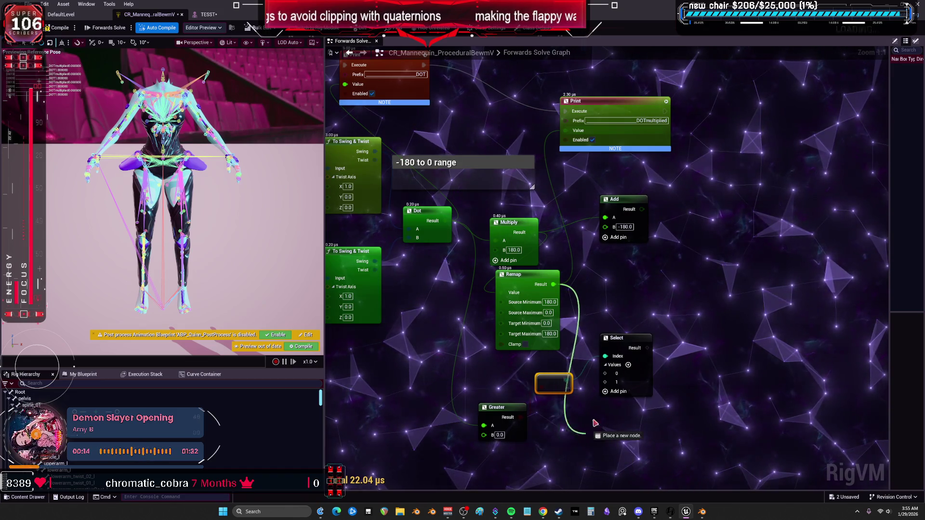
{"action": "left_click_drag", "start_coordinate": [606, 384], "coordinate": [605, 383]}
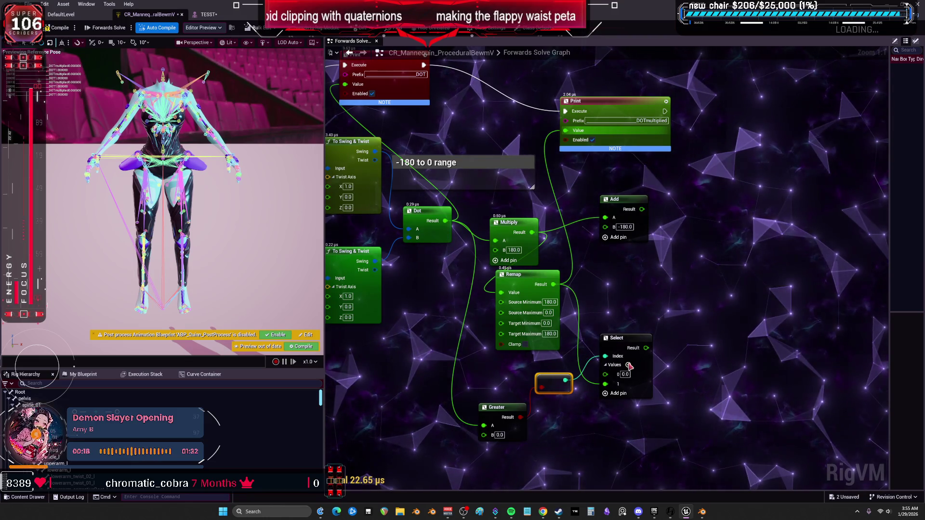
{"action": "left_click_drag", "start_coordinate": [646, 347], "coordinate": [566, 130]}
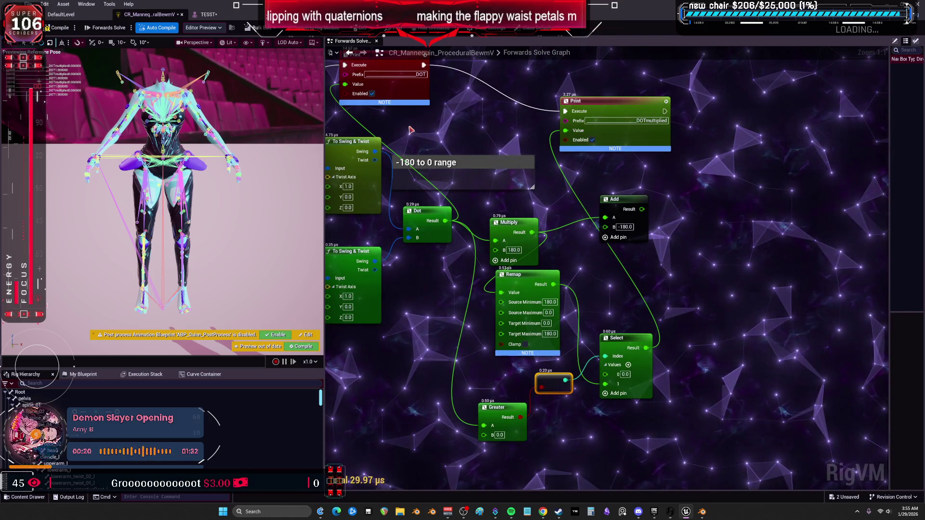
{"action": "left_click", "coordinate": [209, 14]}
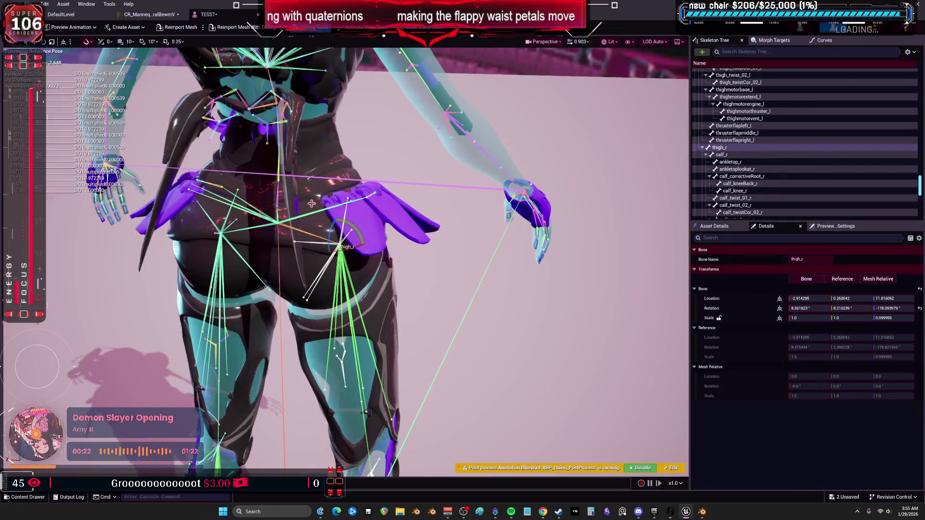
{"action": "mouse_move", "coordinate": [354, 230]}
{"action": "left_mouse_down"}
{"action": "mouse_move", "coordinate": [373, 258]}
{"action": "mouse_move", "coordinate": [349, 269]}
{"action": "mouse_move", "coordinate": [345, 284]}
{"action": "mouse_move", "coordinate": [359, 261]}
{"action": "mouse_move", "coordinate": [329, 214]}
{"action": "mouse_move", "coordinate": [356, 229]}
{"action": "mouse_move", "coordinate": [350, 255]}
{"action": "mouse_move", "coordinate": [315, 264]}
{"action": "mouse_move", "coordinate": [337, 231]}
{"action": "left_mouse_up"}
- Box-select a petal's Set Rotation - Bone, Multiply and Get Transform nodes and move them beside the DOTmultiplied Print
{"action": "left_click", "coordinate": [164, 18]}
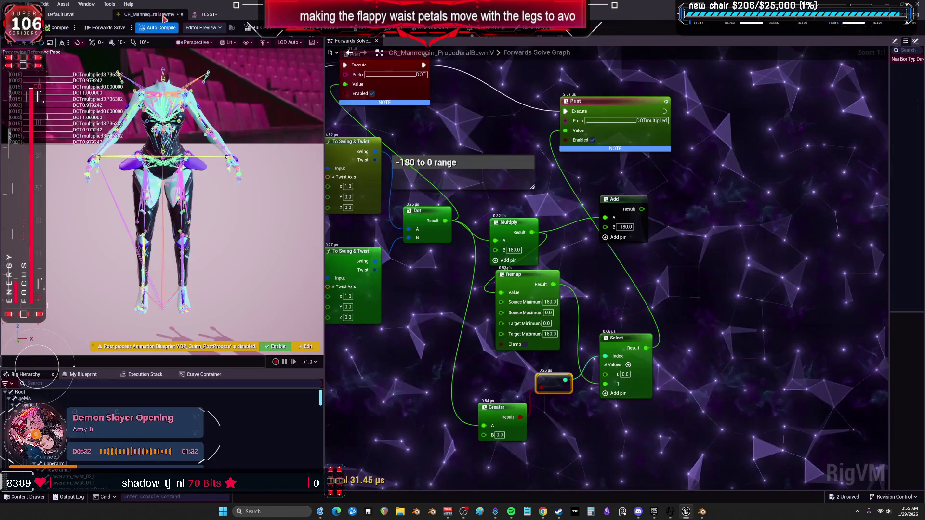
{"action": "scroll", "coordinate": [589, 312], "scroll_direction": "down", "scroll_amount": 2}
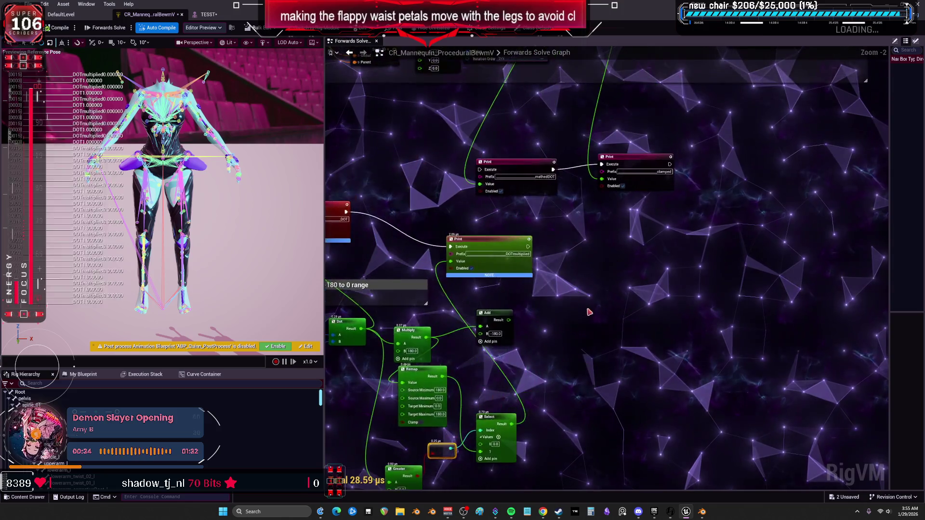
{"action": "scroll", "coordinate": [589, 312], "scroll_direction": "down", "scroll_amount": 1}
{"action": "scroll", "coordinate": [641, 188], "scroll_direction": "up", "scroll_amount": 2}
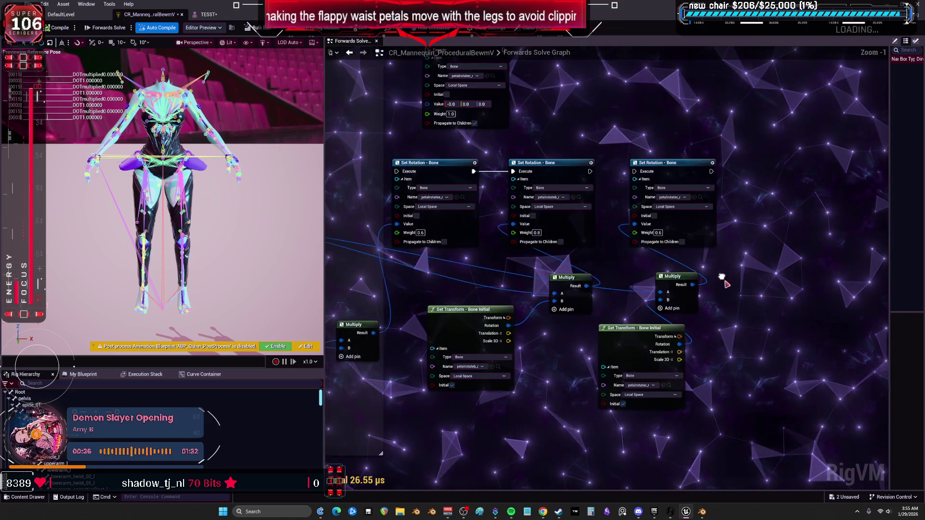
{"action": "mouse_move", "coordinate": [751, 351]}
{"action": "left_mouse_down"}
{"action": "mouse_move", "coordinate": [702, 343]}
{"action": "mouse_move", "coordinate": [702, 331]}
{"action": "mouse_move", "coordinate": [626, 289]}
{"action": "left_mouse_up"}
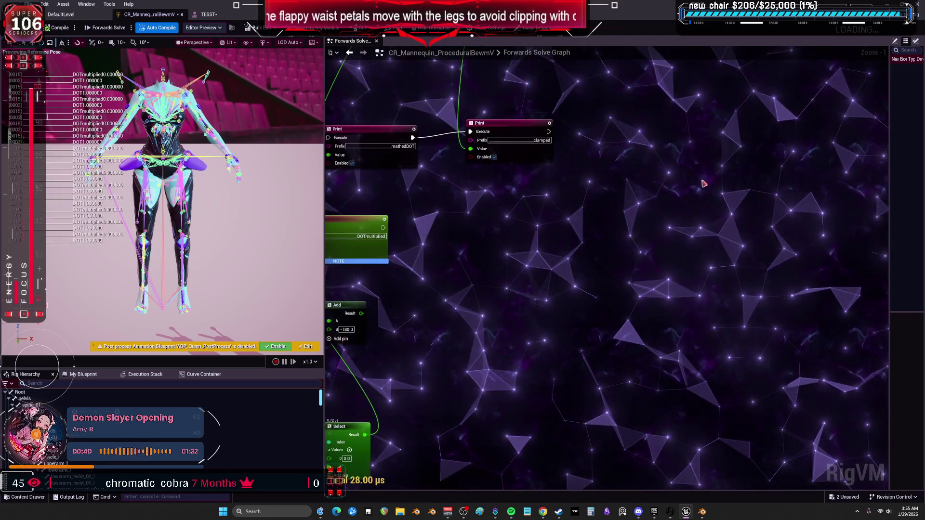
{"action": "left_click_drag", "start_coordinate": [556, 154], "coordinate": [659, 212]}
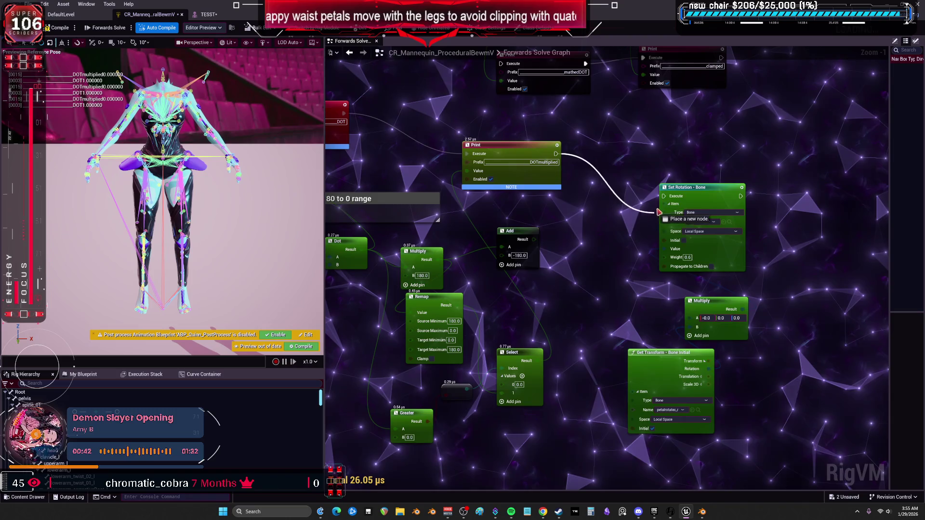
- Arrange the petal nodes under the Print, delete the Add node, and add From Euler from Select's Result
{"action": "left_click_drag", "start_coordinate": [707, 193], "coordinate": [664, 168]}
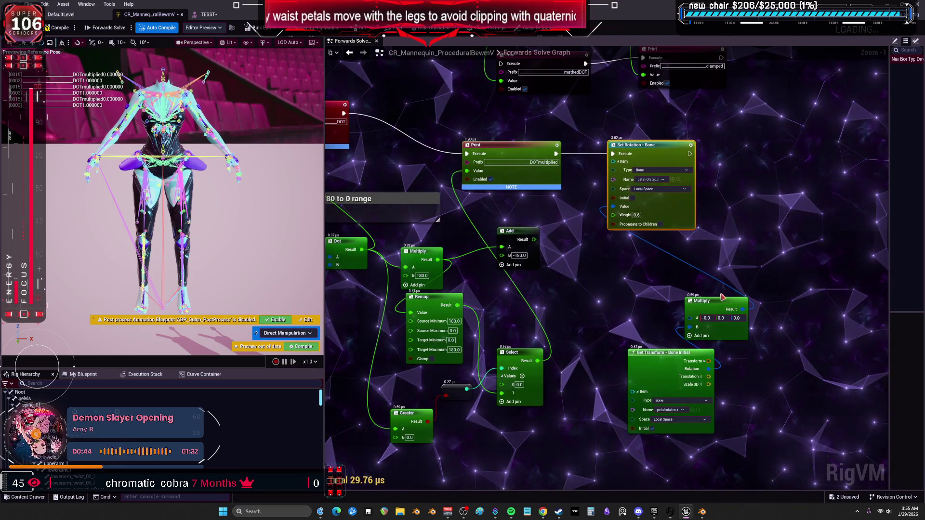
{"action": "left_click_drag", "start_coordinate": [666, 355], "coordinate": [652, 315]}
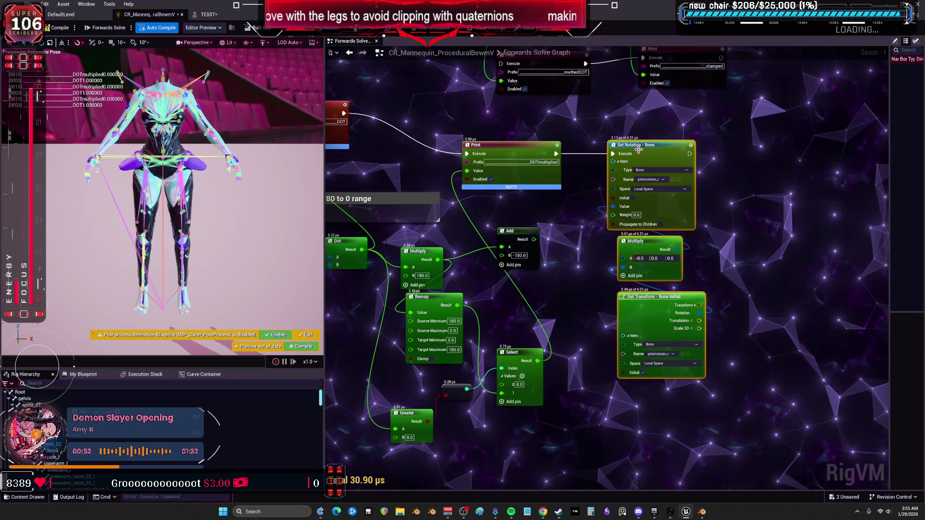
{"action": "left_click_drag", "start_coordinate": [702, 151], "coordinate": [717, 146]}
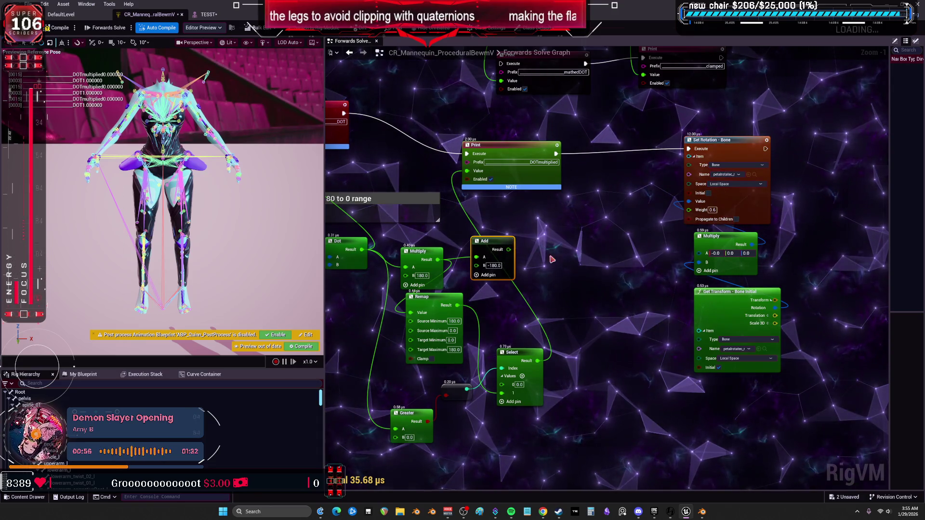
{"action": "key", "text": "Delete"}
{"action": "left_click_drag", "start_coordinate": [543, 364], "coordinate": [553, 253]}
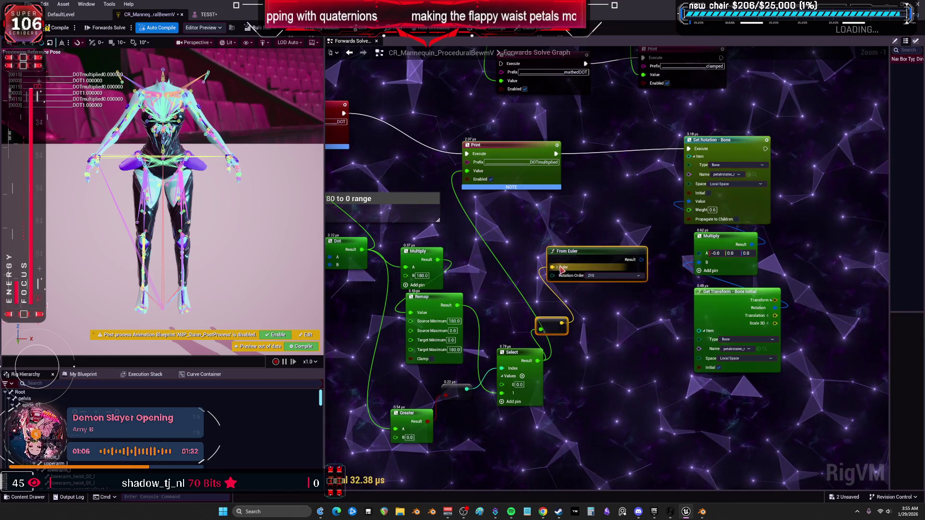
- Wire Select's Result into From Euler and its result into Multiply's A, then test-swing the right leg
{"action": "key", "text": "Delete"}
{"action": "mouse_move", "coordinate": [539, 361]}
{"action": "left_mouse_down"}
{"action": "mouse_move", "coordinate": [536, 298]}
{"action": "mouse_move", "coordinate": [555, 287]}
{"action": "left_mouse_up"}
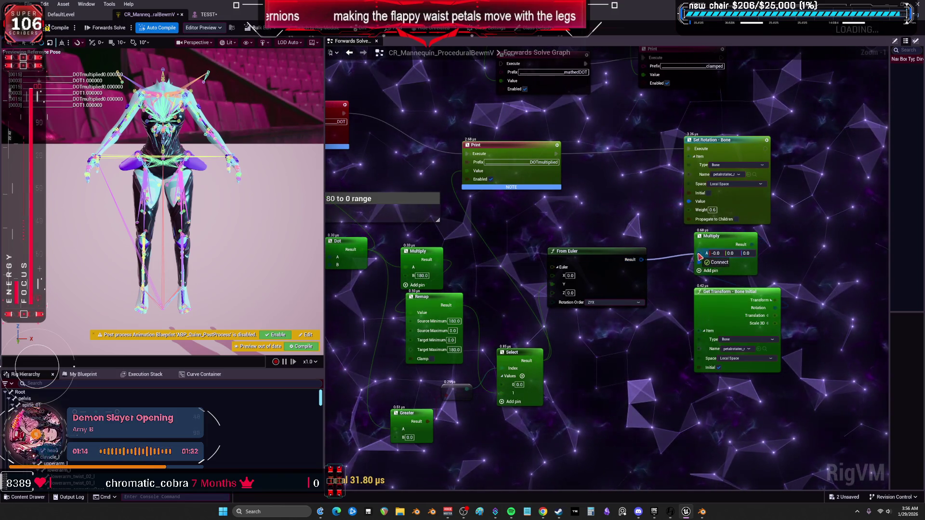
{"action": "left_click_drag", "start_coordinate": [702, 255], "coordinate": [701, 254]}
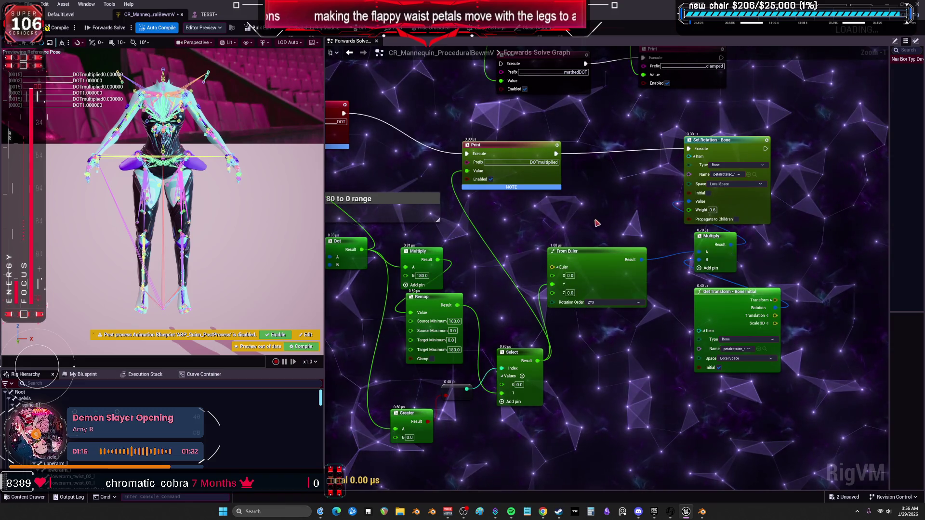
{"action": "left_click", "coordinate": [208, 14]}
{"action": "mouse_move", "coordinate": [366, 235]}
{"action": "left_mouse_down"}
{"action": "mouse_move", "coordinate": [399, 202]}
{"action": "mouse_move", "coordinate": [374, 230]}
{"action": "mouse_move", "coordinate": [337, 241]}
{"action": "mouse_move", "coordinate": [395, 212]}
{"action": "mouse_move", "coordinate": [374, 230]}
{"action": "left_mouse_up"}
- Set the petal Set Rotation - Bone weight to 1.0 and swing thigh_r up in the TESST preview
{"action": "left_click", "coordinate": [150, 14]}
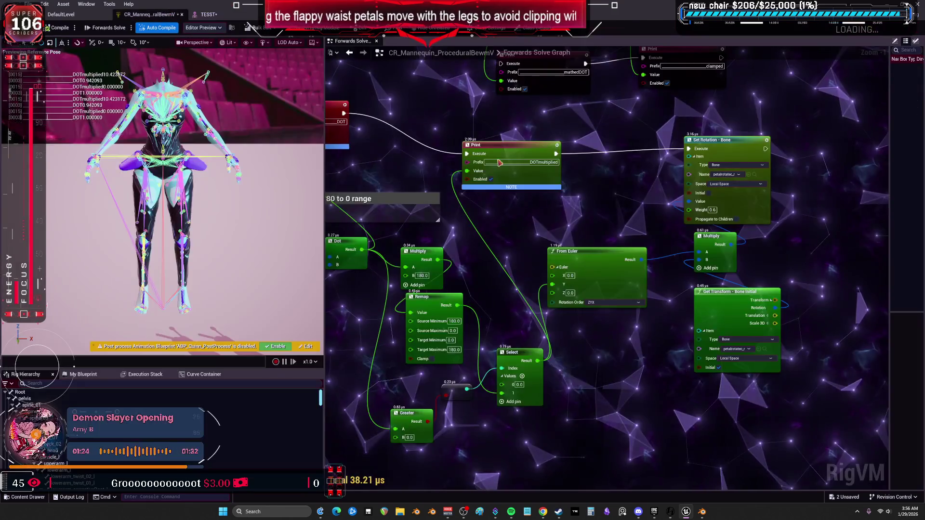
{"action": "type", "text": "1"}
{"action": "key", "text": "Return"}
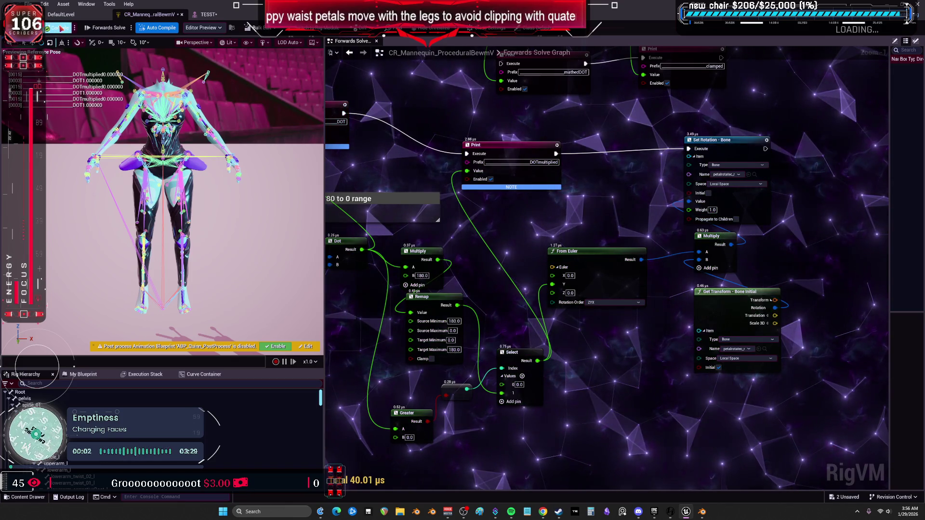
{"action": "left_click", "coordinate": [209, 14]}
{"action": "mouse_move", "coordinate": [351, 263]}
{"action": "left_mouse_down"}
{"action": "mouse_move", "coordinate": [380, 247]}
{"action": "mouse_move", "coordinate": [343, 284]}
{"action": "mouse_move", "coordinate": [329, 263]}
{"action": "mouse_move", "coordinate": [335, 278]}
{"action": "left_mouse_up"}
{"action": "scroll", "coordinate": [343, 283], "scroll_direction": "up", "scroll_amount": 5}
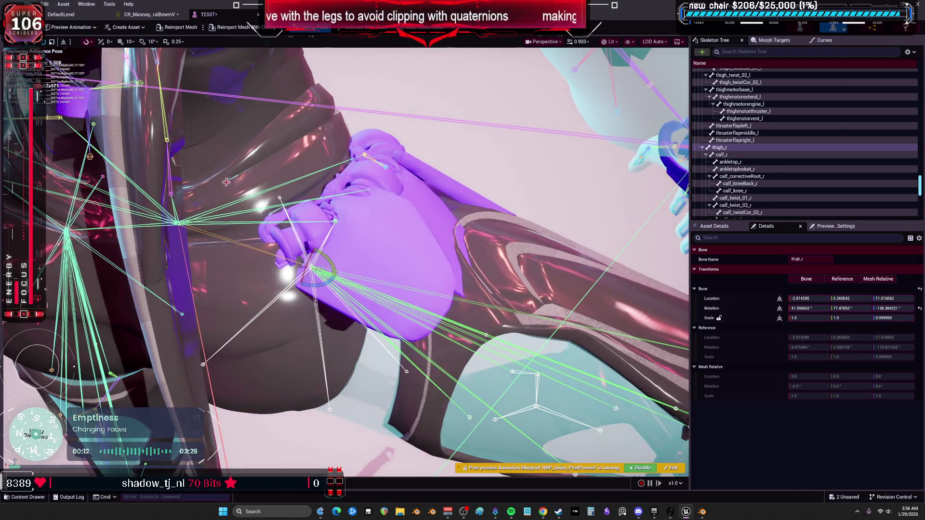
- Centre the From Euler and Select nodes, search 'make rot' from a wire, and cancel without adding a node
{"action": "left_click", "coordinate": [150, 14]}
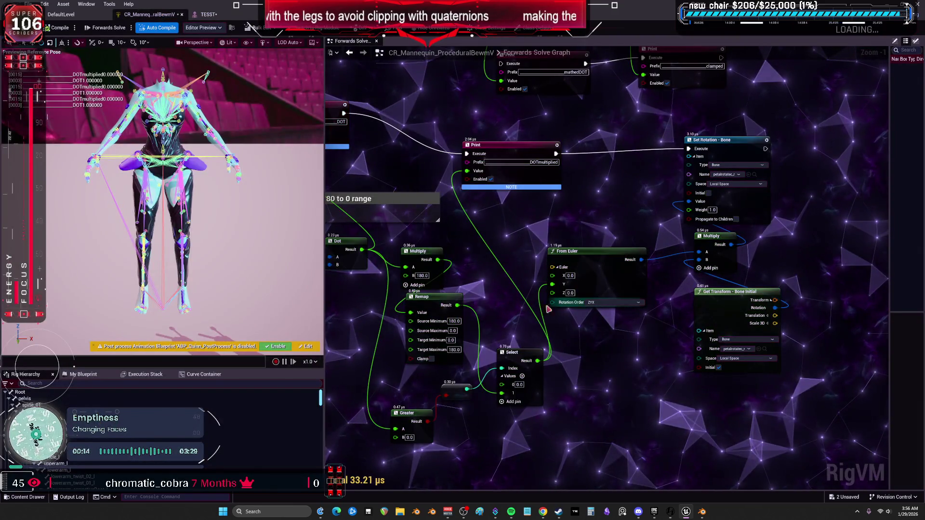
{"action": "mouse_move", "coordinate": [557, 322]}
{"action": "left_mouse_down"}
{"action": "mouse_move", "coordinate": [715, 284]}
{"action": "mouse_move", "coordinate": [394, 262]}
{"action": "left_mouse_up"}
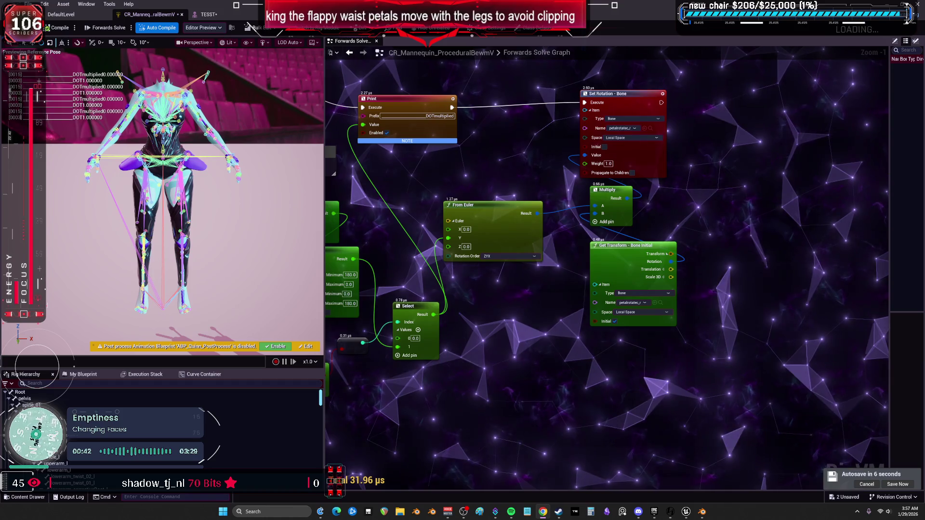
{"action": "mouse_move", "coordinate": [477, 335]}
{"action": "left_mouse_down"}
{"action": "mouse_move", "coordinate": [488, 308]}
{"action": "mouse_move", "coordinate": [481, 312]}
{"action": "left_mouse_up"}
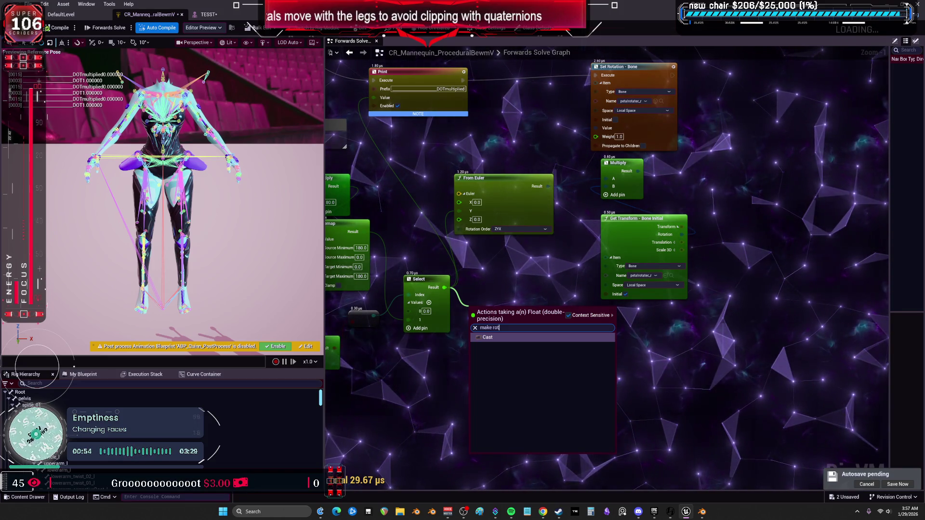
{"action": "key", "text": "Escape"}
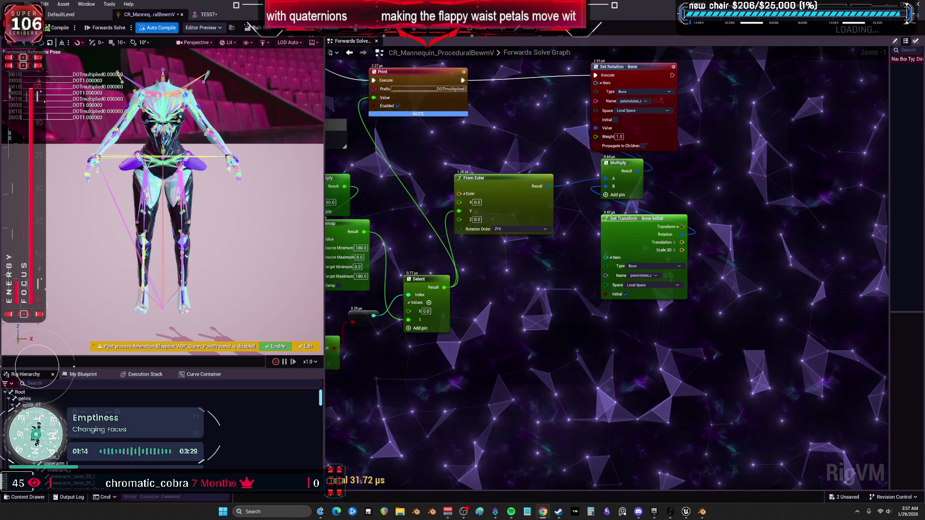
{"action": "scroll", "coordinate": [621, 276], "scroll_direction": "down", "scroll_amount": 2}
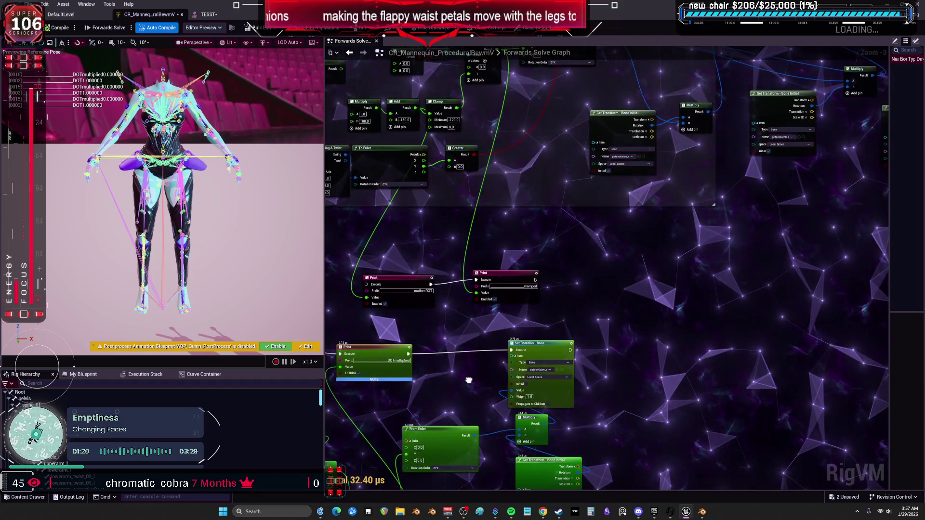
- Marquee-select the arm section's To Euler, From Euler and Set Rotation - Bone nodes, then return to the petal nodes
{"action": "left_click_drag", "start_coordinate": [468, 380], "coordinate": [568, 303]}
{"action": "scroll", "coordinate": [566, 207], "scroll_direction": "up", "scroll_amount": 3}
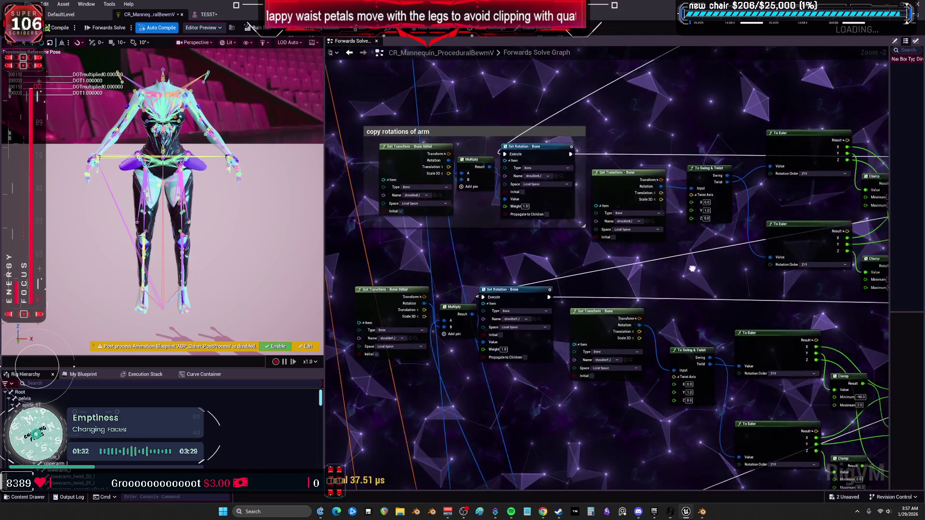
{"action": "scroll", "coordinate": [692, 268], "scroll_direction": "down", "scroll_amount": 2}
{"action": "scroll", "coordinate": [632, 258], "scroll_direction": "up", "scroll_amount": 1}
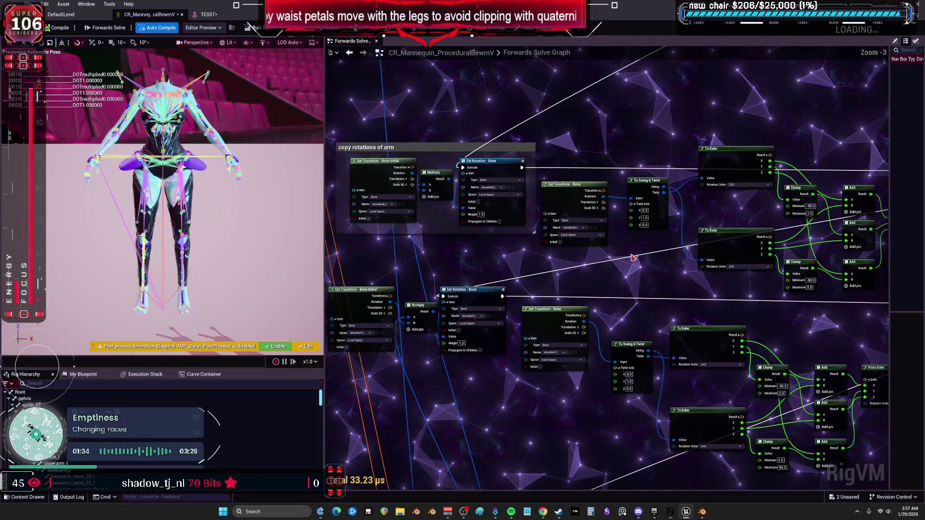
{"action": "left_click_drag", "start_coordinate": [536, 278], "coordinate": [526, 282]}
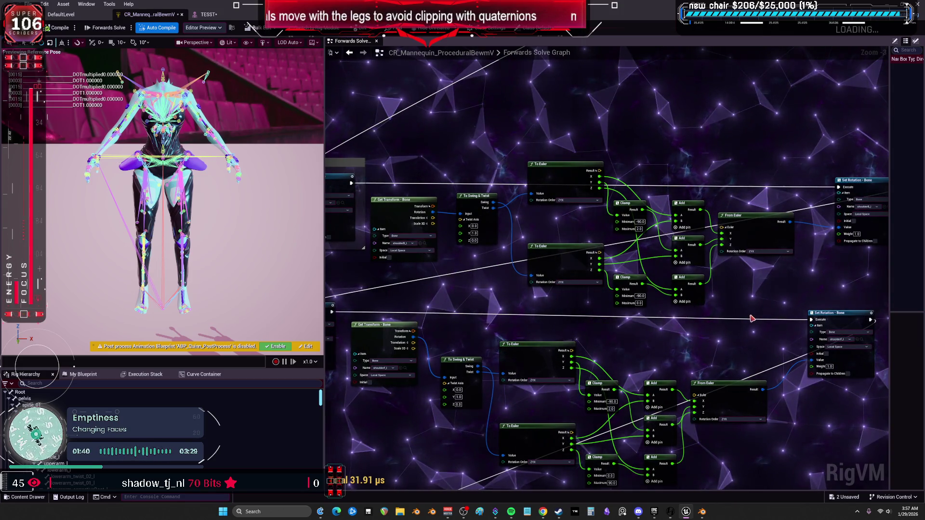
{"action": "scroll", "coordinate": [626, 209], "scroll_direction": "down", "scroll_amount": 7}
{"action": "scroll", "coordinate": [558, 215], "scroll_direction": "down", "scroll_amount": 1}
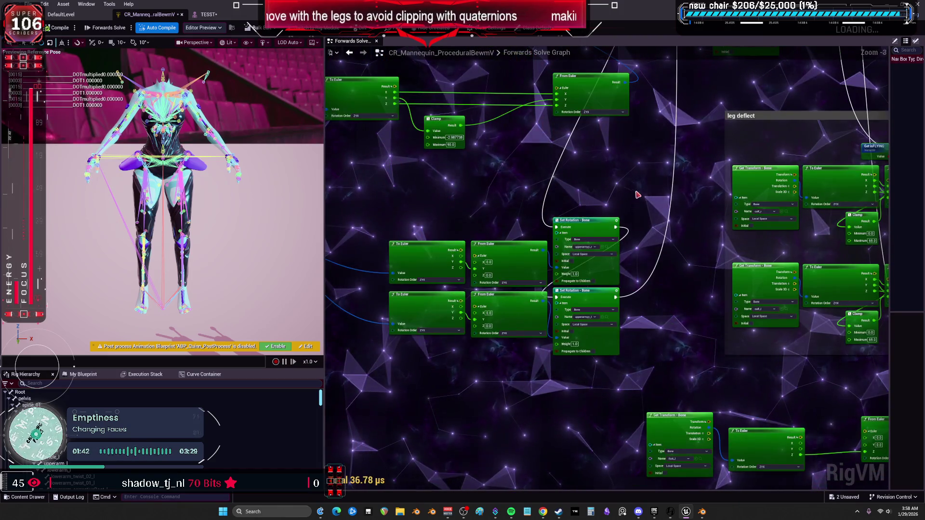
{"action": "scroll", "coordinate": [636, 202], "scroll_direction": "up", "scroll_amount": 1}
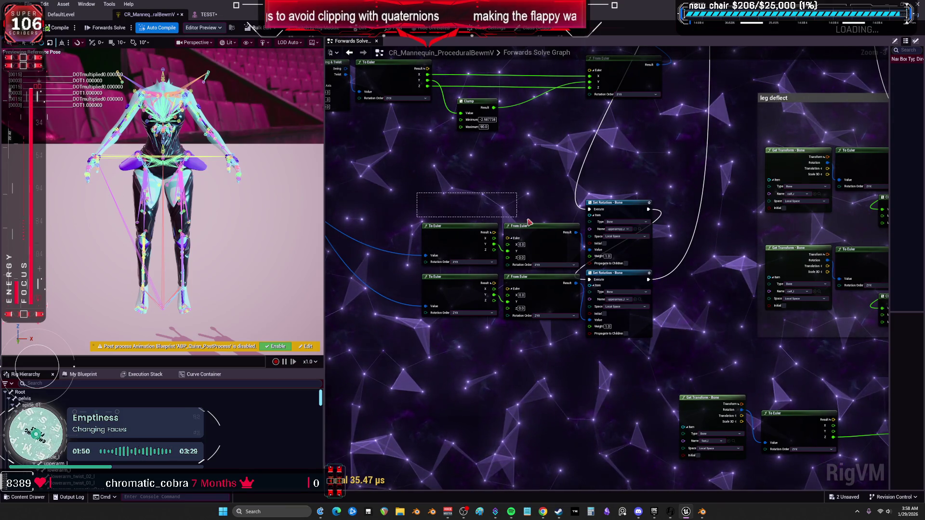
{"action": "left_click_drag", "start_coordinate": [674, 251], "coordinate": [458, 210]}
{"action": "scroll", "coordinate": [598, 166], "scroll_direction": "down", "scroll_amount": 3}
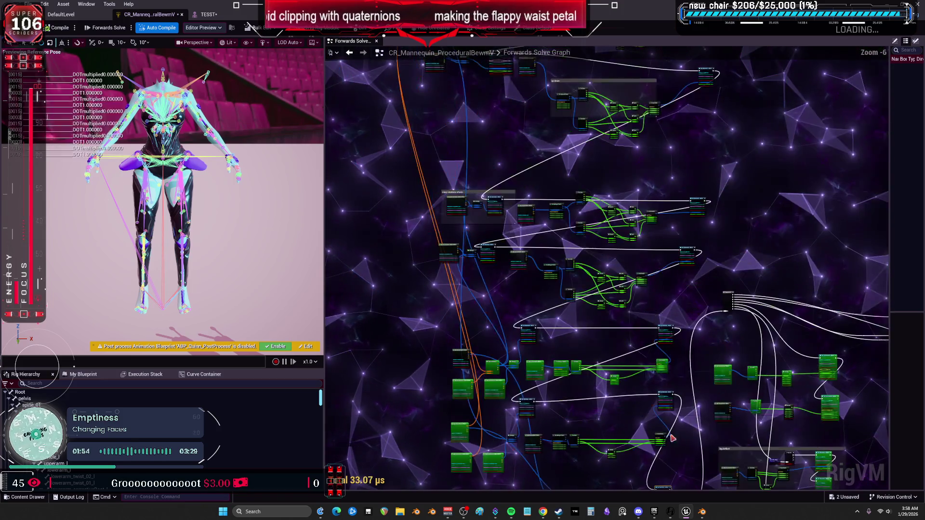
{"action": "scroll", "coordinate": [637, 264], "scroll_direction": "up", "scroll_amount": 2}
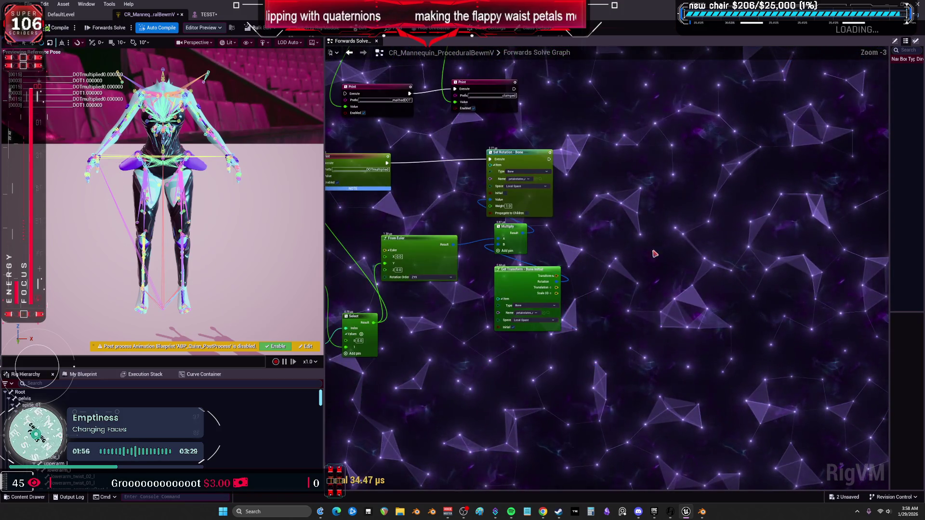
- Place the To Euler, From Euler and Set Rotation group near the petal rotation nodes
{"action": "scroll", "coordinate": [555, 383], "scroll_direction": "up", "scroll_amount": 2}
{"action": "mouse_move", "coordinate": [554, 383]}
{"action": "left_mouse_down"}
{"action": "mouse_move", "coordinate": [498, 264]}
{"action": "mouse_move", "coordinate": [512, 233]}
{"action": "left_mouse_up"}
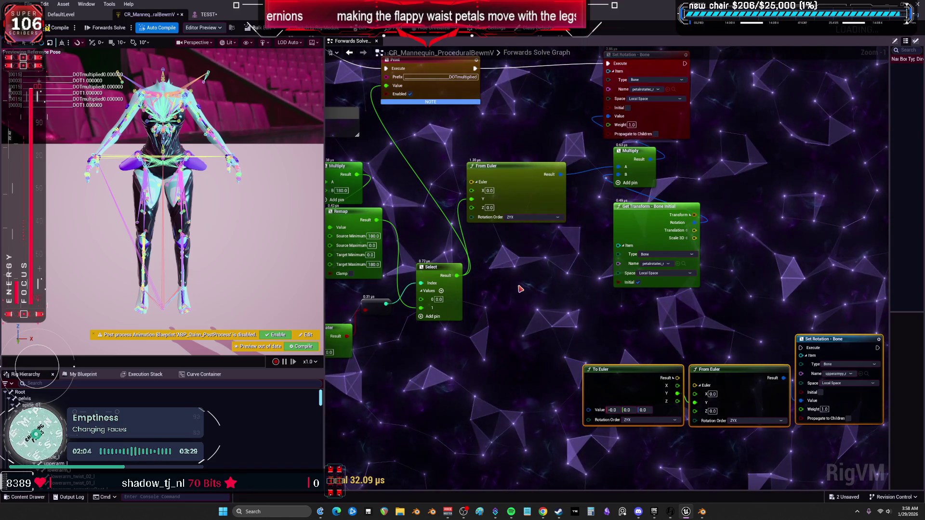
{"action": "left_click", "coordinate": [476, 279]}
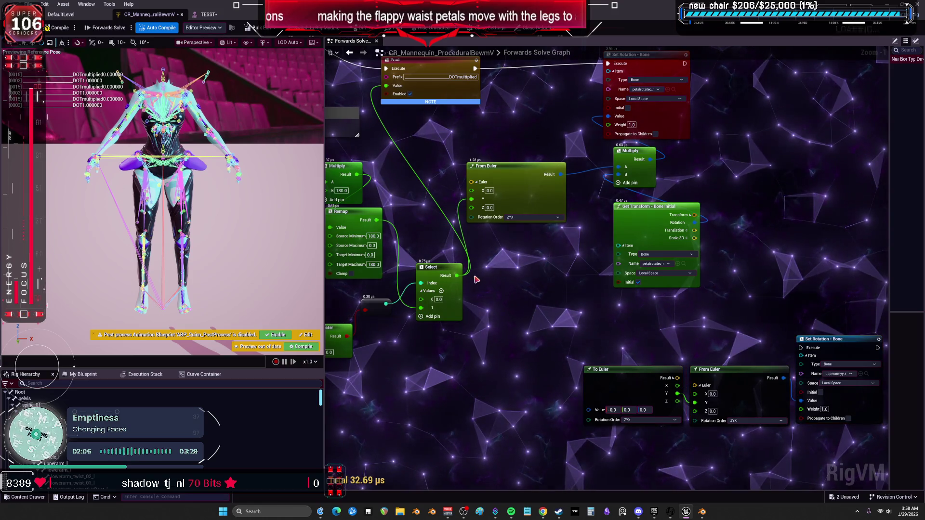
- Set the Remap's Target Maximum to 90.0
{"action": "mouse_move", "coordinate": [419, 192]}
{"action": "left_mouse_down"}
{"action": "mouse_move", "coordinate": [503, 191]}
{"action": "mouse_move", "coordinate": [526, 203]}
{"action": "left_mouse_up"}
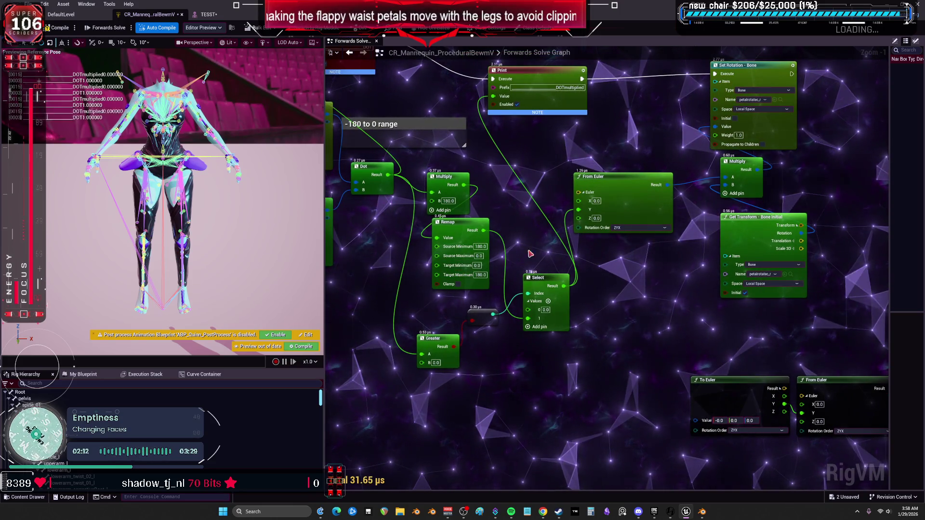
{"action": "left_click", "coordinate": [480, 274]}
{"action": "type", "text": "90"}
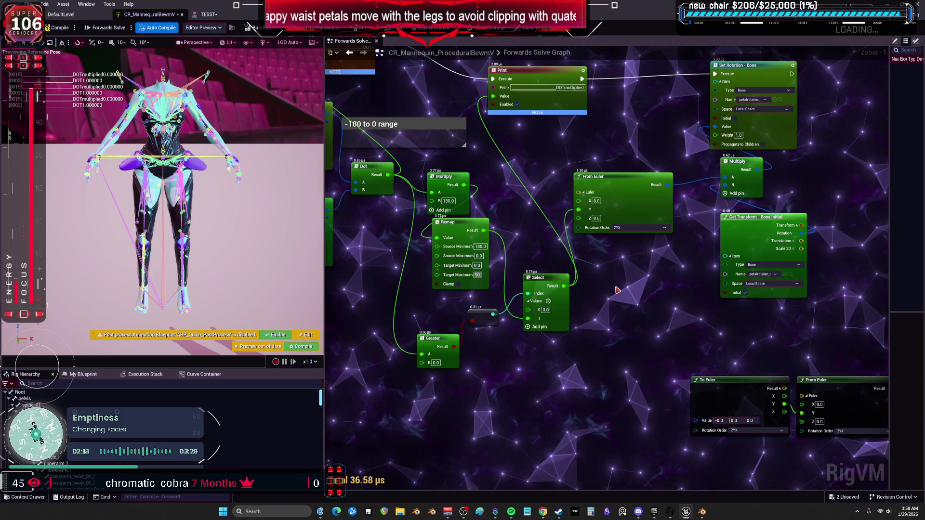
{"action": "mouse_move", "coordinate": [628, 283]}
{"action": "left_mouse_down"}
{"action": "mouse_move", "coordinate": [558, 289]}
{"action": "mouse_move", "coordinate": [583, 327]}
{"action": "left_mouse_up"}
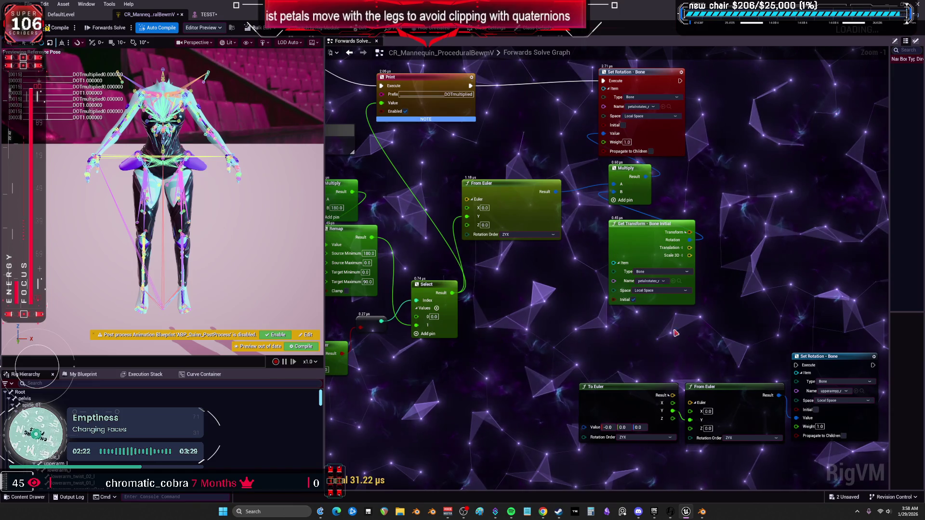
{"action": "left_click_drag", "start_coordinate": [570, 139], "coordinate": [564, 174]}
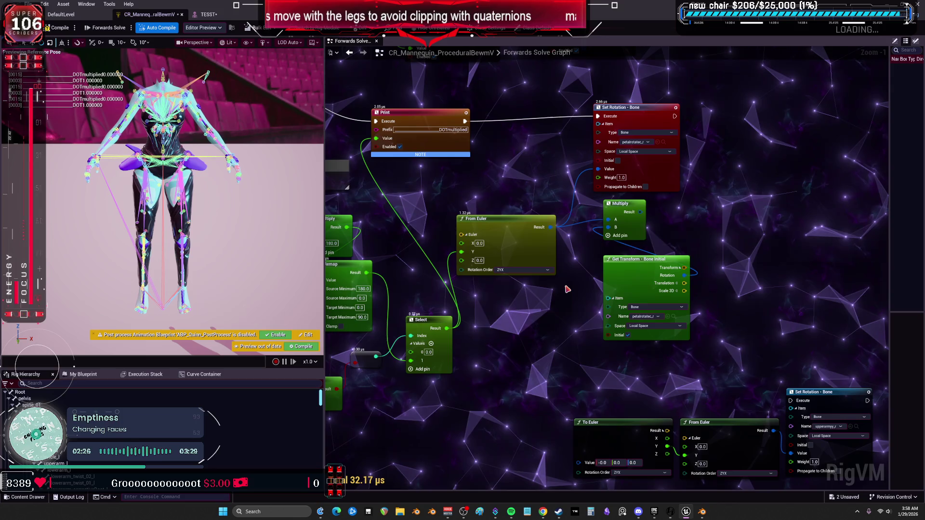
{"action": "left_click", "coordinate": [209, 14]}
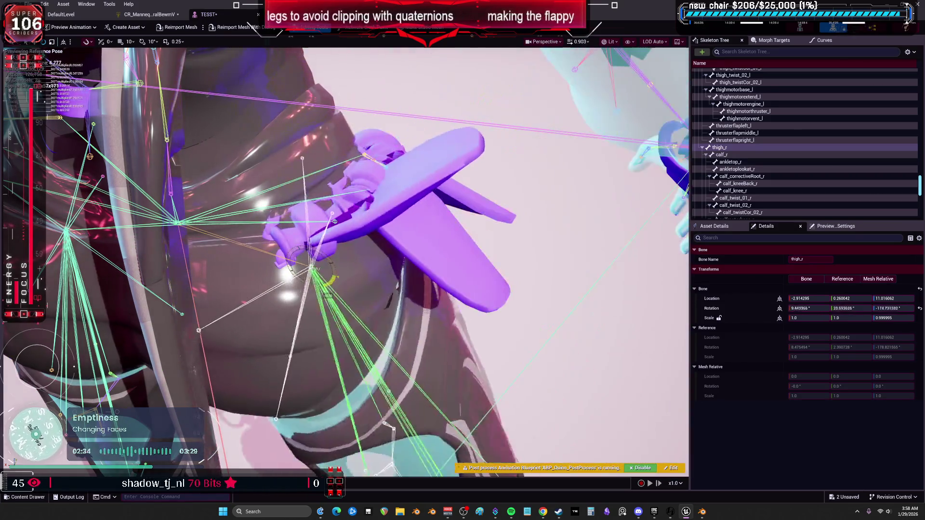
- Connect the Multiply Result to the petal Set Rotation - Bone Value
{"action": "left_click", "coordinate": [159, 13]}
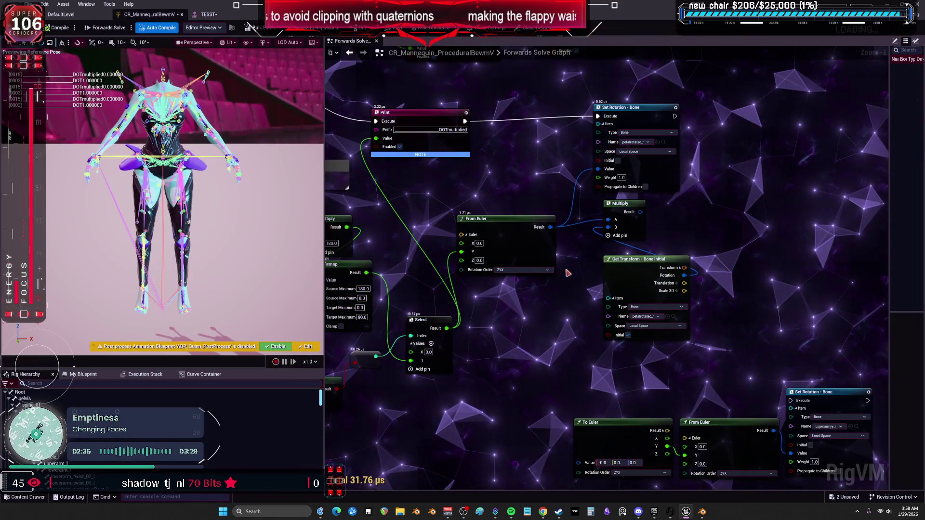
{"action": "mouse_move", "coordinate": [621, 342]}
{"action": "left_mouse_down"}
{"action": "mouse_move", "coordinate": [451, 299]}
{"action": "mouse_move", "coordinate": [468, 378]}
{"action": "left_mouse_up"}
{"action": "left_click_drag", "start_coordinate": [584, 220], "coordinate": [548, 178]}
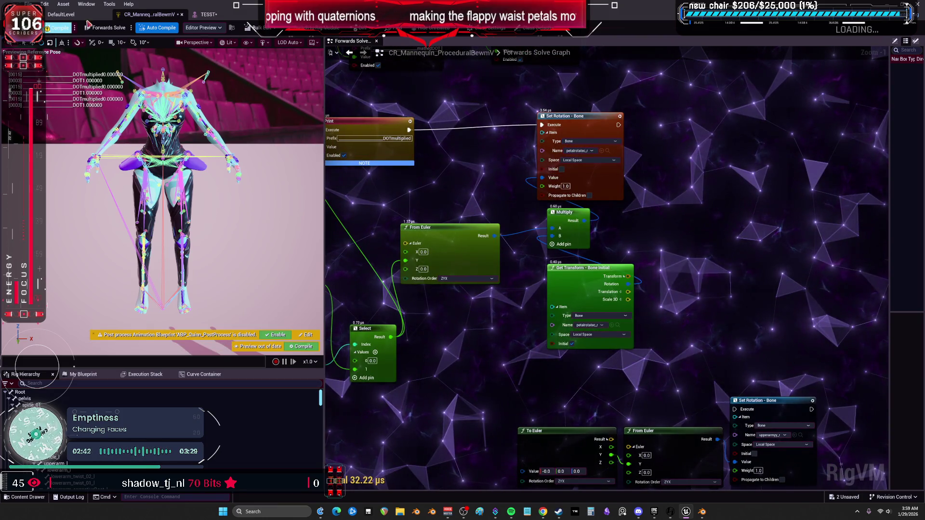
- In the TESST preview, select thigh_r and petalrotatec_r and test-rotate the petal bone with the gizmo
{"action": "left_click", "coordinate": [217, 15]}
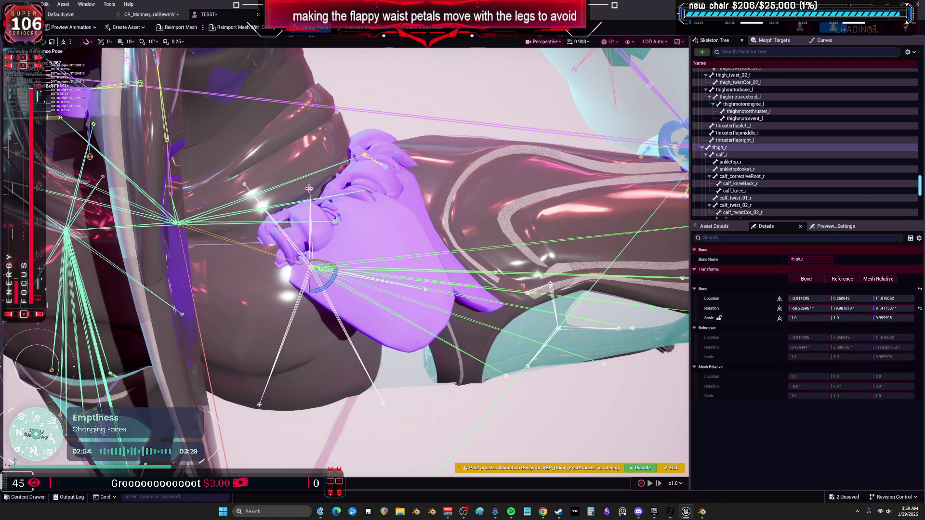
{"action": "left_click", "coordinate": [309, 189]}
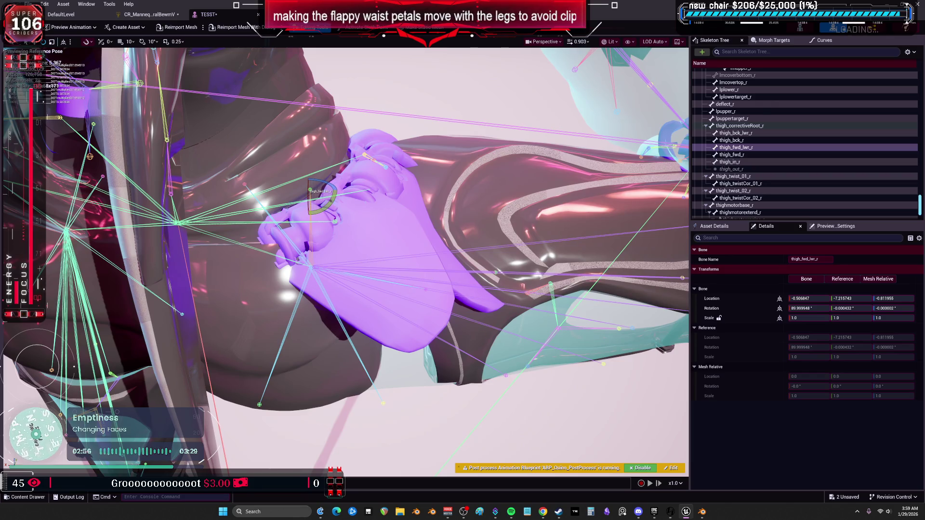
{"action": "left_click", "coordinate": [322, 235]}
{"action": "key", "text": "space"}
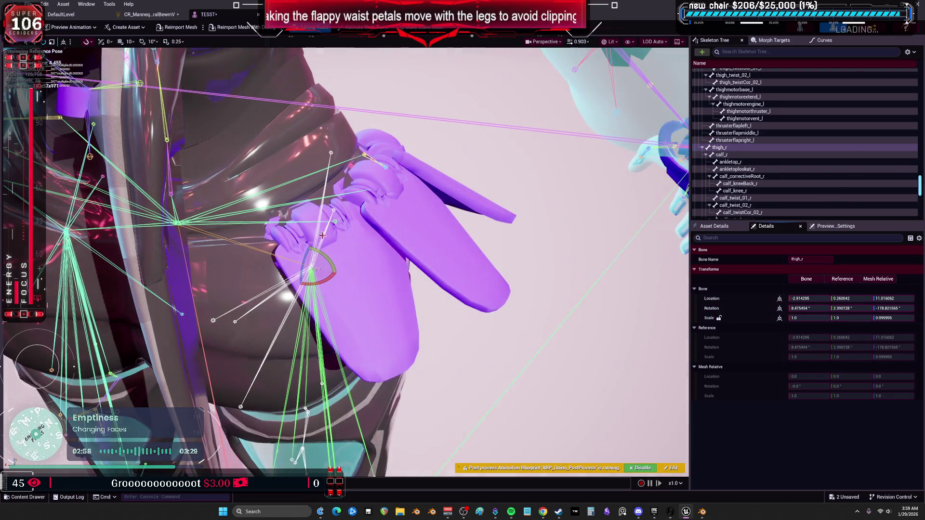
{"action": "left_click", "coordinate": [345, 223]}
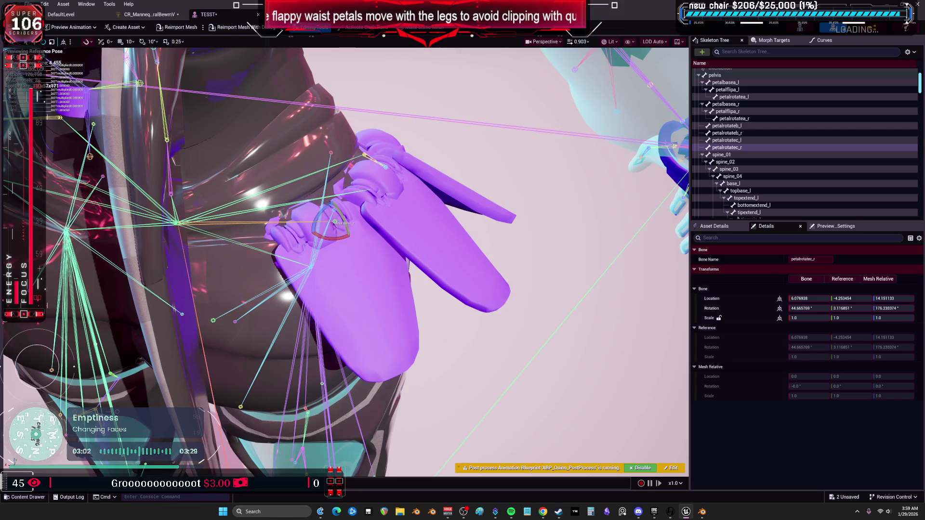
{"action": "left_click", "coordinate": [149, 14]}
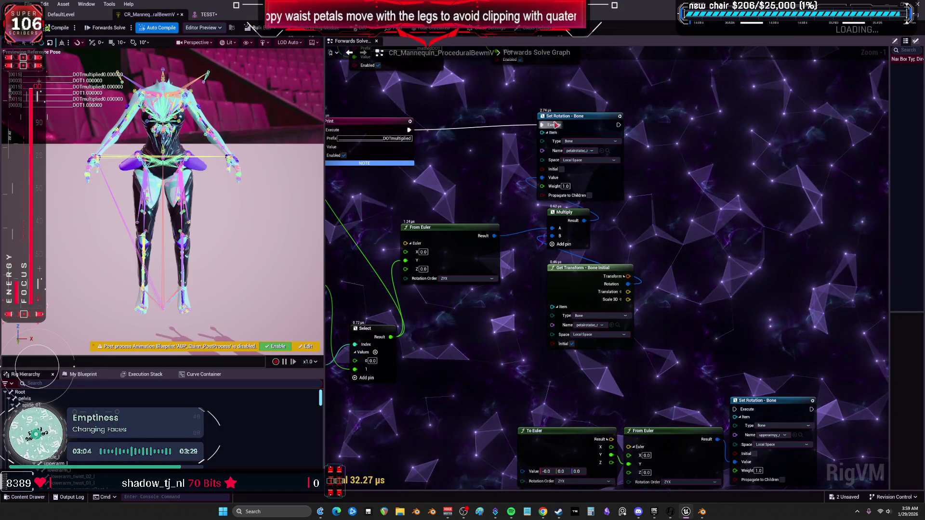
{"action": "left_click", "coordinate": [207, 15]}
{"action": "left_click_drag", "start_coordinate": [337, 212], "coordinate": [345, 245]}
{"action": "left_click", "coordinate": [152, 14]}
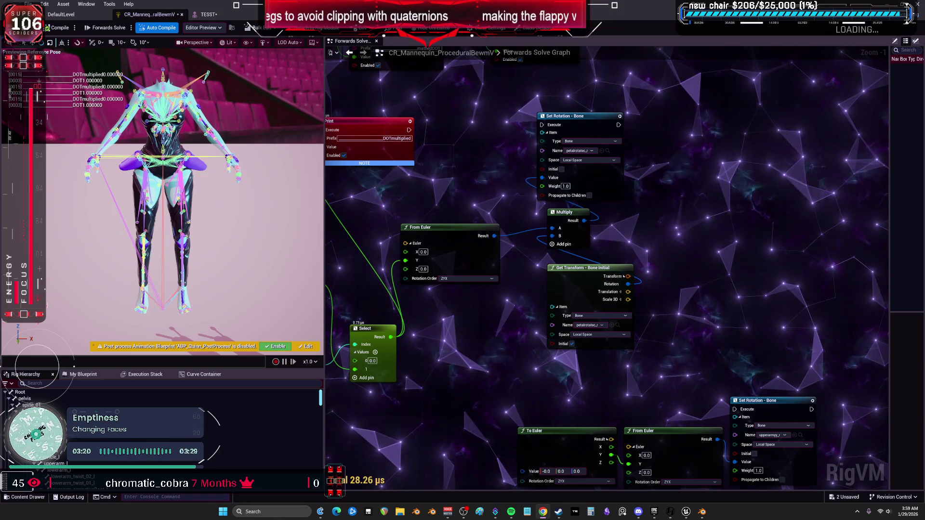
{"action": "left_click_drag", "start_coordinate": [479, 297], "coordinate": [530, 286]}
- Add a Rotate Vector node from the action menu after searching 'rotator'
{"action": "right_click", "coordinate": [529, 286]}
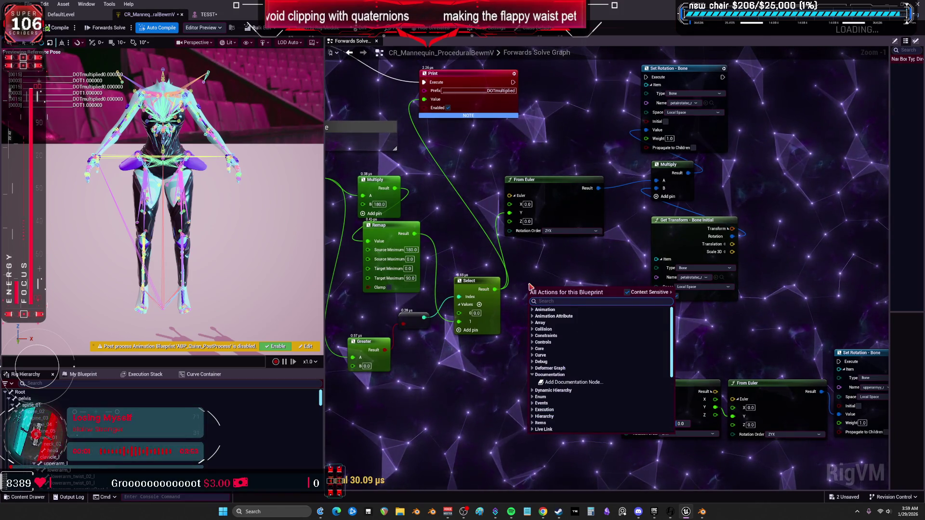
{"action": "type", "text": "rotator"}
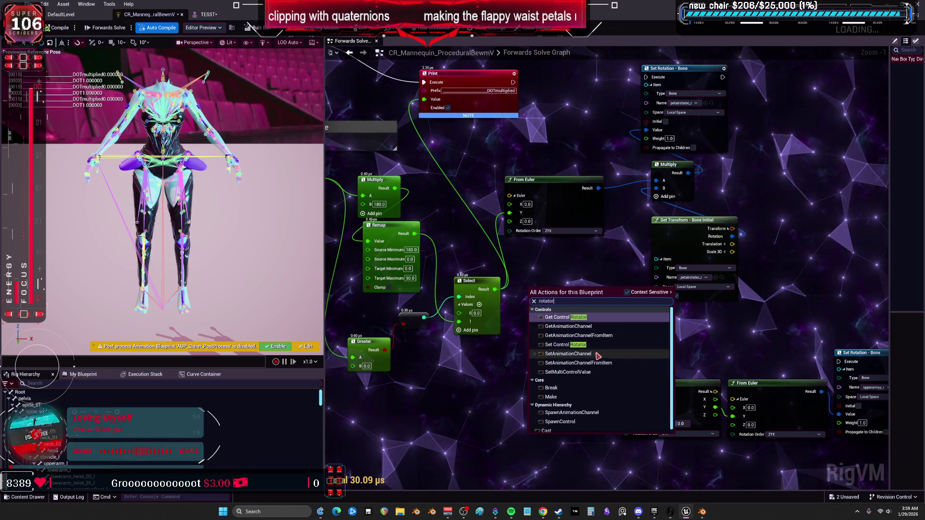
{"action": "scroll", "coordinate": [627, 350], "scroll_direction": "down", "scroll_amount": 1}
{"action": "scroll", "coordinate": [628, 358], "scroll_direction": "up", "scroll_amount": 1}
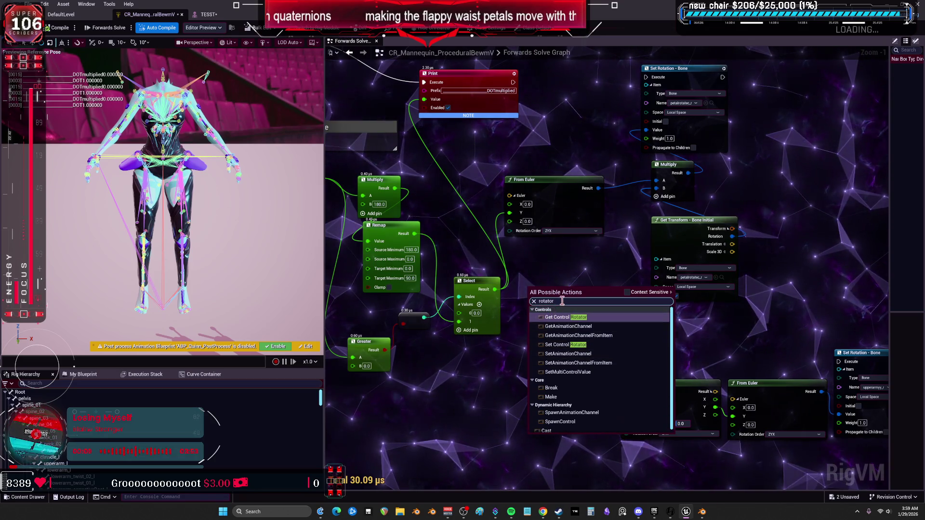
{"action": "key", "text": "BackSpace"}
{"action": "key", "text": "BackSpace"}
{"action": "key", "text": "BackSpace"}
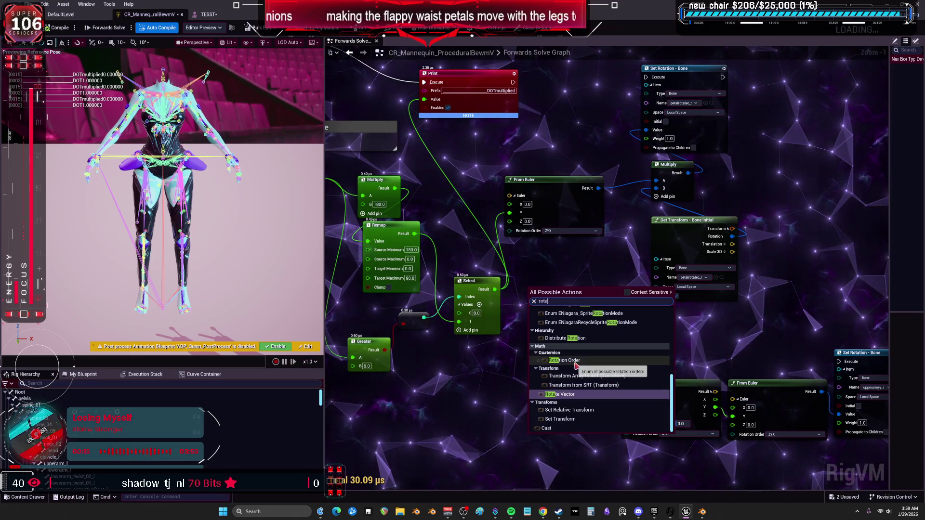
{"action": "left_click", "coordinate": [575, 395]}
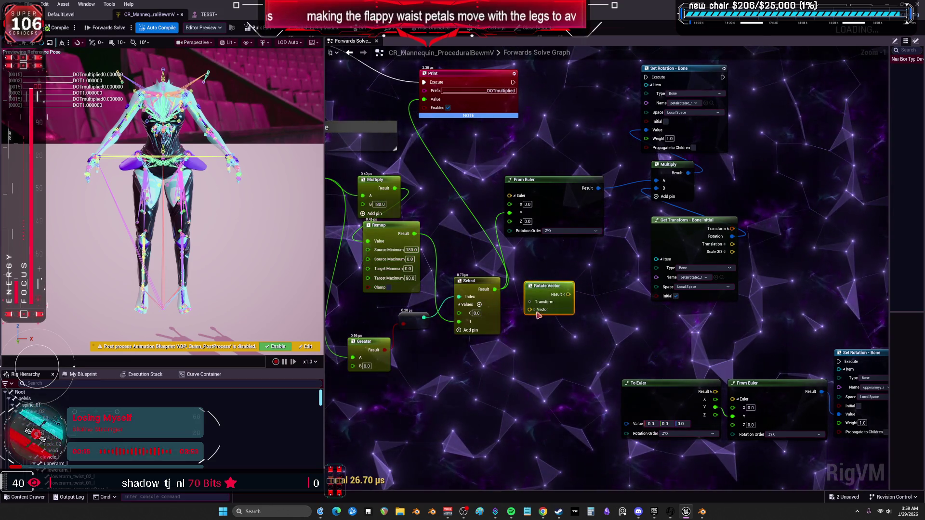
- Feed Select's Result into Rotate Vector, break From Euler's Y link, and wire Rotate Vector into From Euler's X
{"action": "left_click_drag", "start_coordinate": [501, 297], "coordinate": [554, 328]}
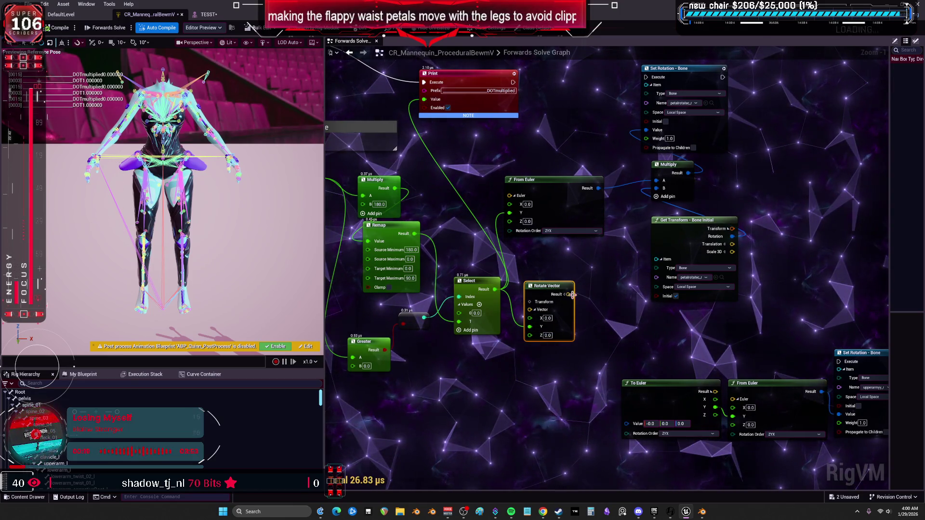
{"action": "left_click", "coordinate": [498, 234], "text": "alt"}
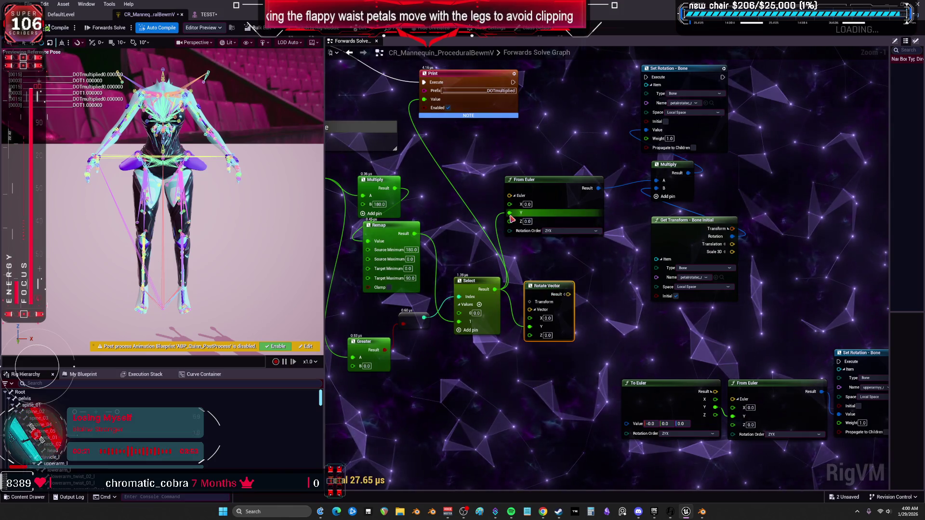
{"action": "left_click_drag", "start_coordinate": [568, 295], "coordinate": [513, 209]}
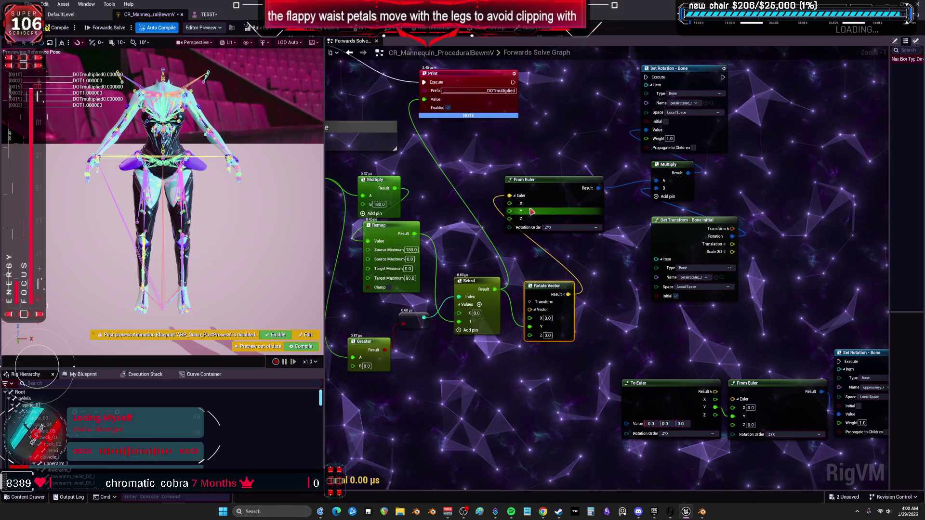
{"action": "left_click", "coordinate": [209, 14]}
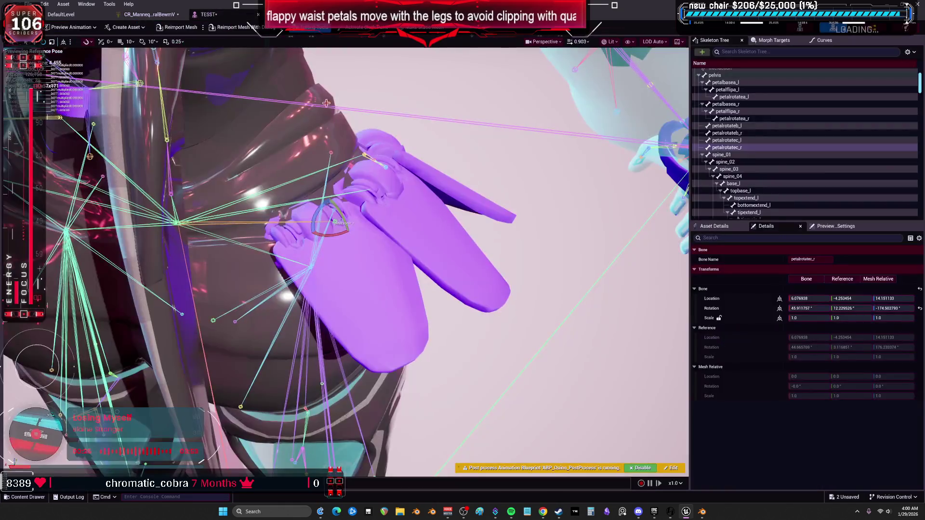
- Pick thigh_r, then wire Get Transform's Transform and Select's Result into Rotate Vector's Transform and Y pins
{"action": "left_click", "coordinate": [327, 400]}
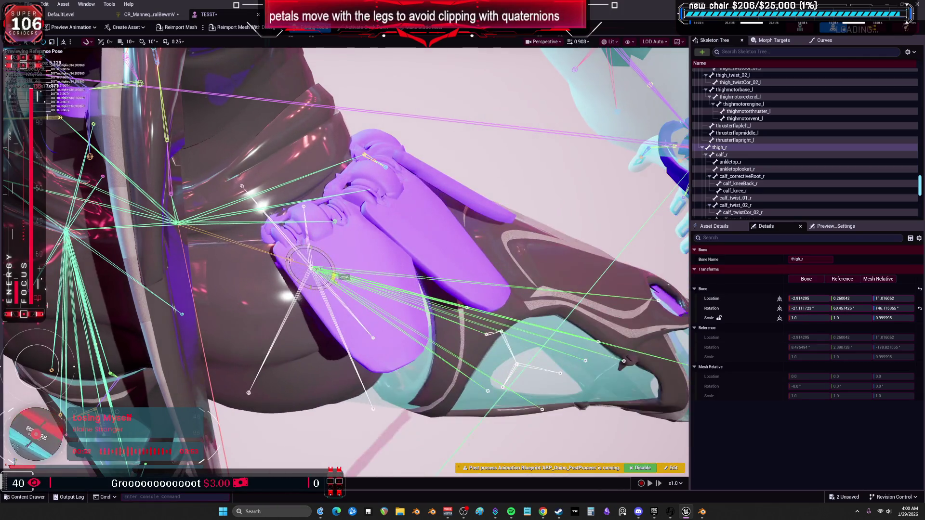
{"action": "left_click", "coordinate": [149, 14]}
{"action": "left_click_drag", "start_coordinate": [585, 115], "coordinate": [574, 216]}
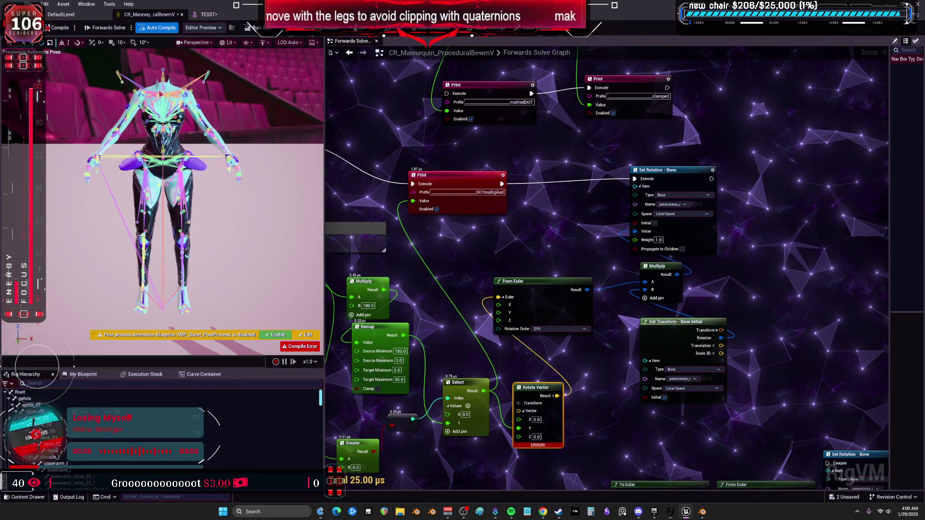
{"action": "mouse_move", "coordinate": [603, 420]}
{"action": "left_mouse_down"}
{"action": "mouse_move", "coordinate": [587, 362]}
{"action": "mouse_move", "coordinate": [497, 328]}
{"action": "left_mouse_up"}
{"action": "scroll", "coordinate": [498, 328], "scroll_direction": "up", "scroll_amount": 1}
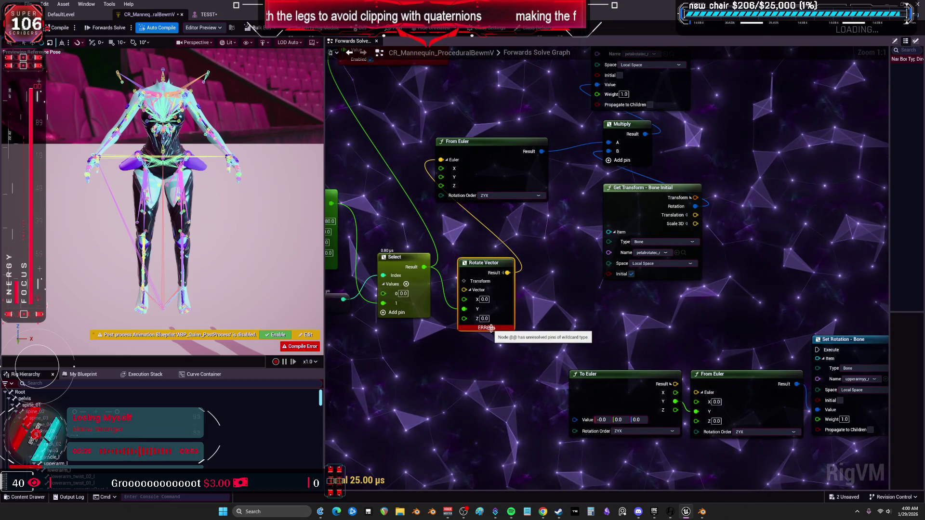
{"action": "left_click", "coordinate": [433, 327]}
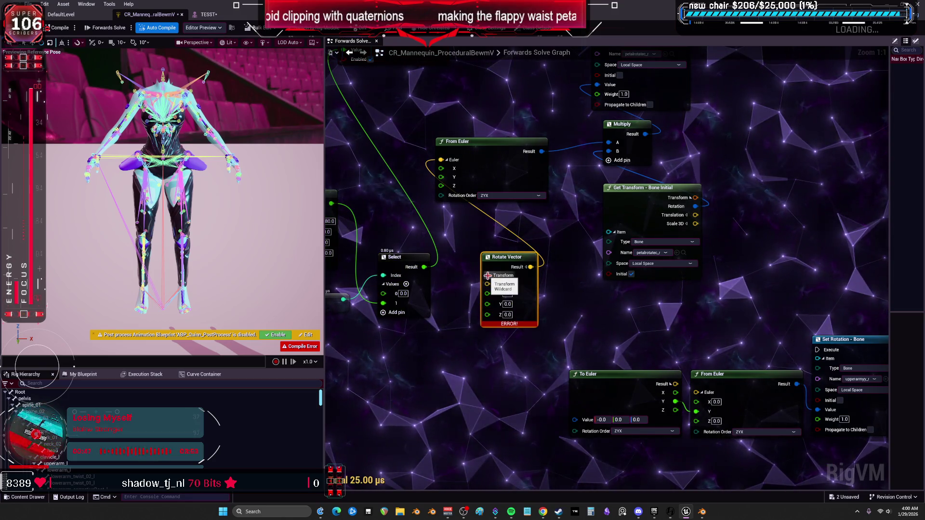
{"action": "left_click_drag", "start_coordinate": [687, 343], "coordinate": [673, 318]}
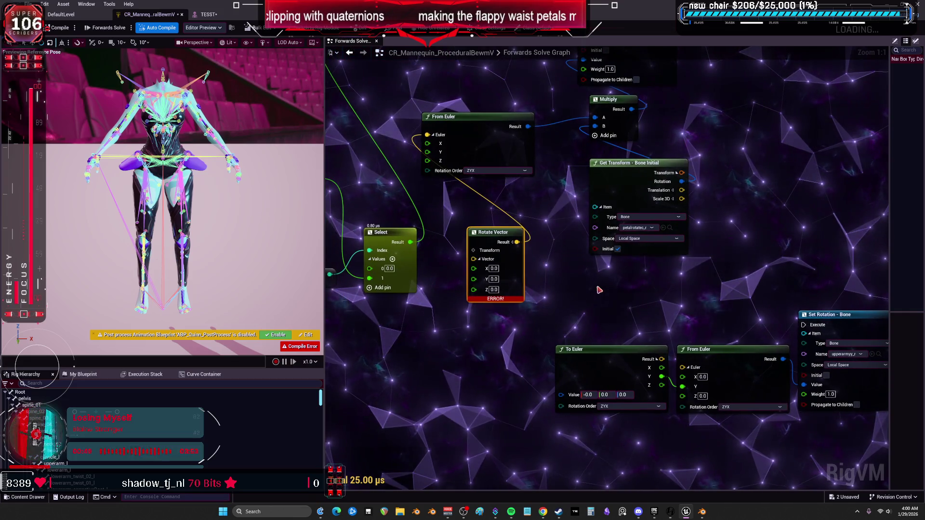
{"action": "mouse_move", "coordinate": [681, 173]}
{"action": "left_mouse_down"}
{"action": "mouse_move", "coordinate": [558, 244]}
{"action": "mouse_move", "coordinate": [474, 250]}
{"action": "left_mouse_up"}
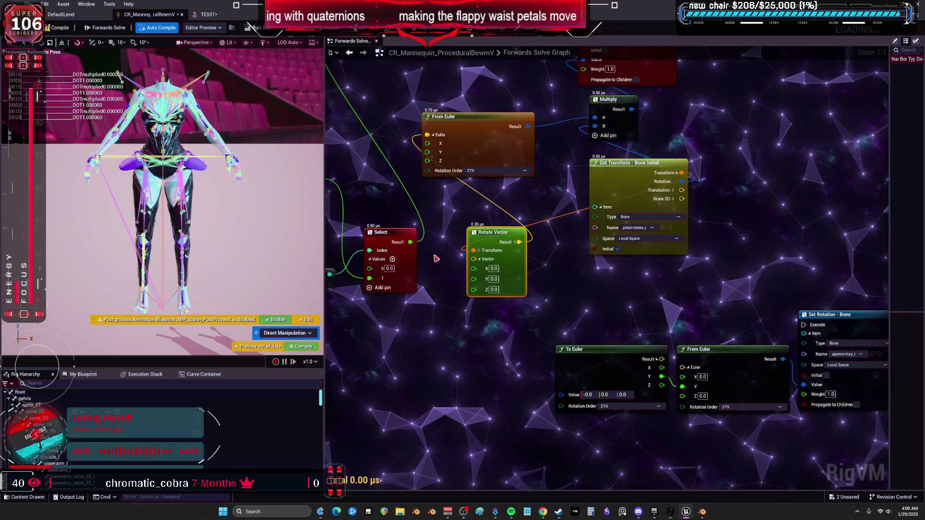
{"action": "left_click_drag", "start_coordinate": [411, 242], "coordinate": [473, 279]}
{"action": "left_click_drag", "start_coordinate": [525, 182], "coordinate": [519, 263]}
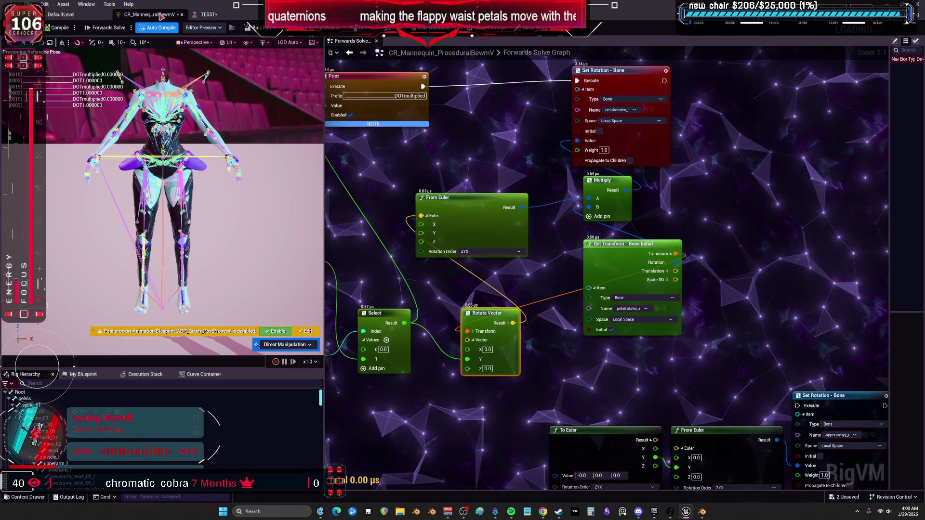
- Test-rotate thigh_r in the TESST preview, reset it to the reference pose, and rotate again
{"action": "left_click", "coordinate": [208, 14]}
{"action": "left_click_drag", "start_coordinate": [317, 260], "coordinate": [324, 272]}
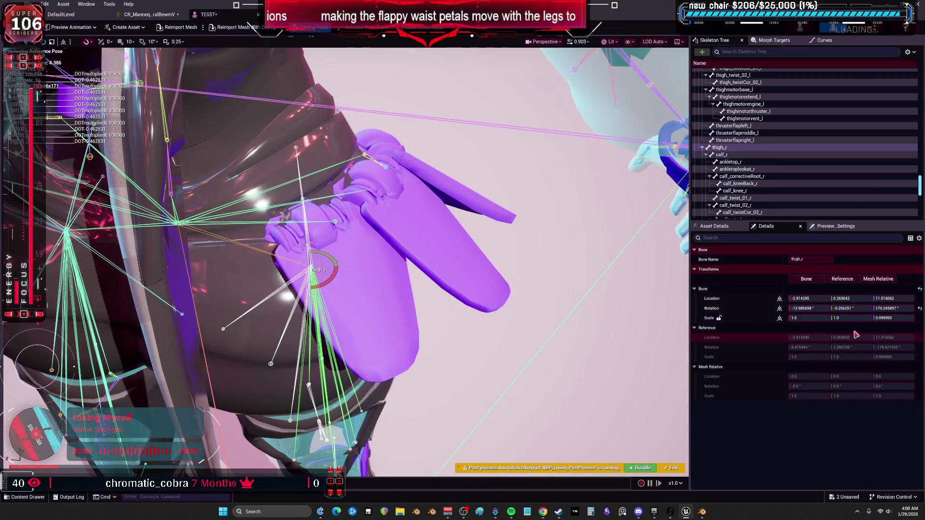
{"action": "left_click", "coordinate": [920, 308]}
{"action": "mouse_move", "coordinate": [333, 266]}
{"action": "left_mouse_down"}
{"action": "mouse_move", "coordinate": [308, 283]}
{"action": "mouse_move", "coordinate": [190, 84]}
{"action": "left_mouse_up"}
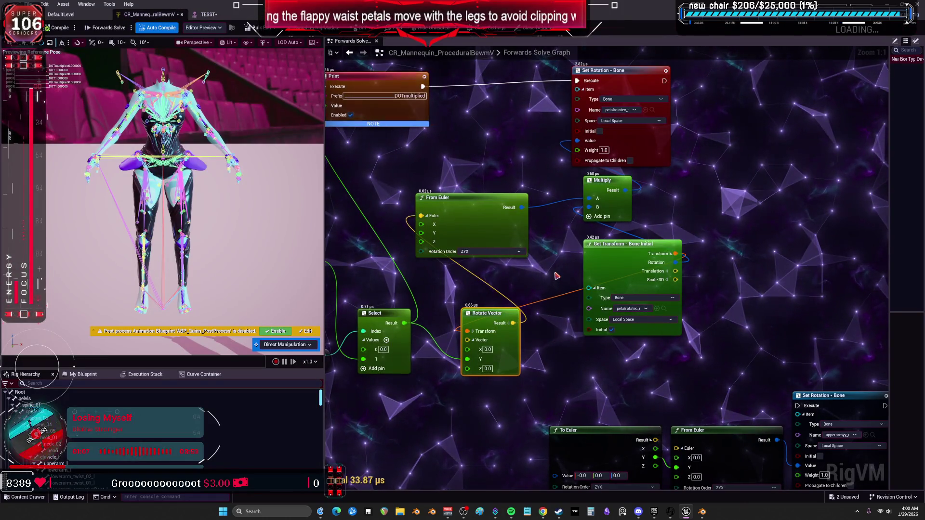
- Draw a new connection from From Euler's result and swing the thigh again to test
{"action": "mouse_move", "coordinate": [522, 207]}
{"action": "left_mouse_down"}
{"action": "mouse_move", "coordinate": [541, 168]}
{"action": "mouse_move", "coordinate": [578, 140]}
{"action": "left_mouse_up"}
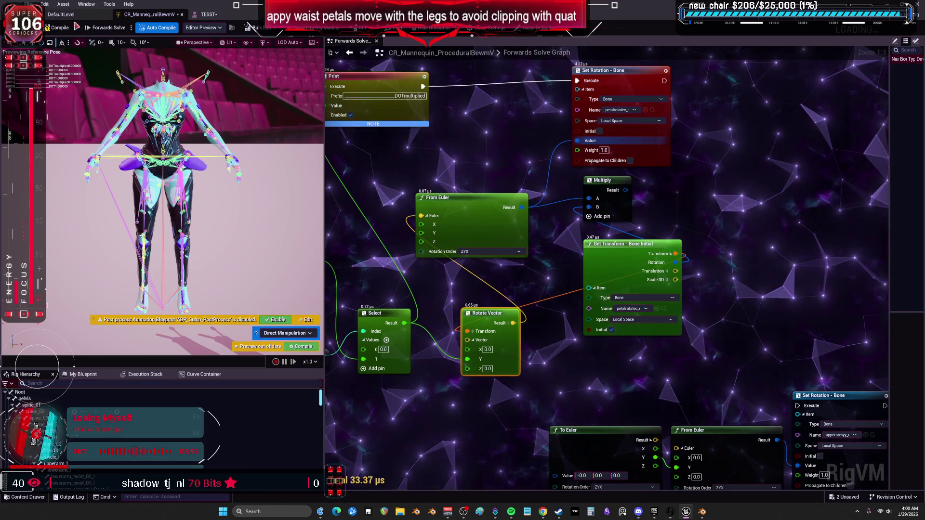
{"action": "key", "text": "ctrl+Tab"}
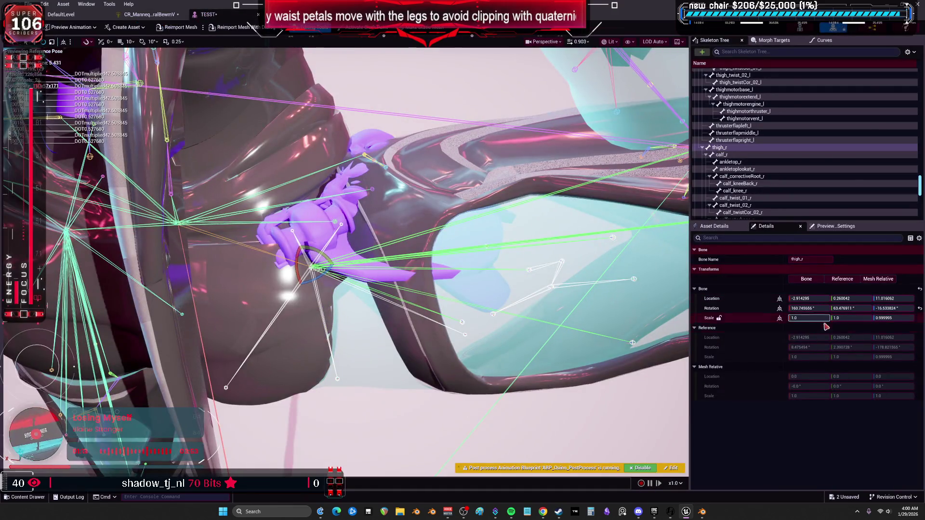
{"action": "left_click_drag", "start_coordinate": [319, 284], "coordinate": [346, 288]}
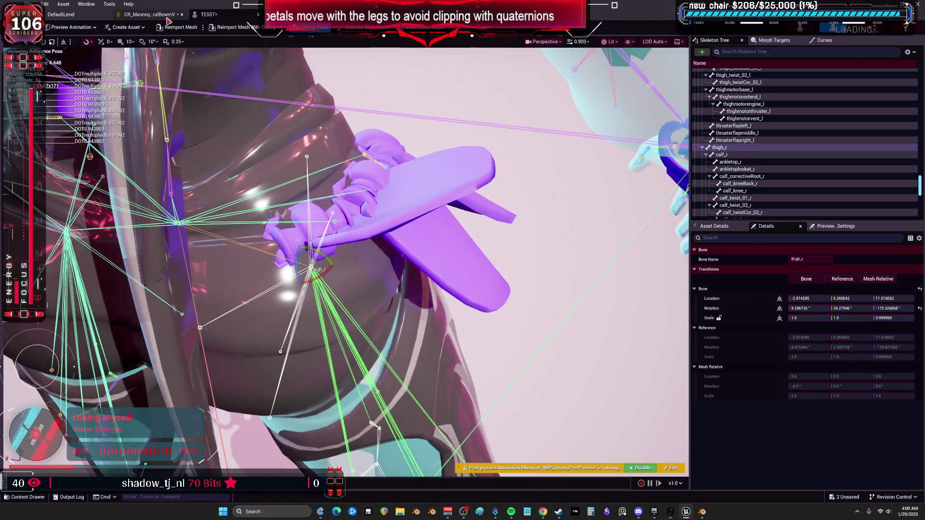
{"action": "key", "text": "ctrl+Tab"}
- Uncheck Initial on Get Transform so it reads the current pose, compile, and rotate the thigh
{"action": "left_click", "coordinate": [611, 330]}
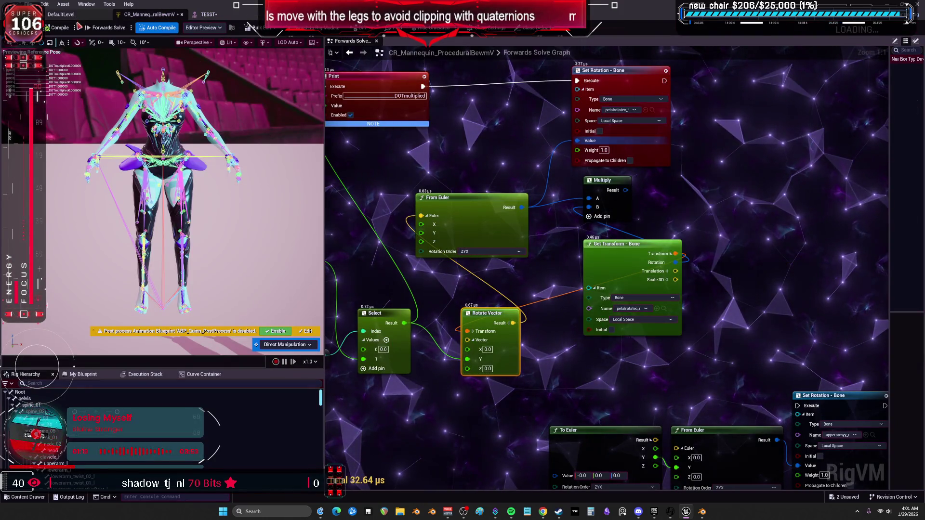
{"action": "left_click", "coordinate": [64, 30]}
{"action": "key", "text": "ctrl+Tab"}
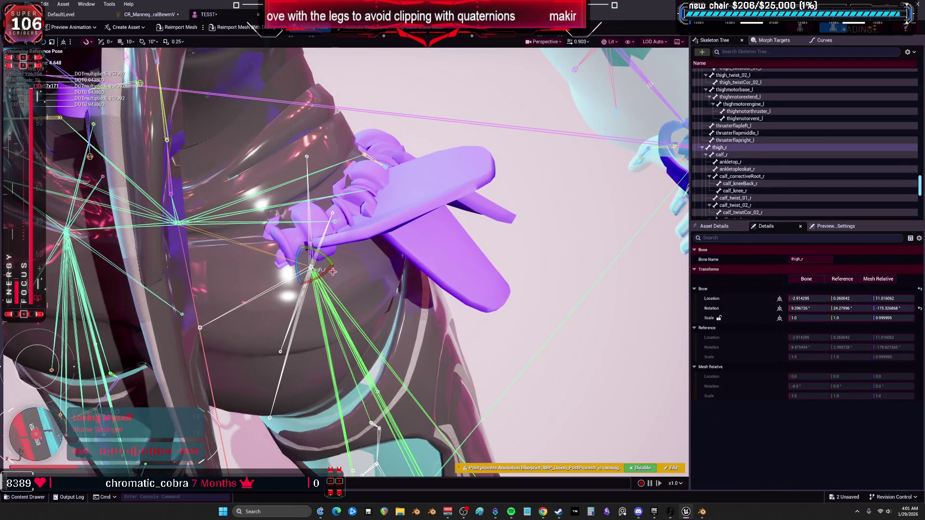
{"action": "left_click_drag", "start_coordinate": [332, 295], "coordinate": [347, 284]}
- Reimport the skeletal mesh and swing thigh_r far to test the petals
{"action": "left_click", "coordinate": [174, 27]}
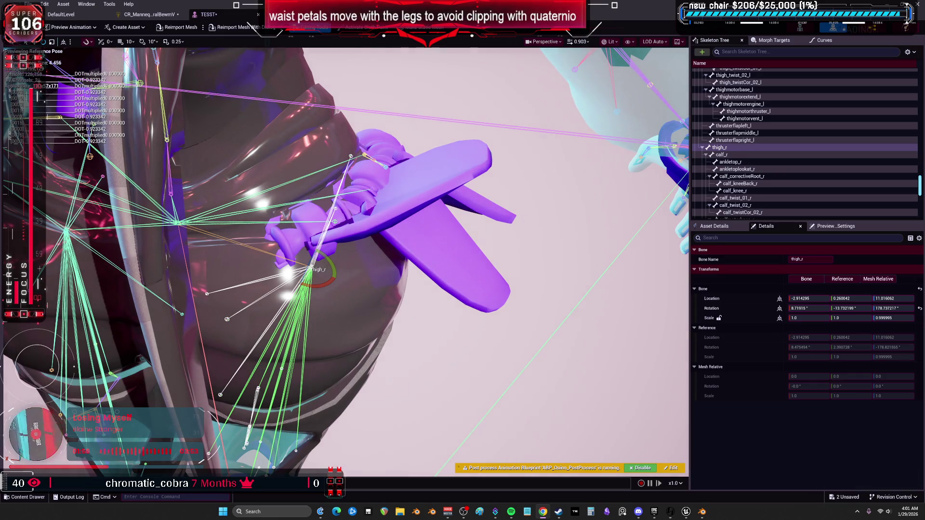
{"action": "left_click_drag", "start_coordinate": [325, 259], "coordinate": [345, 280]}
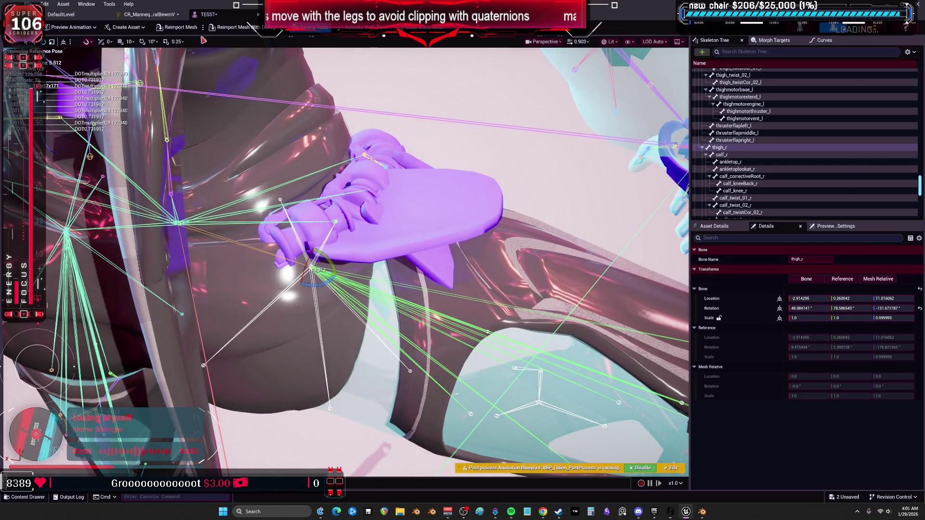
{"action": "left_click", "coordinate": [148, 14]}
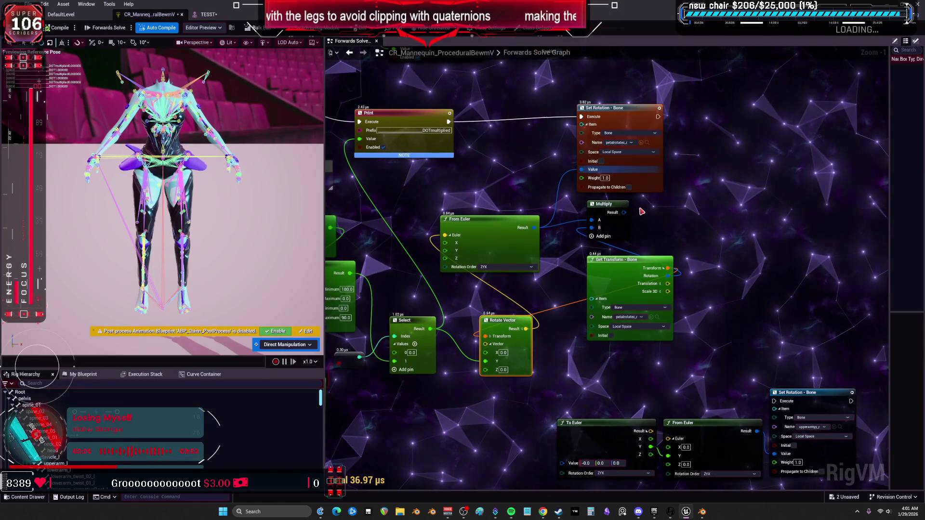
- Pan the Forwards Solve graph across the Multiply, Remap, Greater and Get Transform nodes
{"action": "mouse_move", "coordinate": [384, 412]}
{"action": "left_mouse_down"}
{"action": "mouse_move", "coordinate": [432, 412]}
{"action": "mouse_move", "coordinate": [440, 291]}
{"action": "left_mouse_up"}
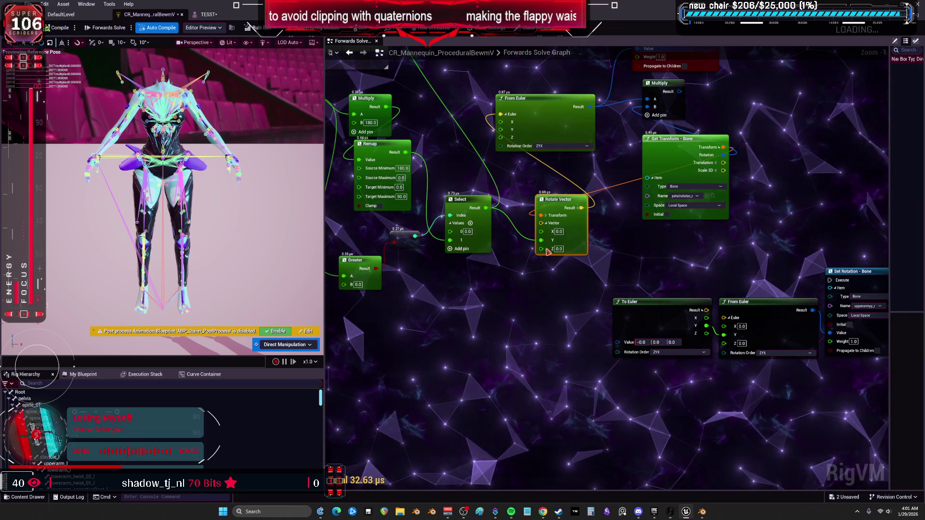
{"action": "left_click_drag", "start_coordinate": [548, 252], "coordinate": [502, 304]}
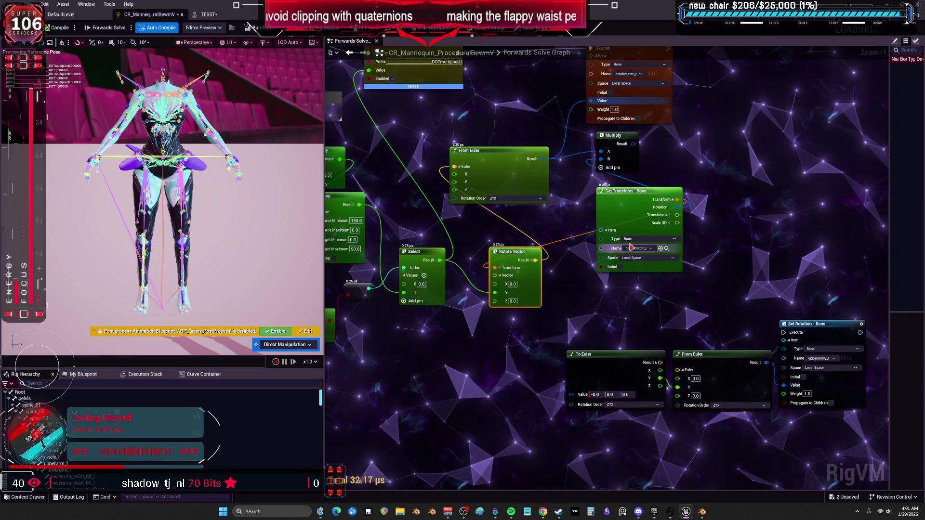
{"action": "left_click_drag", "start_coordinate": [718, 150], "coordinate": [701, 203]}
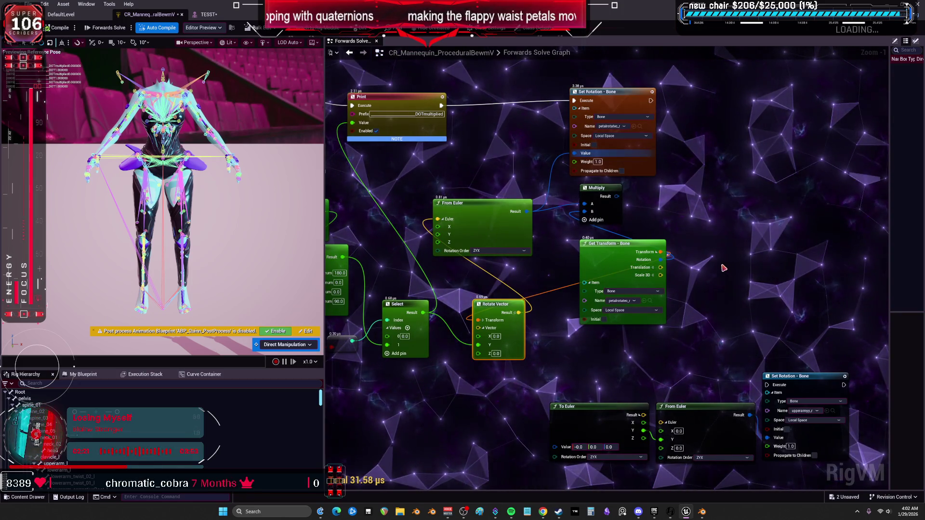
{"action": "mouse_move", "coordinate": [703, 270]}
{"action": "left_mouse_down"}
{"action": "mouse_move", "coordinate": [593, 289]}
{"action": "mouse_move", "coordinate": [464, 341]}
{"action": "left_mouse_up"}
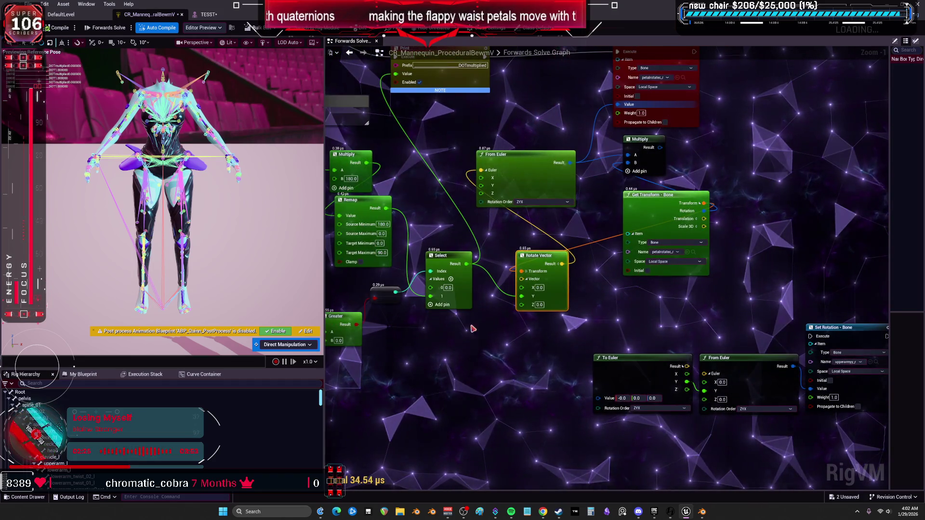
- Frame the whole character in the TESST mesh preview, then bring Blender forward
{"action": "left_click", "coordinate": [208, 14]}
{"action": "key", "text": "f"}
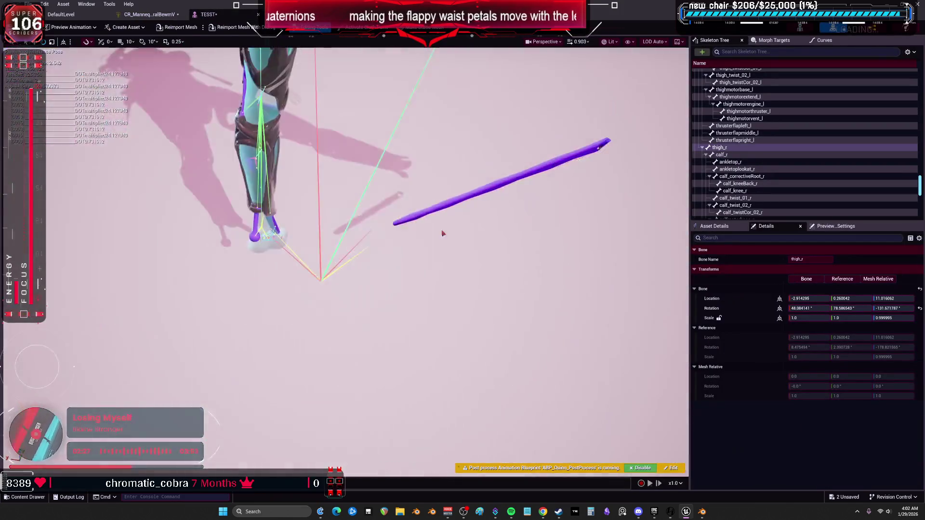
{"action": "left_click", "coordinate": [702, 512]}
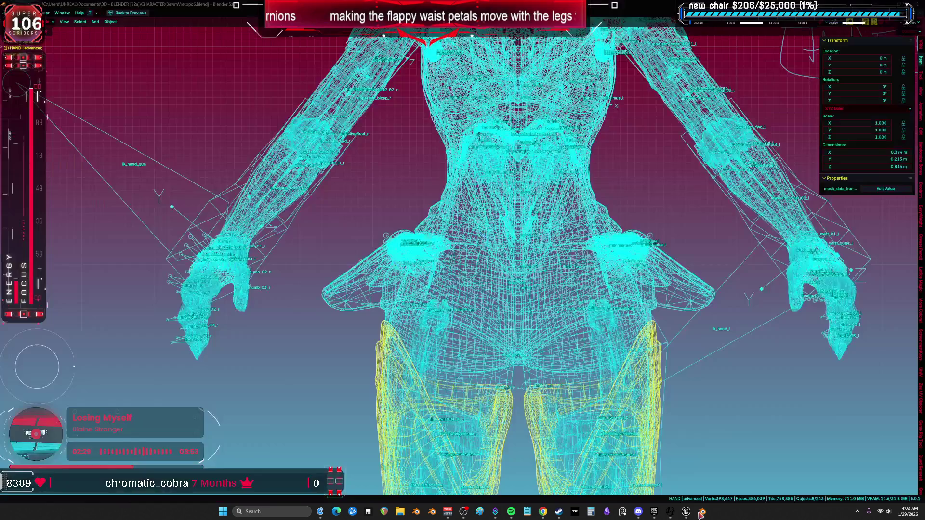
- Put the Root armature into pose mode and select the right waist petal bone
{"action": "scroll", "coordinate": [406, 237], "scroll_direction": "up", "scroll_amount": 3}
{"action": "left_click", "coordinate": [406, 237]}
{"action": "mouse_move", "coordinate": [406, 237]}
{"action": "left_mouse_down"}
{"action": "mouse_move", "coordinate": [344, 162]}
{"action": "mouse_move", "coordinate": [433, 212]}
{"action": "left_mouse_up"}
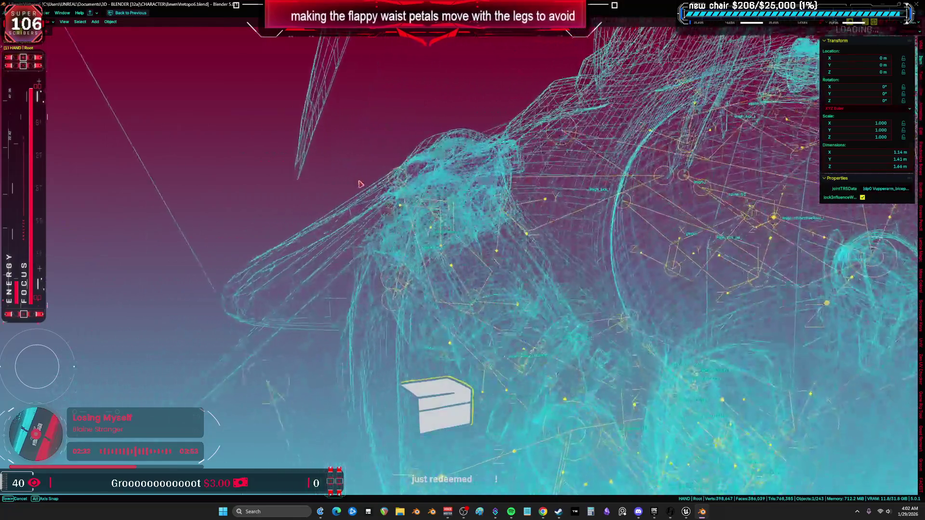
{"action": "key", "text": "ctrl+Tab"}
{"action": "left_click", "coordinate": [434, 212]}
- Trial-rotate the petal bone twice along its local Y axis, cancelling both rotations
{"action": "key", "text": "r"}
{"action": "key", "text": "y"}
{"action": "key", "text": "y"}
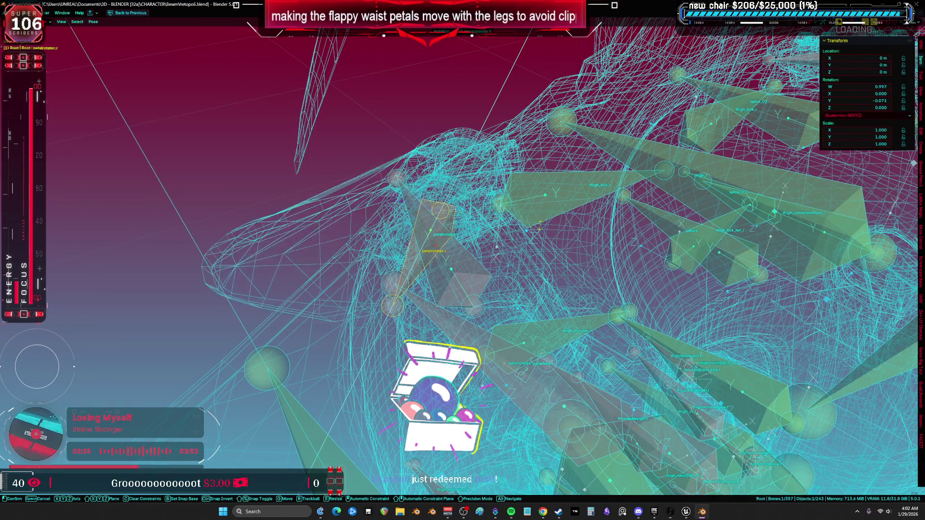
{"action": "right_click", "coordinate": [516, 273]}
{"action": "mouse_move", "coordinate": [458, 263]}
{"action": "left_mouse_down"}
{"action": "mouse_move", "coordinate": [666, 229]}
{"action": "mouse_move", "coordinate": [529, 262]}
{"action": "mouse_move", "coordinate": [492, 250]}
{"action": "mouse_move", "coordinate": [579, 309]}
{"action": "left_mouse_up"}
{"action": "key", "text": "r"}
{"action": "key", "text": "y"}
{"action": "key", "text": "y"}
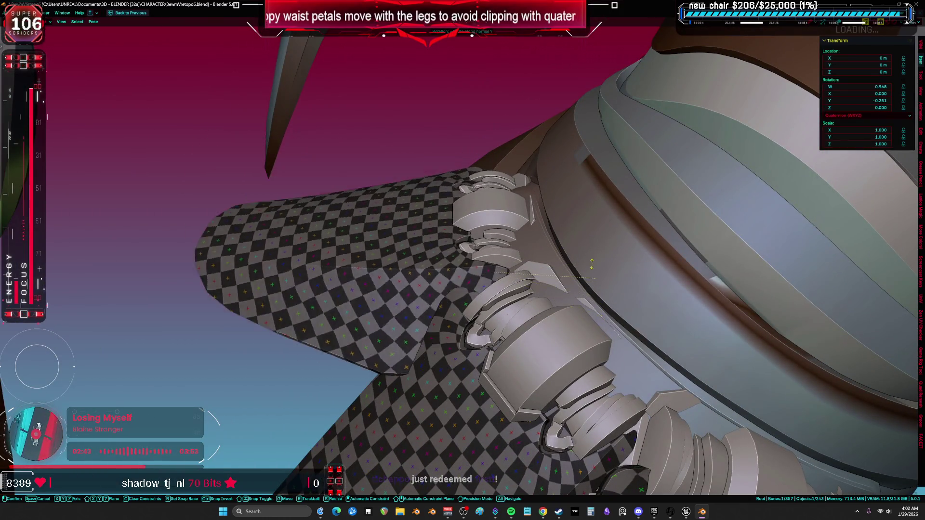
{"action": "key", "text": "Escape"}
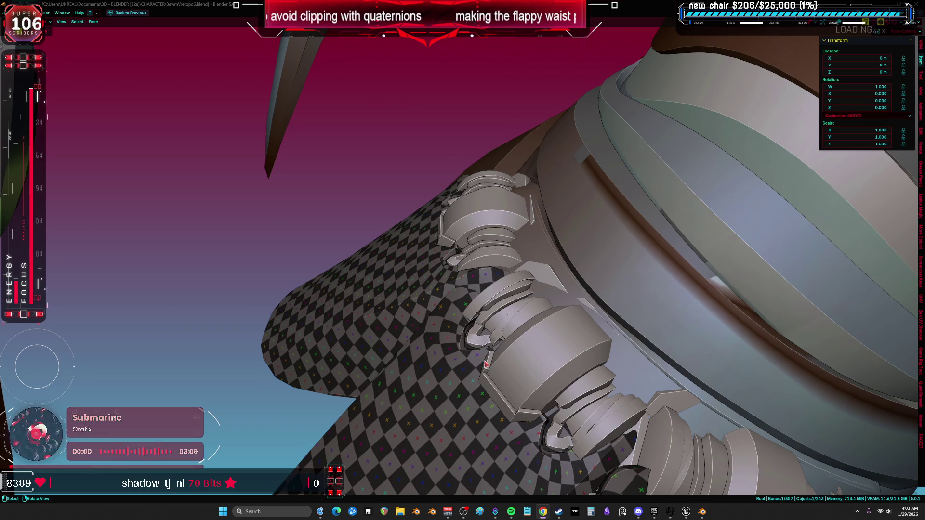
{"action": "left_click", "coordinate": [686, 512]}
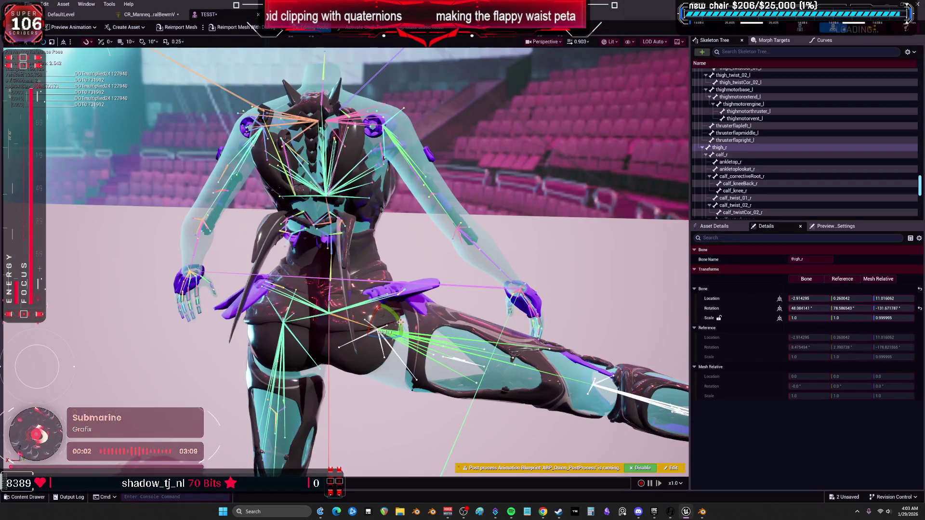
- Swing thigh_r back down with the gizmo and return to the CR_Mannequin_ProceduralBewmV graph
{"action": "mouse_move", "coordinate": [407, 351]}
{"action": "left_mouse_down"}
{"action": "mouse_move", "coordinate": [348, 345]}
{"action": "mouse_move", "coordinate": [411, 340]}
{"action": "mouse_move", "coordinate": [409, 329]}
{"action": "mouse_move", "coordinate": [355, 354]}
{"action": "mouse_move", "coordinate": [418, 330]}
{"action": "left_mouse_up"}
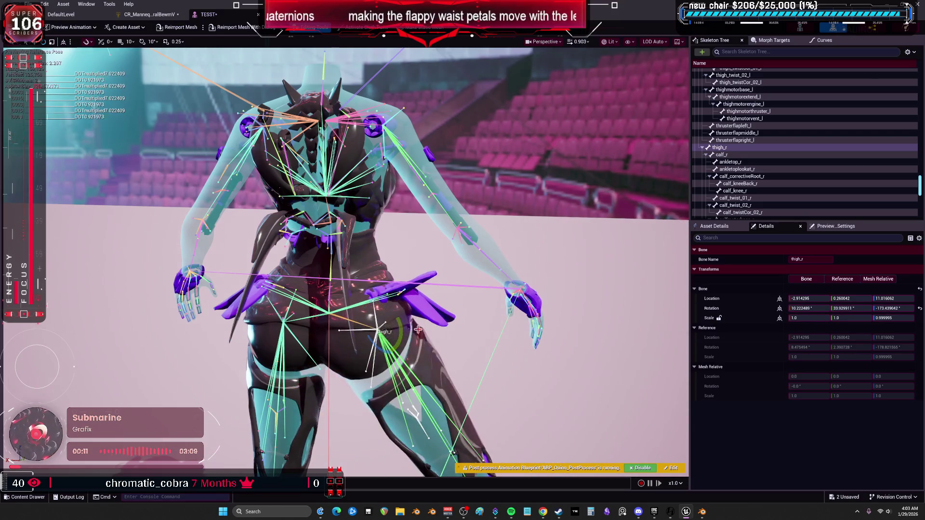
{"action": "left_click", "coordinate": [149, 15]}
{"action": "scroll", "coordinate": [624, 228], "scroll_direction": "down", "scroll_amount": 1}
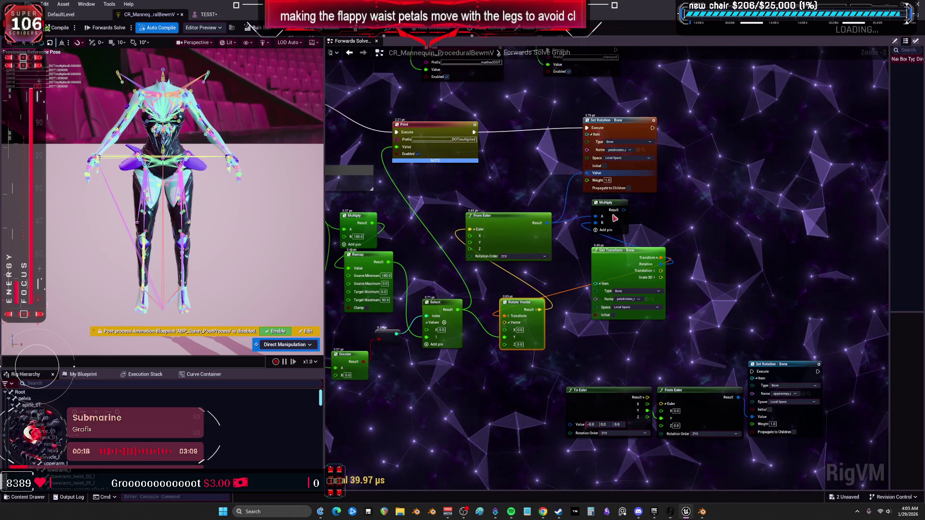
- Disconnect Set Rotation's Value and move the From Euler, Multiply, Get Transform, Rotate Vector nodes right
{"action": "key", "text": "ctrl+z"}
{"action": "left_click_drag", "start_coordinate": [711, 312], "coordinate": [530, 226]}
{"action": "mouse_move", "coordinate": [466, 354]}
{"action": "left_mouse_down"}
{"action": "mouse_move", "coordinate": [522, 346]}
{"action": "mouse_move", "coordinate": [466, 329]}
{"action": "left_mouse_up"}
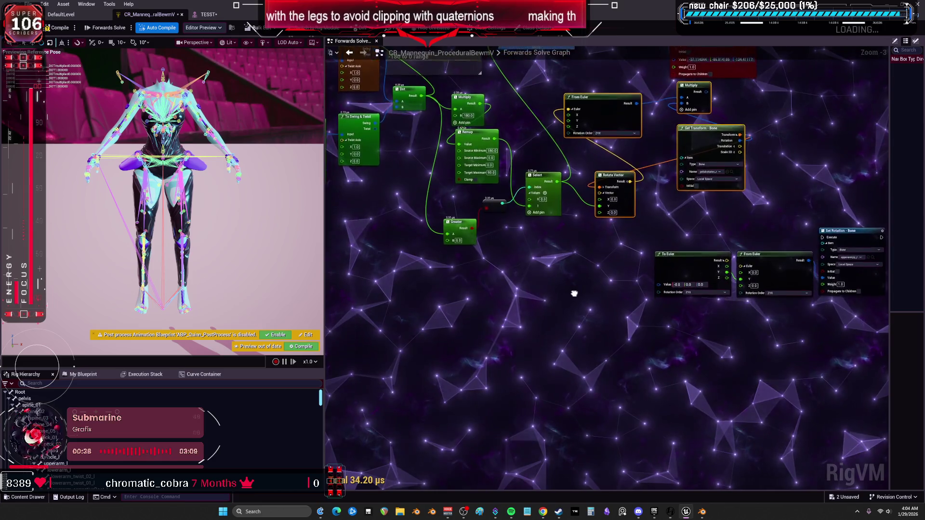
{"action": "left_click_drag", "start_coordinate": [549, 327], "coordinate": [528, 374]}
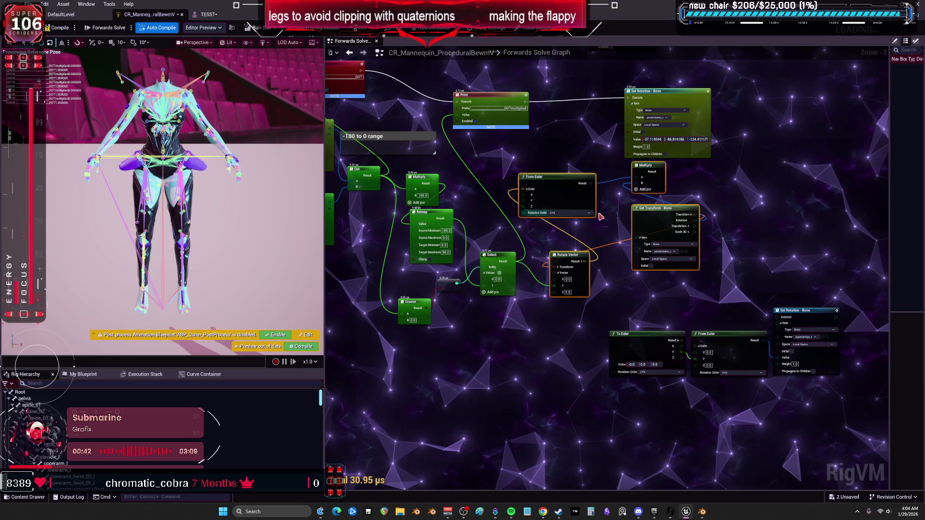
{"action": "mouse_move", "coordinate": [645, 214]}
{"action": "left_mouse_down"}
{"action": "mouse_move", "coordinate": [481, 362]}
{"action": "mouse_move", "coordinate": [708, 218]}
{"action": "mouse_move", "coordinate": [653, 215]}
{"action": "left_mouse_up"}
- Pan the graph to inspect the Swing & Twist wiring, then switch to Blender
{"action": "mouse_move", "coordinate": [562, 231]}
{"action": "left_mouse_down"}
{"action": "mouse_move", "coordinate": [522, 254]}
{"action": "mouse_move", "coordinate": [493, 256]}
{"action": "mouse_move", "coordinate": [555, 280]}
{"action": "mouse_move", "coordinate": [459, 285]}
{"action": "mouse_move", "coordinate": [501, 276]}
{"action": "mouse_move", "coordinate": [482, 278]}
{"action": "left_mouse_up"}
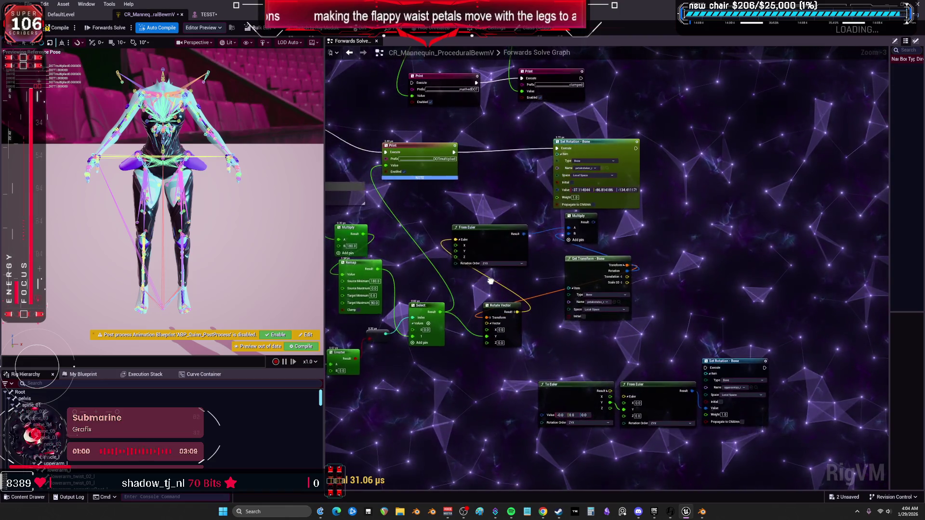
{"action": "left_click_drag", "start_coordinate": [522, 307], "coordinate": [564, 313]}
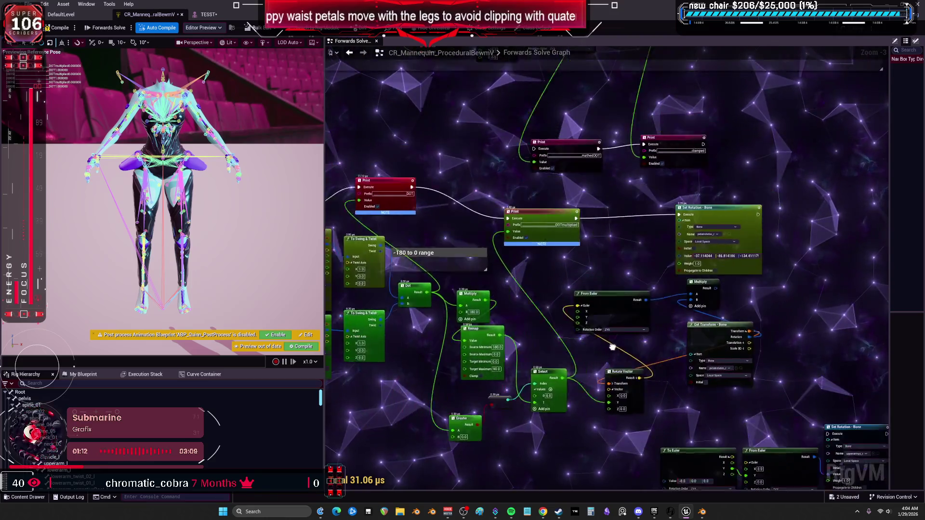
{"action": "left_click_drag", "start_coordinate": [612, 347], "coordinate": [598, 349]}
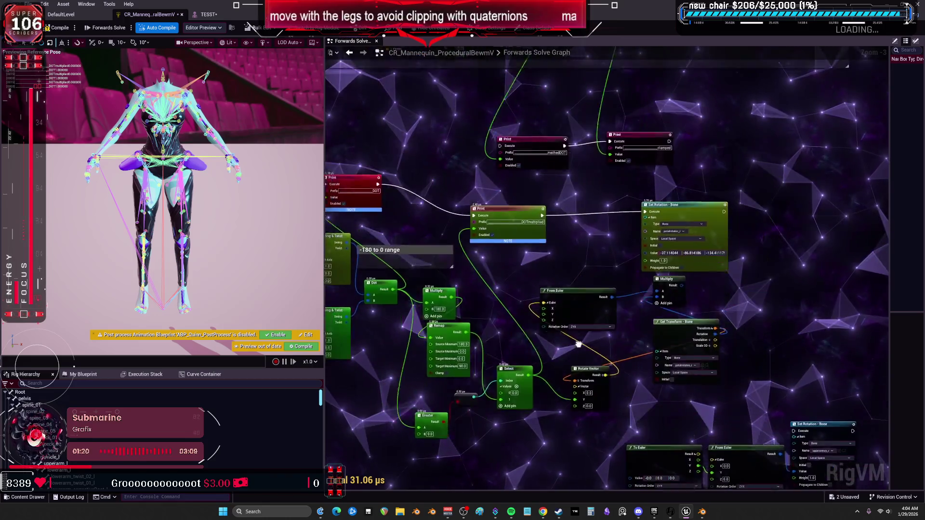
{"action": "left_click_drag", "start_coordinate": [610, 365], "coordinate": [580, 356]}
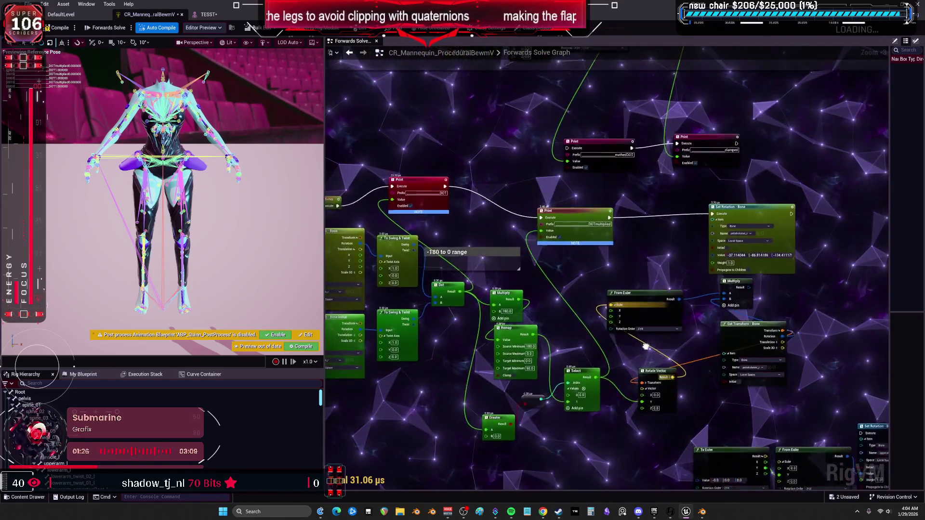
{"action": "left_click_drag", "start_coordinate": [658, 312], "coordinate": [549, 342]}
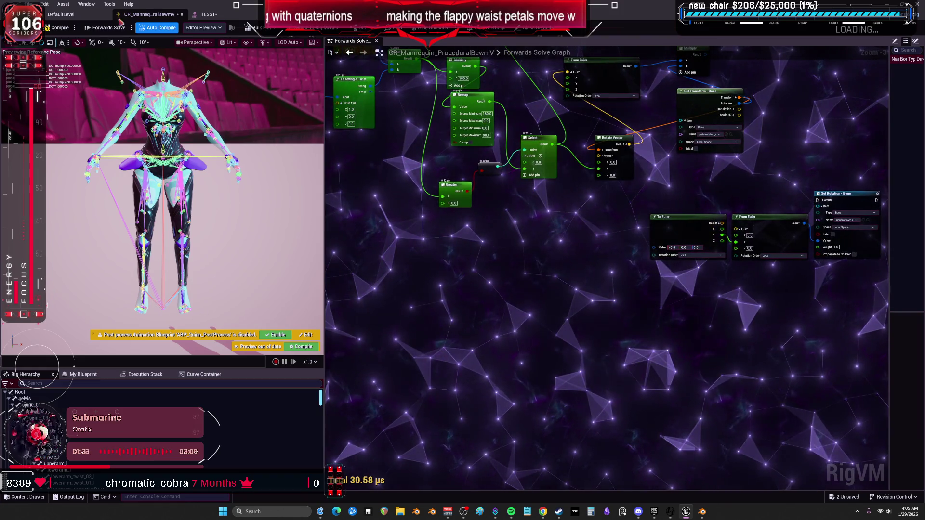
{"action": "left_click", "coordinate": [702, 512]}
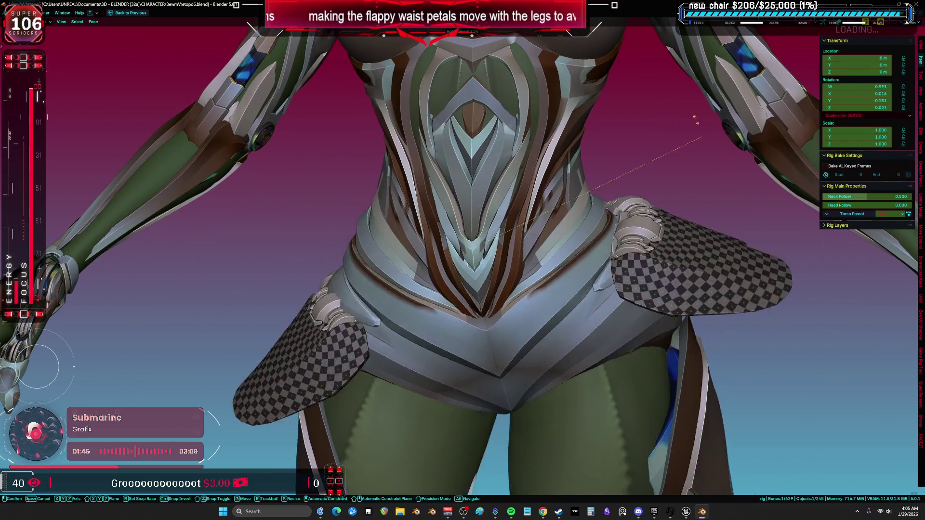
- Test-rotate the leg and move the hips, cancelling both, then show bone and annotation overlays
{"action": "right_click", "coordinate": [707, 212]}
{"action": "scroll", "coordinate": [721, 204], "scroll_direction": "down", "scroll_amount": 3}
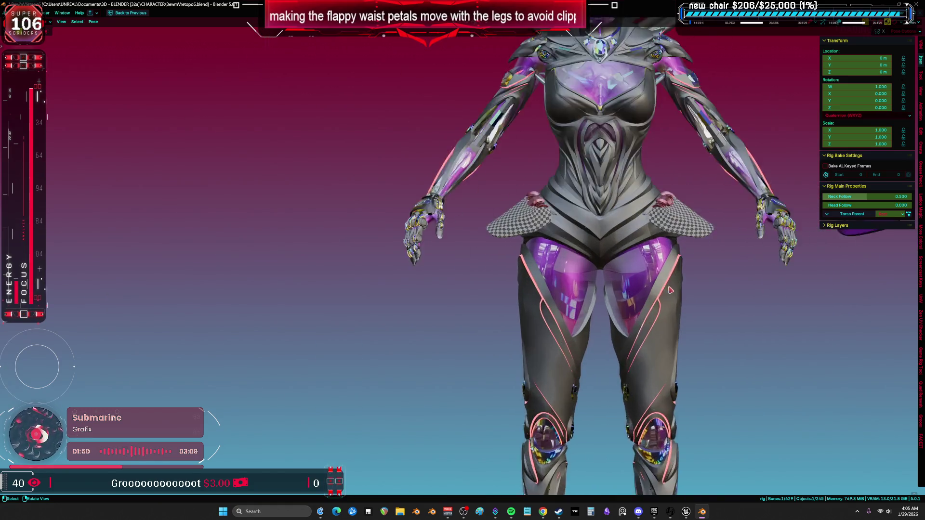
{"action": "key", "text": "r"}
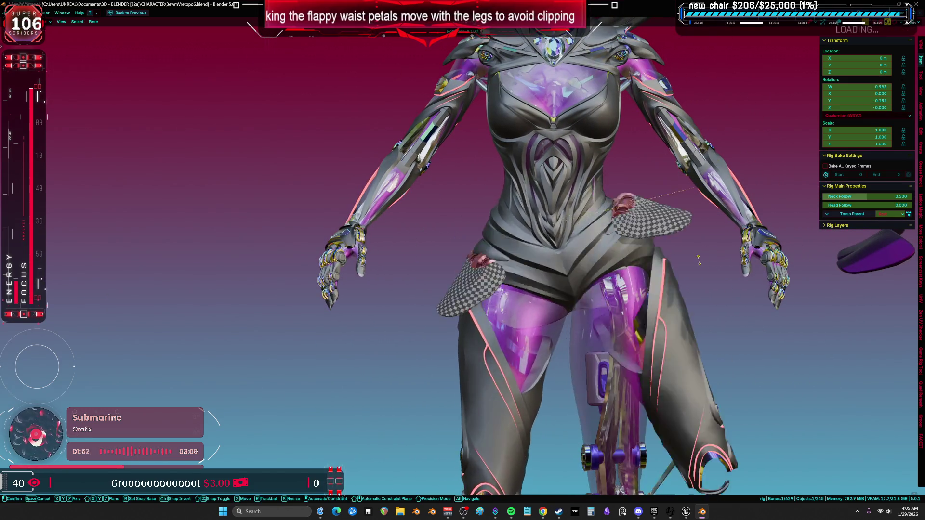
{"action": "right_click", "coordinate": [699, 299]}
{"action": "key", "text": "g"}
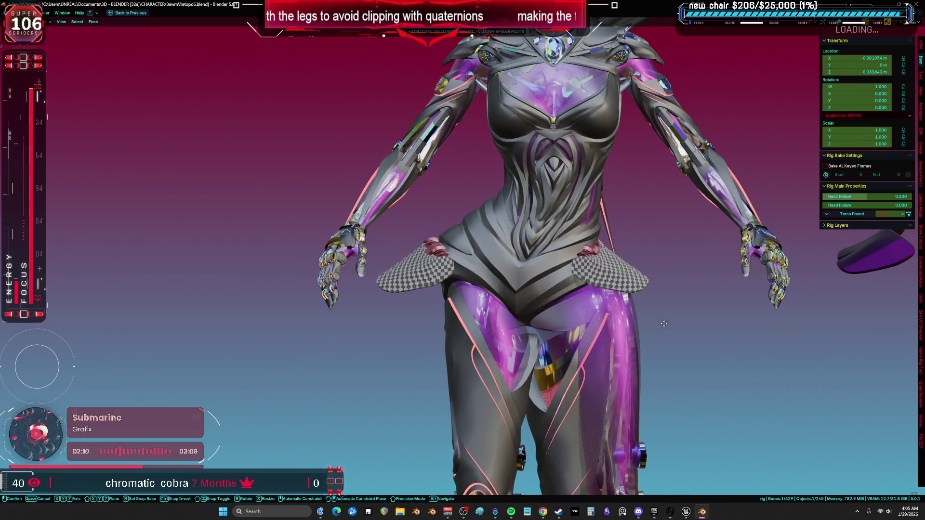
{"action": "right_click", "coordinate": [663, 326]}
{"action": "mouse_move", "coordinate": [653, 273]}
{"action": "left_mouse_down"}
{"action": "mouse_move", "coordinate": [656, 301]}
{"action": "mouse_move", "coordinate": [640, 310]}
{"action": "left_mouse_up"}
{"action": "key", "text": "shift+alt+z"}
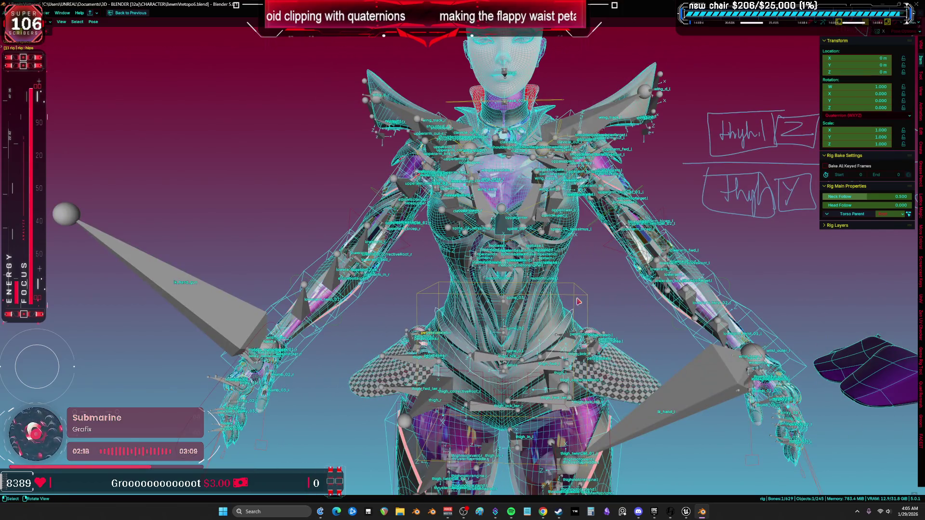
- Test-rotate and move the torso bone, cancelling both, and hide the viewport overlays
{"action": "left_click", "coordinate": [640, 310]}
{"action": "key", "text": "r"}
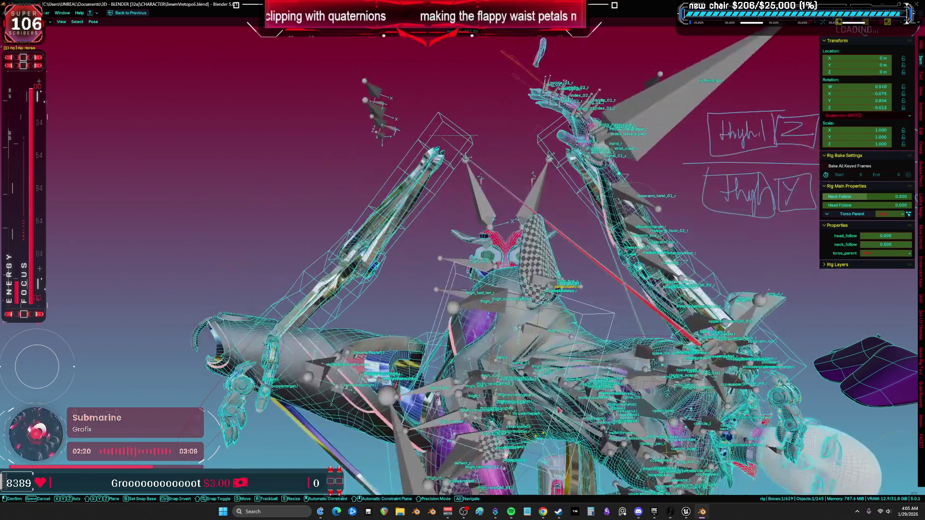
{"action": "key", "text": "Escape"}
{"action": "key", "text": "shift+alt+z"}
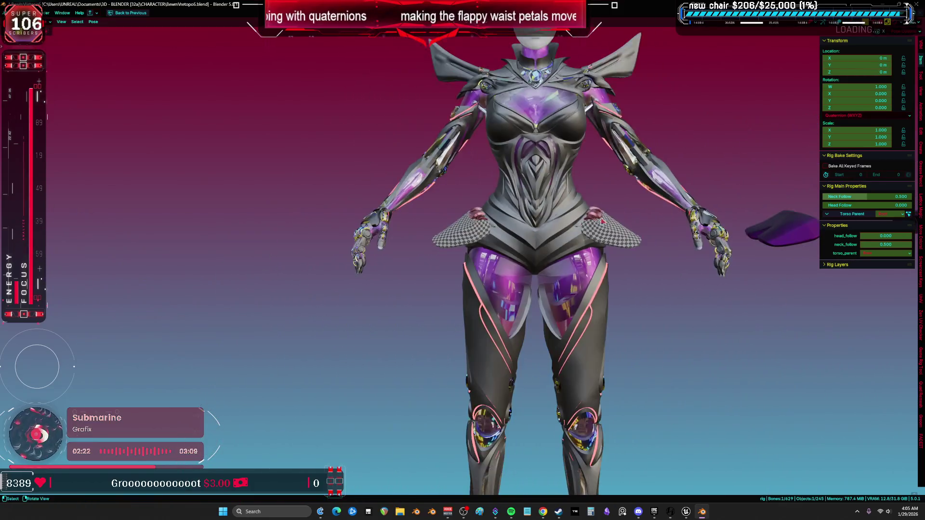
{"action": "scroll", "coordinate": [575, 333], "scroll_direction": "up", "scroll_amount": 2}
{"action": "left_click_drag", "start_coordinate": [575, 334], "coordinate": [510, 286]}
{"action": "key", "text": "g"}
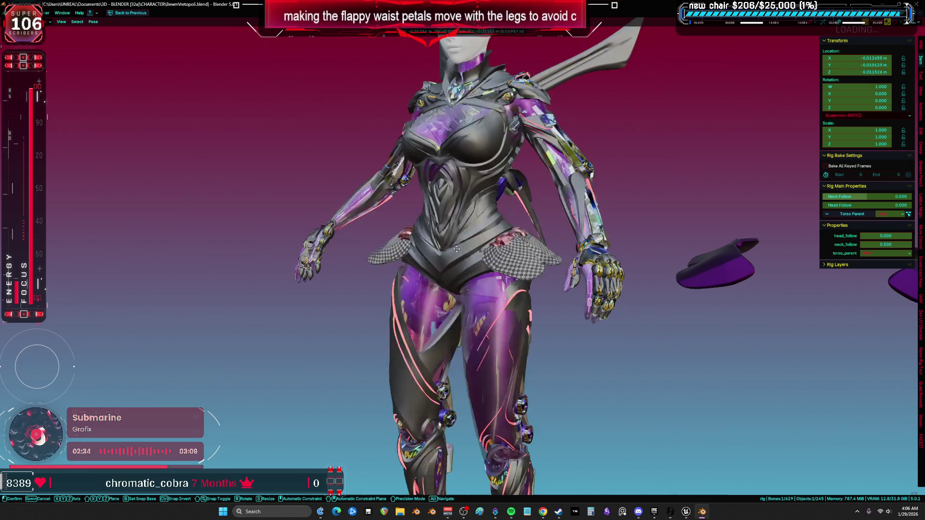
{"action": "key", "text": "Escape"}
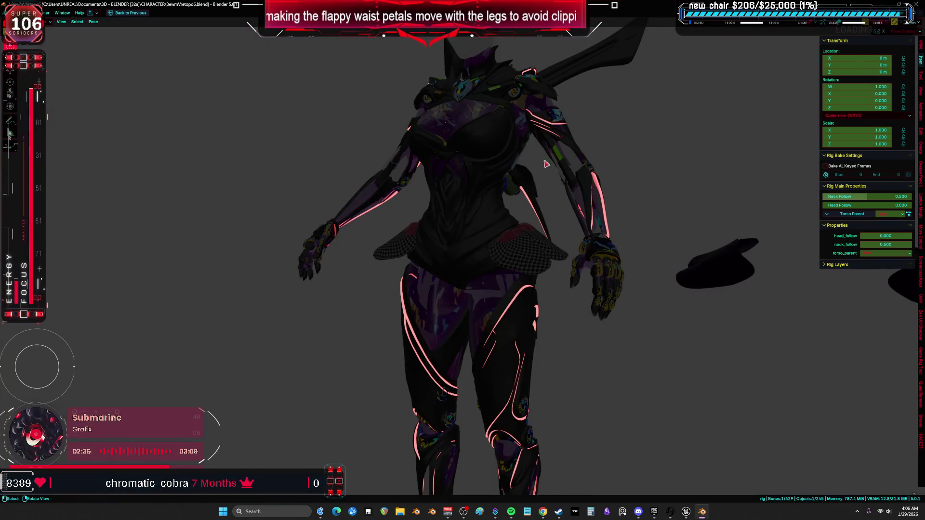
- Switch to Solid then dark shading and orbit to a front view after a cancelled bone test
{"action": "left_click", "coordinate": [579, 215]}
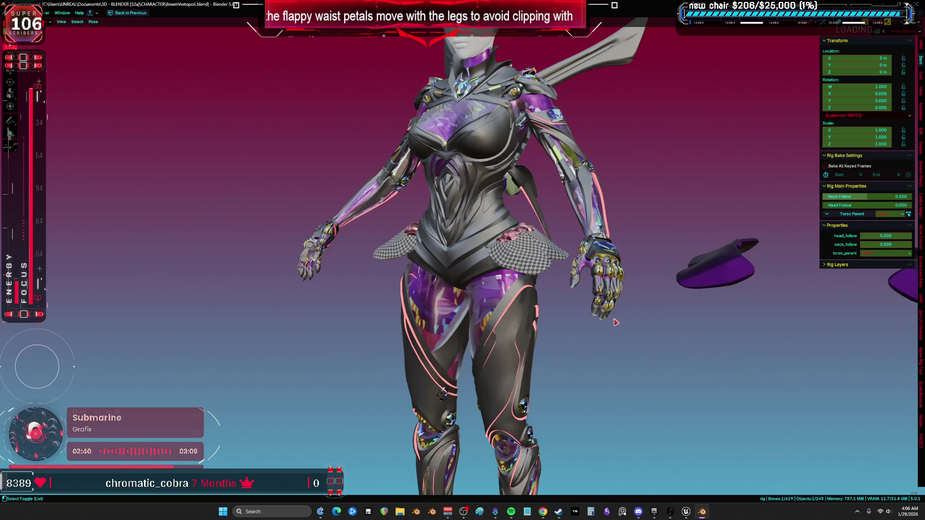
{"action": "key", "text": "z"}
{"action": "left_click", "coordinate": [540, 299]}
{"action": "key", "text": "r"}
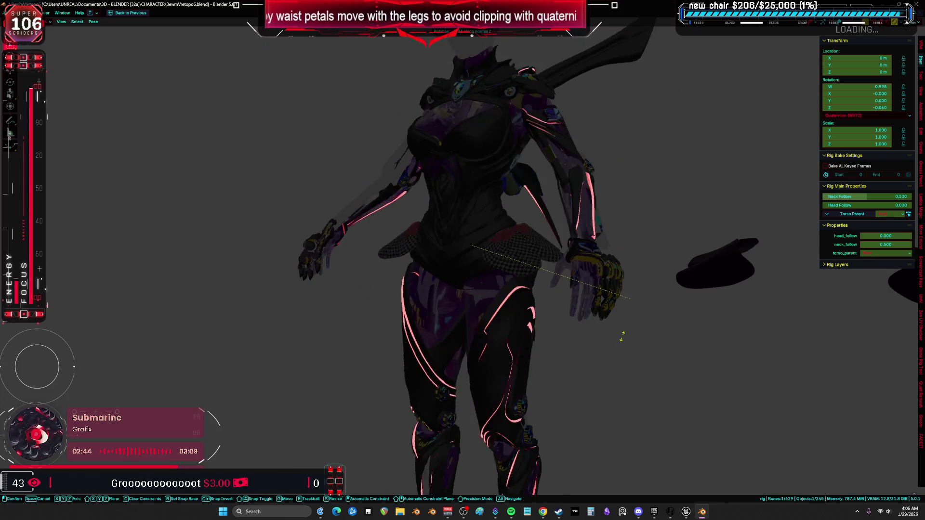
{"action": "key", "text": "g"}
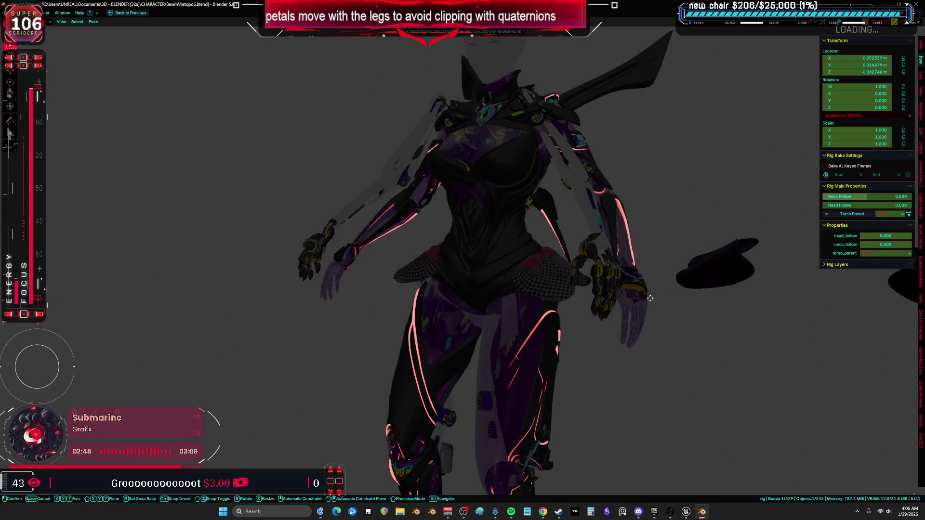
{"action": "right_click", "coordinate": [554, 304]}
{"action": "mouse_move", "coordinate": [554, 303]}
{"action": "left_mouse_down"}
{"action": "mouse_move", "coordinate": [708, 281]}
{"action": "mouse_move", "coordinate": [809, 284]}
{"action": "mouse_move", "coordinate": [227, 287]}
{"action": "mouse_move", "coordinate": [283, 301]}
{"action": "mouse_move", "coordinate": [217, 300]}
{"action": "mouse_move", "coordinate": [245, 275]}
{"action": "mouse_move", "coordinate": [295, 301]}
{"action": "mouse_move", "coordinate": [210, 268]}
{"action": "mouse_move", "coordinate": [281, 280]}
{"action": "mouse_move", "coordinate": [258, 258]}
{"action": "mouse_move", "coordinate": [289, 270]}
{"action": "mouse_move", "coordinate": [159, 279]}
{"action": "mouse_move", "coordinate": [554, 303]}
{"action": "mouse_move", "coordinate": [411, 289]}
{"action": "mouse_move", "coordinate": [28, 289]}
{"action": "mouse_move", "coordinate": [837, 288]}
{"action": "mouse_move", "coordinate": [739, 289]}
{"action": "left_mouse_up"}
{"action": "scroll", "coordinate": [367, 288], "scroll_direction": "up", "scroll_amount": 4}
- Start playback, switch to material preview shading and turn the overlays back on
{"action": "key", "text": "space"}
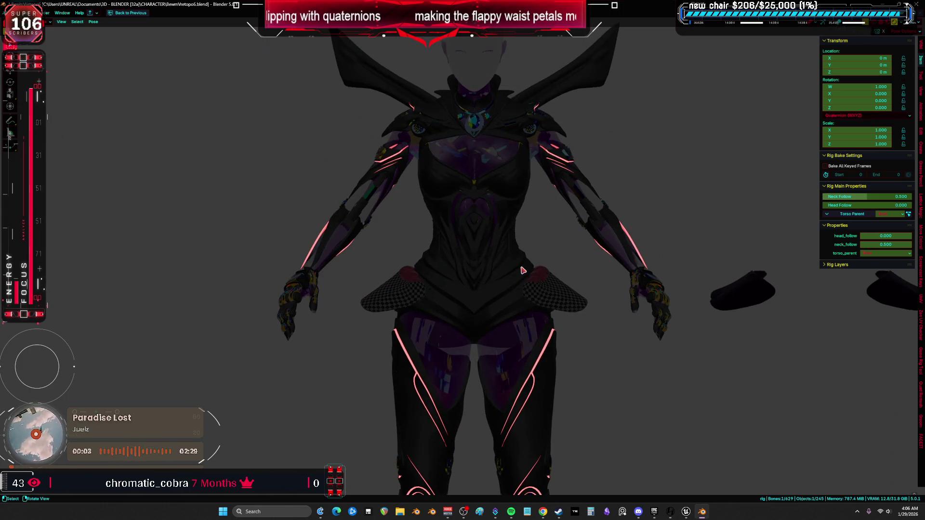
{"action": "left_click", "coordinate": [707, 334]}
{"action": "left_click", "coordinate": [479, 352]}
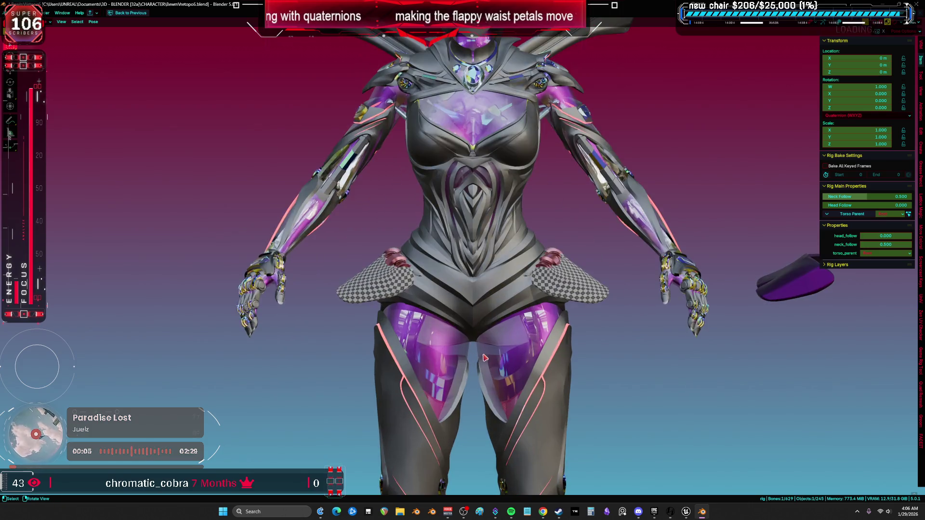
{"action": "key", "text": "shift+alt+z"}
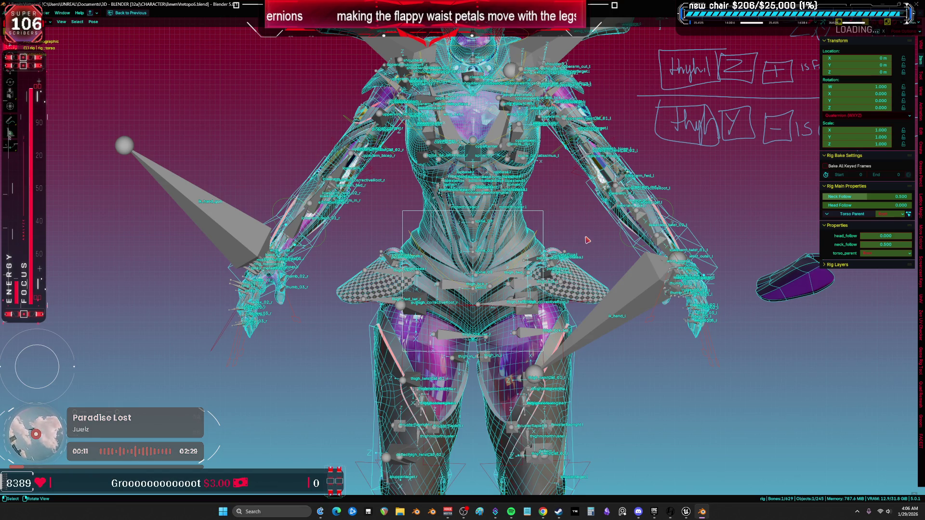
- Trial-rotate the hips bone, cancel back to rest pose, and return to Unreal
{"action": "left_click", "coordinate": [541, 231]}
{"action": "scroll", "coordinate": [596, 167], "scroll_direction": "up", "scroll_amount": 3}
{"action": "key", "text": "r"}
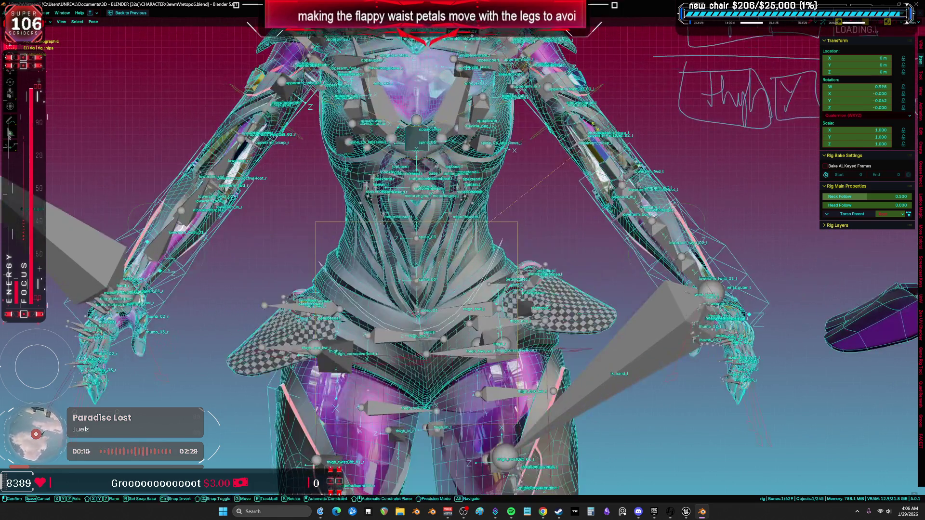
{"action": "key", "text": "shift+alt+z"}
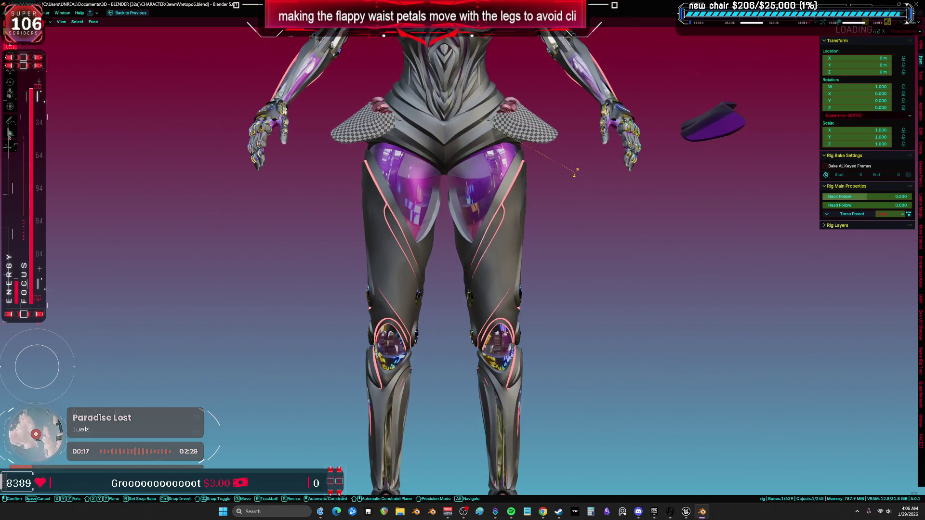
{"action": "right_click", "coordinate": [515, 121]}
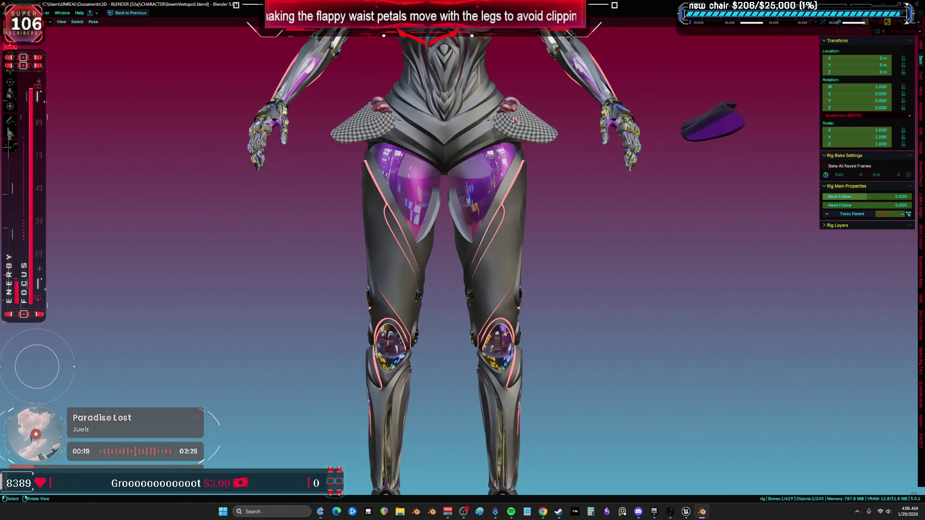
{"action": "scroll", "coordinate": [516, 122], "scroll_direction": "up", "scroll_amount": 2}
{"action": "key", "text": "alt+Tab"}
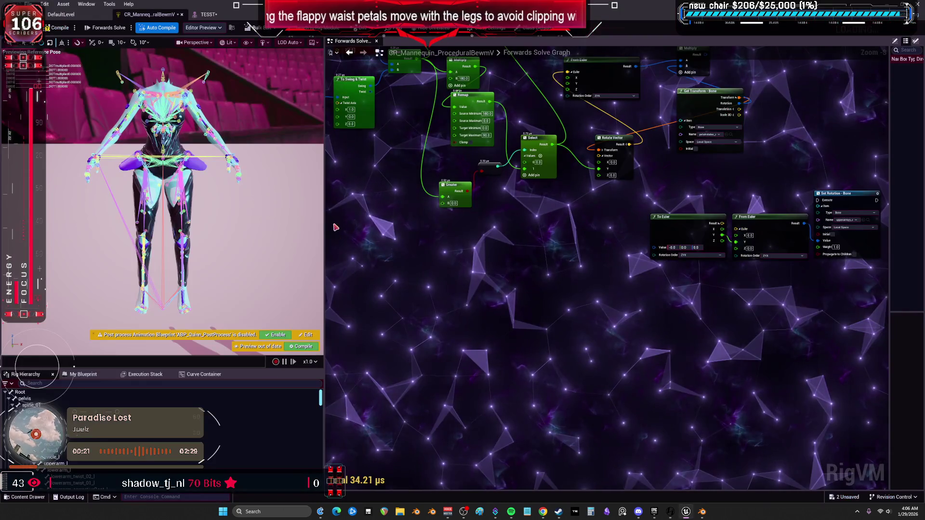
- Add a From Axis And Angle node from Math > Quaternion below Rotate Vector
{"action": "scroll", "coordinate": [482, 145], "scroll_direction": "up", "scroll_amount": 3}
{"action": "right_click", "coordinate": [524, 291]}
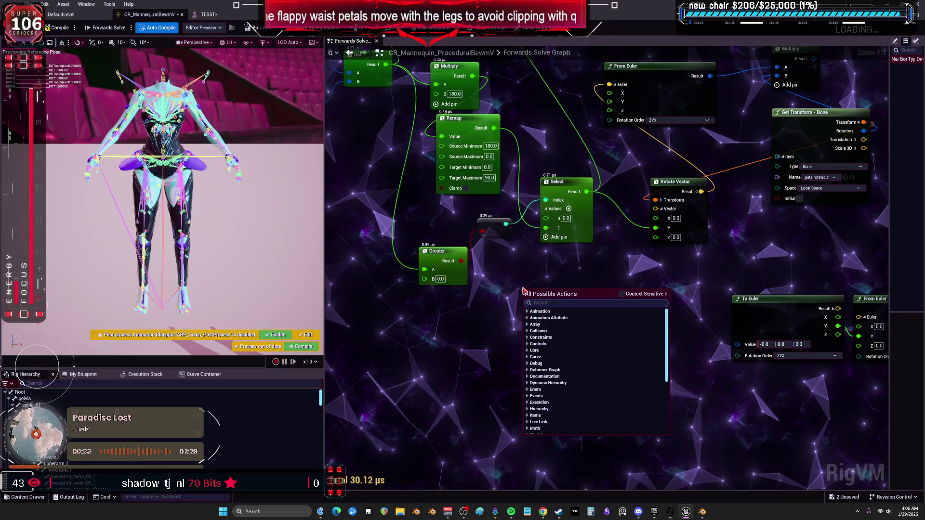
{"action": "scroll", "coordinate": [580, 386], "scroll_direction": "down", "scroll_amount": 2}
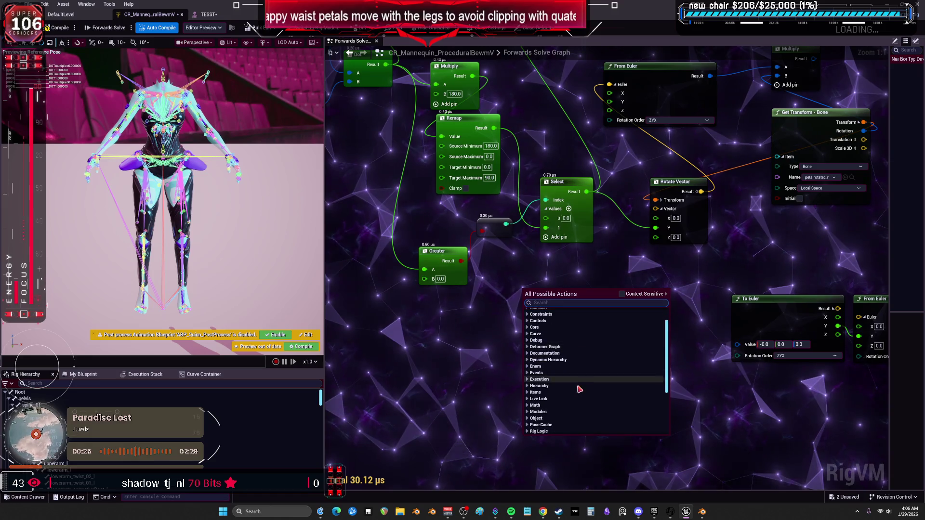
{"action": "scroll", "coordinate": [578, 390], "scroll_direction": "down", "scroll_amount": 5}
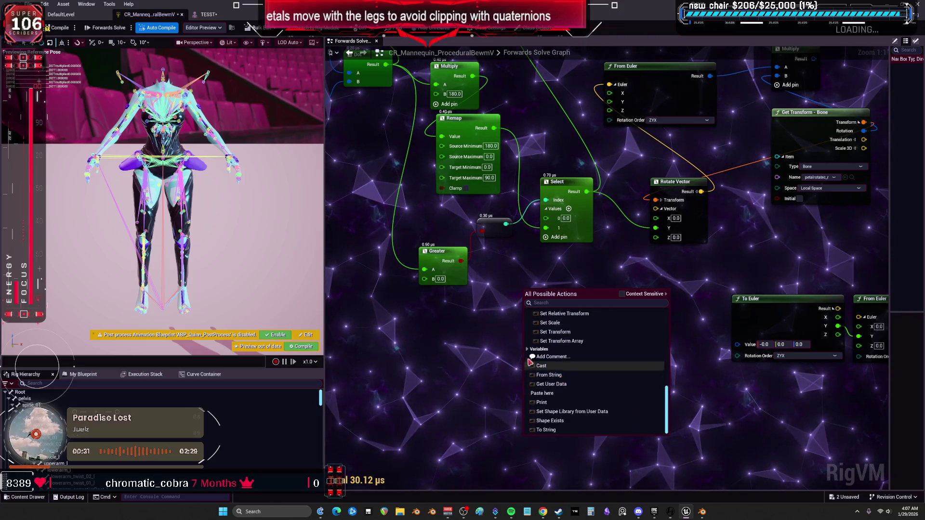
{"action": "scroll", "coordinate": [535, 366], "scroll_direction": "up", "scroll_amount": 4}
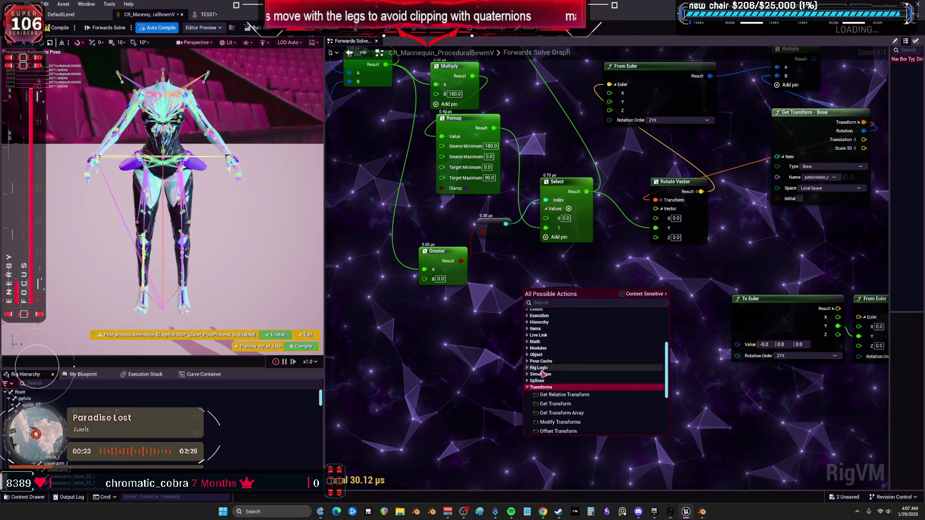
{"action": "left_click", "coordinate": [541, 374]}
{"action": "left_click", "coordinate": [529, 369]}
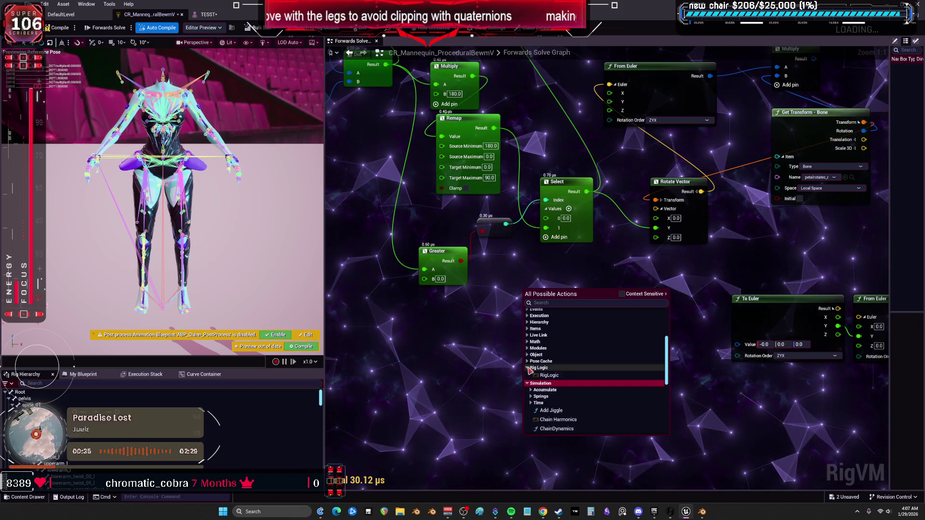
{"action": "left_click", "coordinate": [531, 390]}
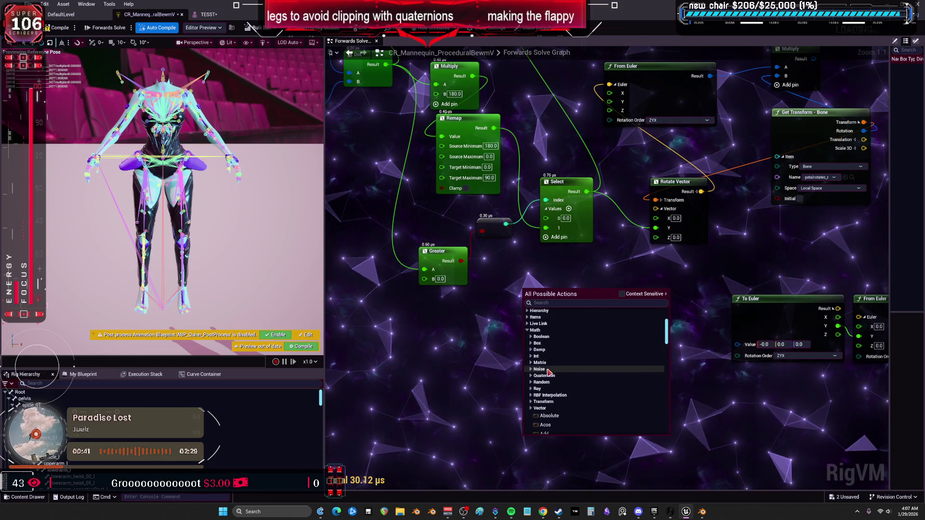
{"action": "left_click", "coordinate": [533, 378]}
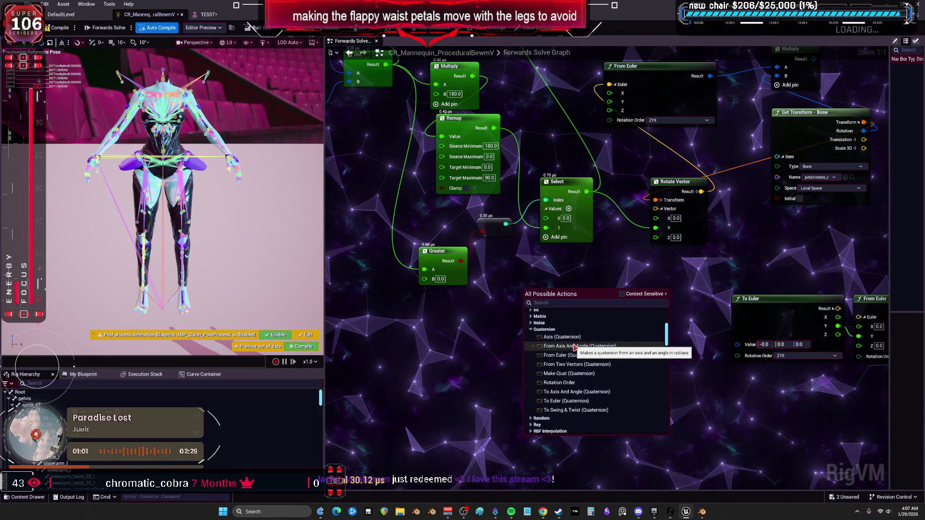
{"action": "scroll", "coordinate": [615, 323], "scroll_direction": "down", "scroll_amount": 1}
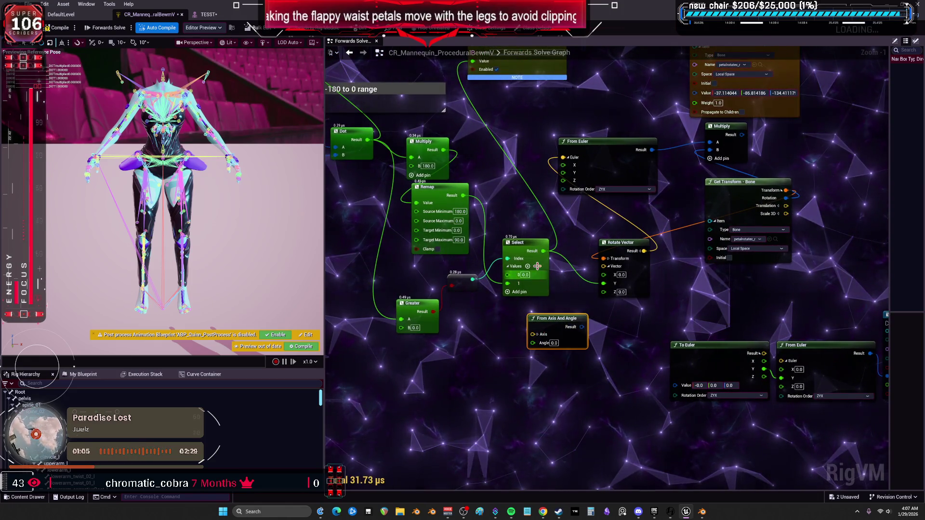
- Split the From Axis And Angle Axis pin into separate X, Y and Z values
{"action": "left_click", "coordinate": [539, 334]}
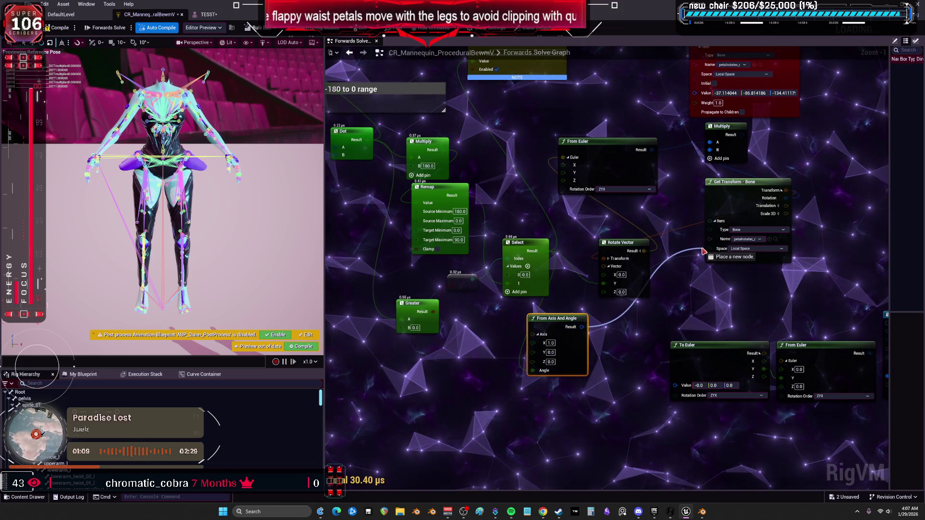
{"action": "left_click_drag", "start_coordinate": [680, 88], "coordinate": [676, 261]}
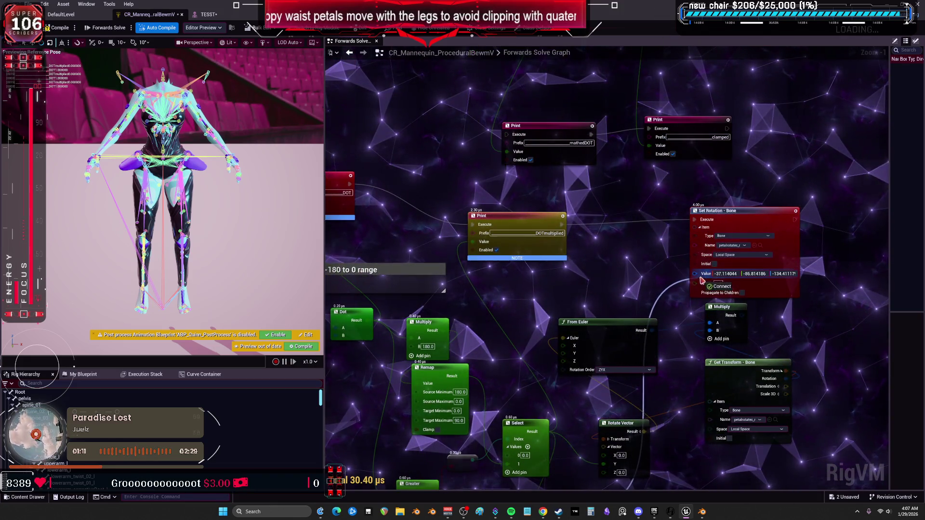
{"action": "scroll", "coordinate": [701, 281], "scroll_direction": "down", "scroll_amount": 1}
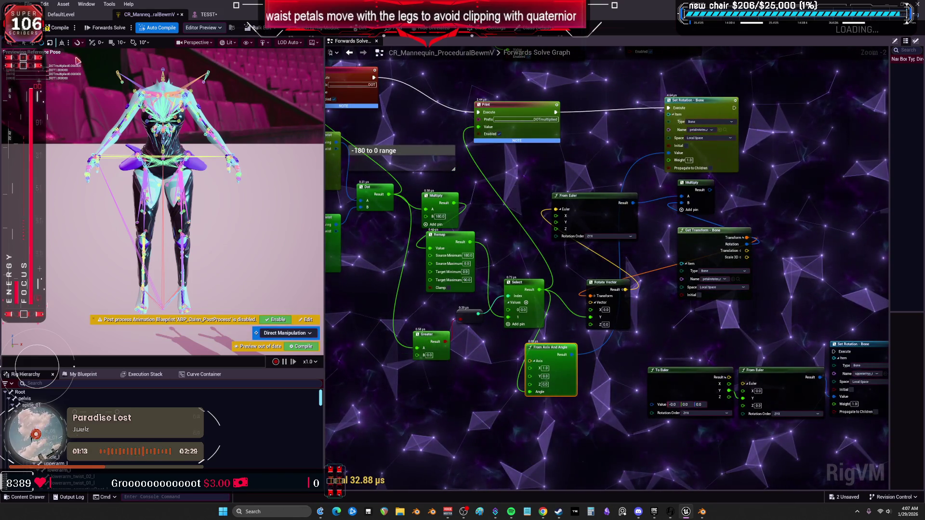
{"action": "left_click", "coordinate": [217, 17]}
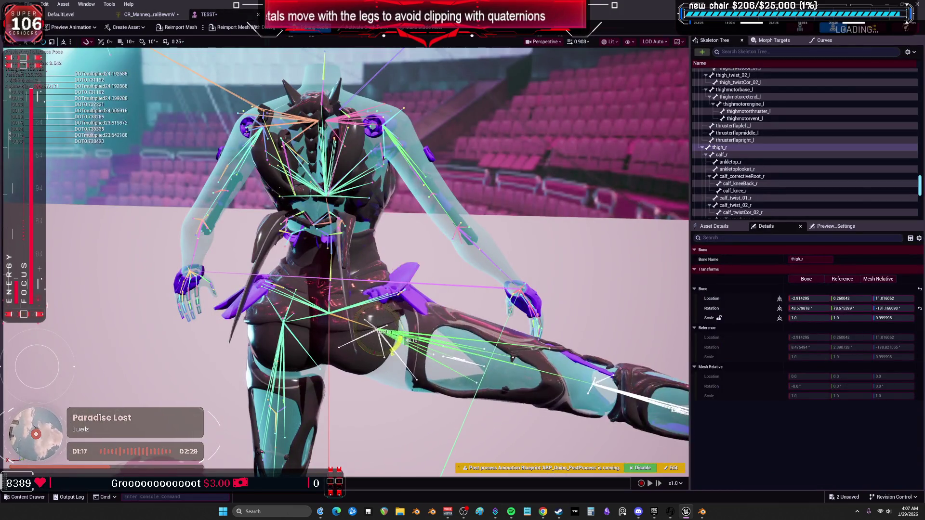
{"action": "left_click", "coordinate": [150, 15]}
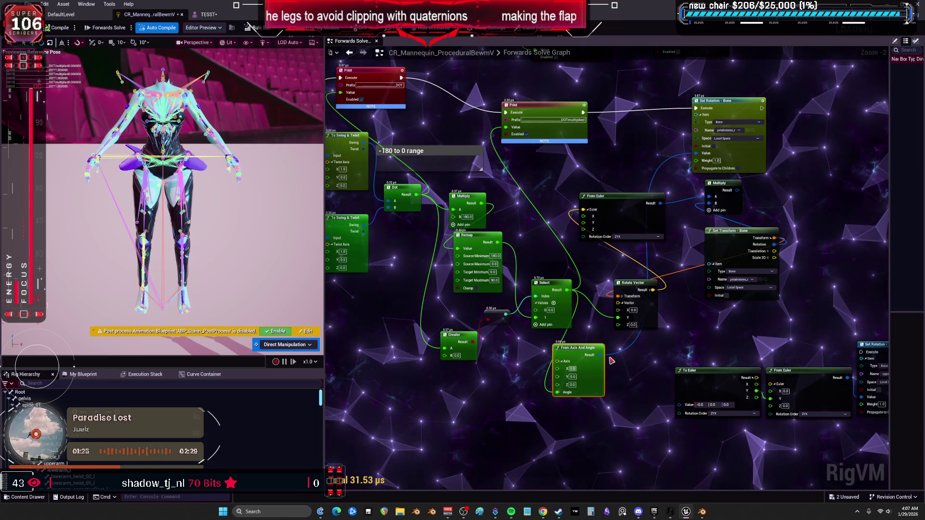
- Set the axis to X 0, Y 1 and swing thigh_r to test the petals
{"action": "type", "text": "0"}
{"action": "key", "text": "Tab"}
{"action": "type", "text": "1"}
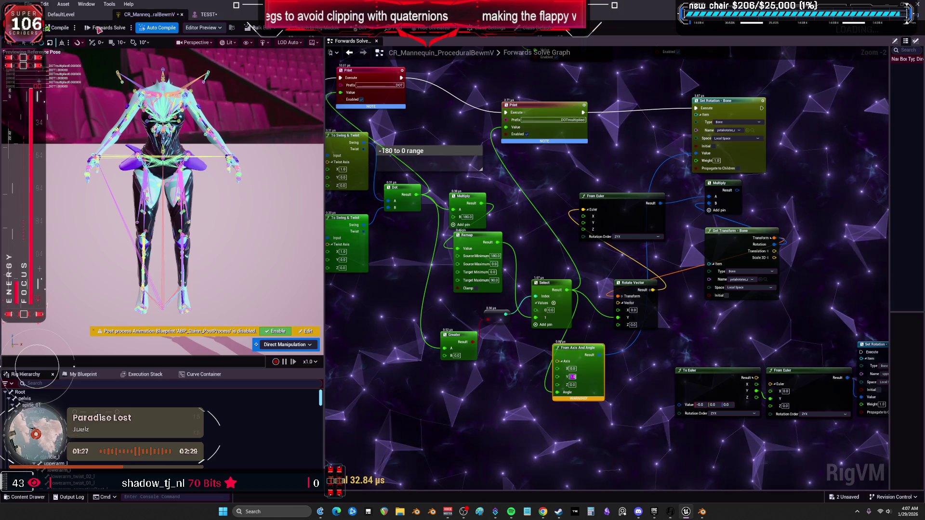
{"action": "left_click", "coordinate": [208, 13]}
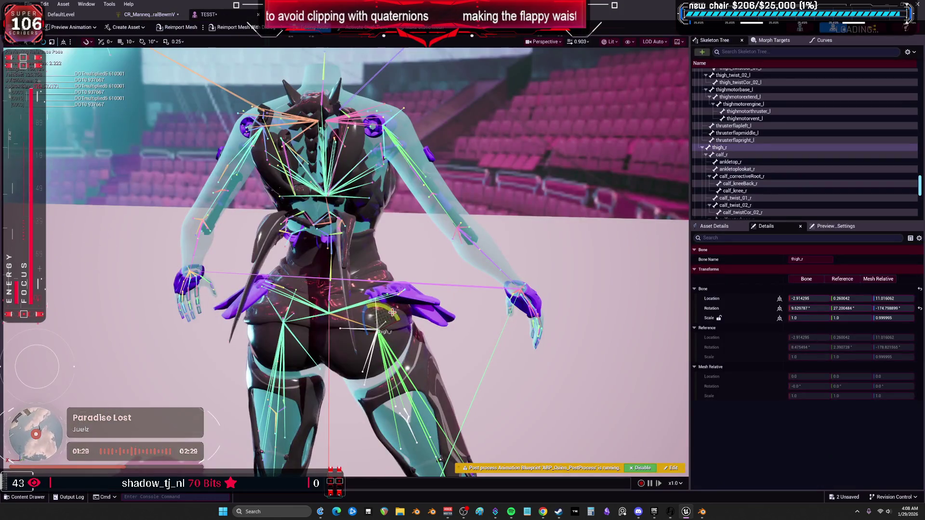
{"action": "mouse_move", "coordinate": [381, 359]}
{"action": "left_mouse_down"}
{"action": "mouse_move", "coordinate": [387, 357]}
{"action": "mouse_move", "coordinate": [367, 357]}
{"action": "left_mouse_up"}
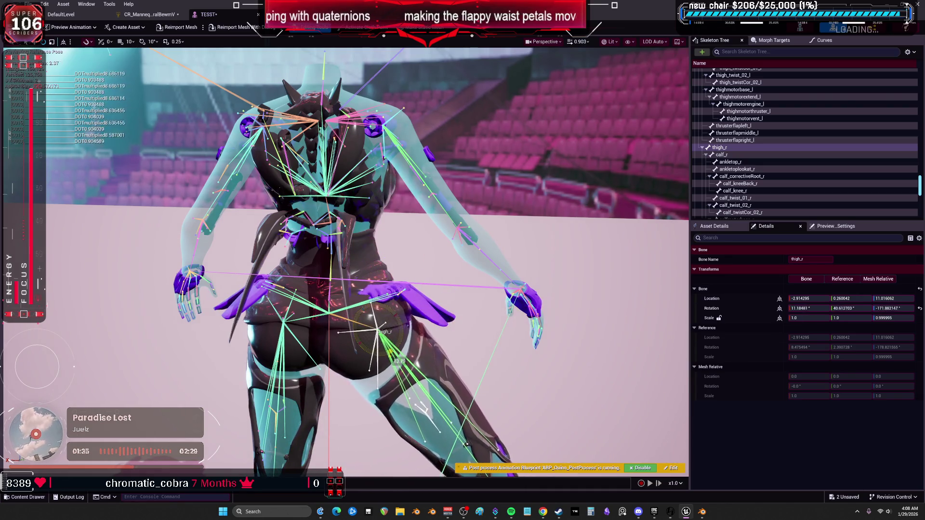
- Dock the Control Rig tab beside the TESST editor and frame the right thigh
{"action": "left_click", "coordinate": [163, 17]}
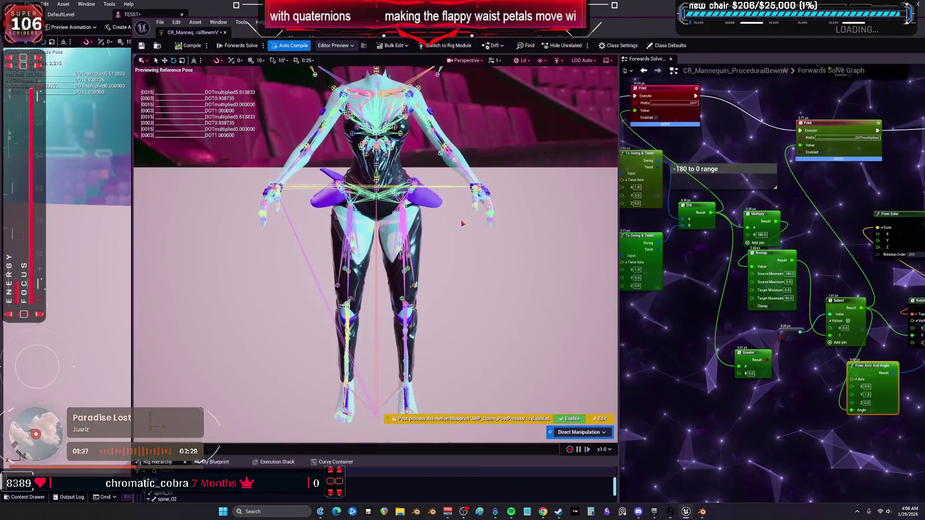
{"action": "left_click_drag", "start_coordinate": [199, 33], "coordinate": [226, 14]}
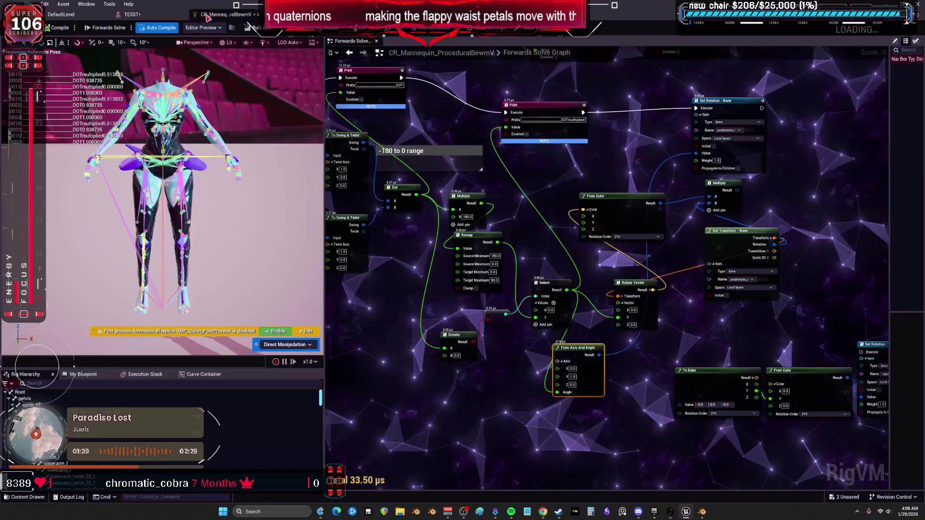
{"action": "left_click", "coordinate": [133, 15]}
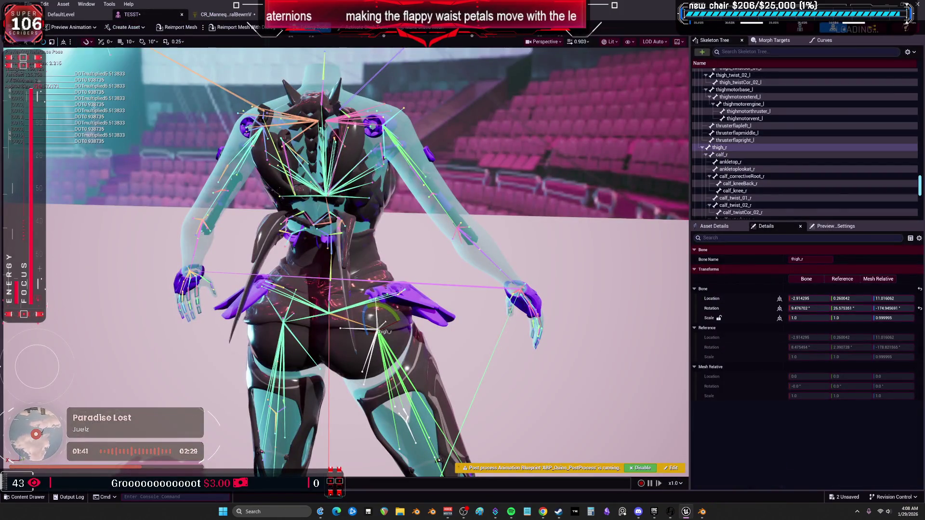
{"action": "left_click", "coordinate": [224, 14]}
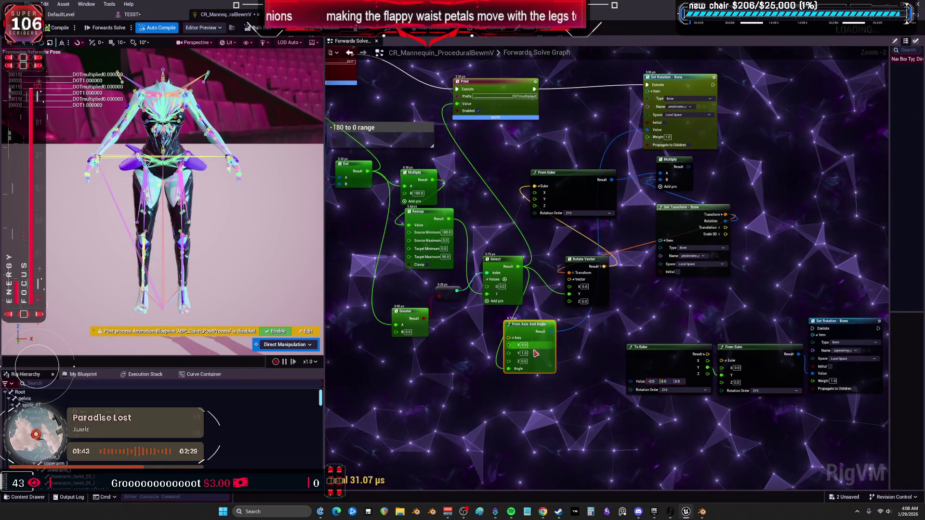
{"action": "left_click", "coordinate": [133, 15]}
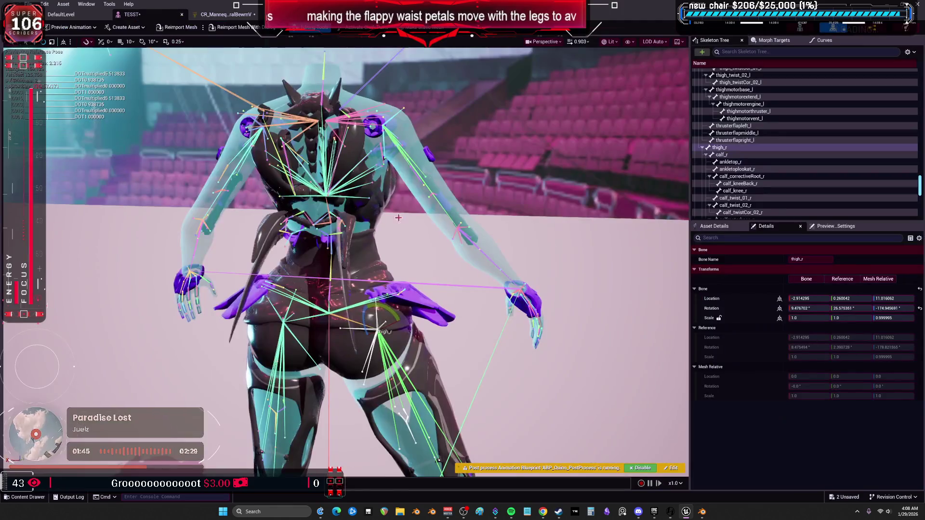
{"action": "key", "text": "f"}
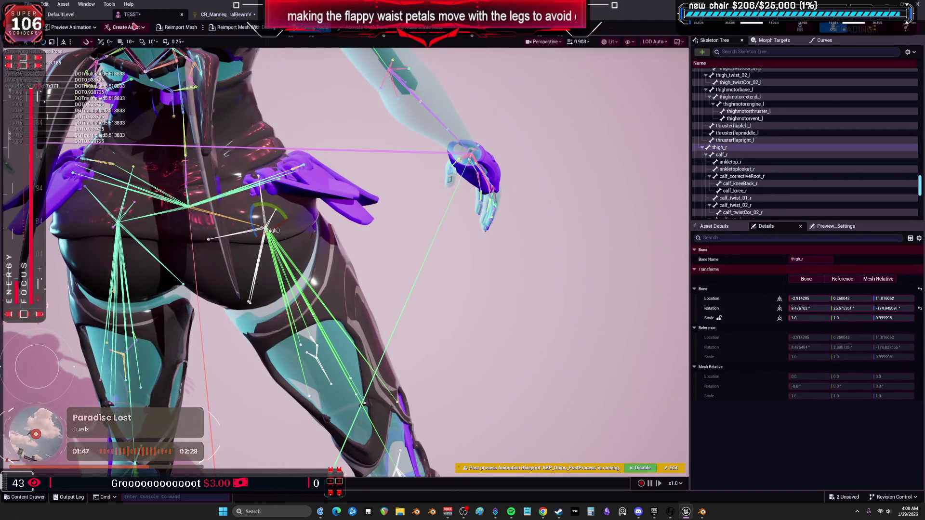
{"action": "left_click", "coordinate": [222, 14]}
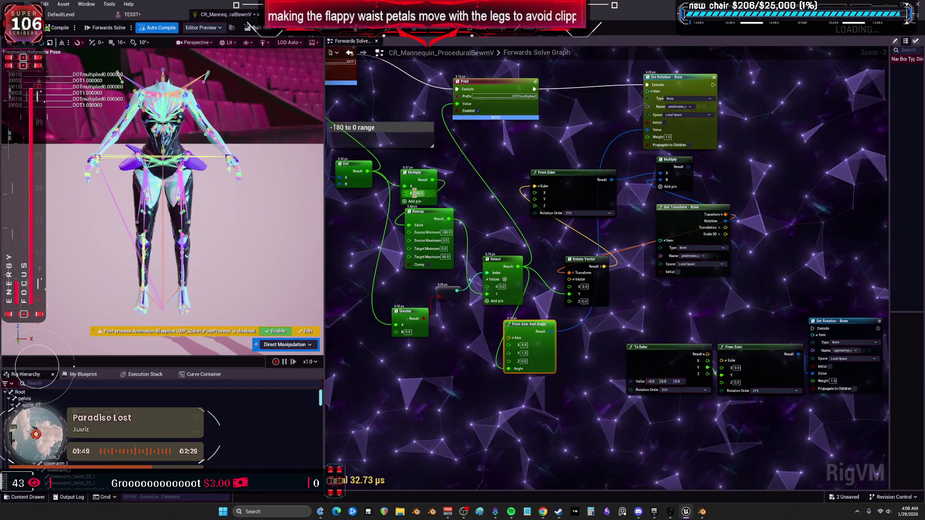
- Rearrange Remap and Select, set the axis to Y 0, Z 1, and test thigh_r
{"action": "left_click_drag", "start_coordinate": [424, 223], "coordinate": [411, 237]}
{"action": "left_click_drag", "start_coordinate": [501, 259], "coordinate": [483, 243]}
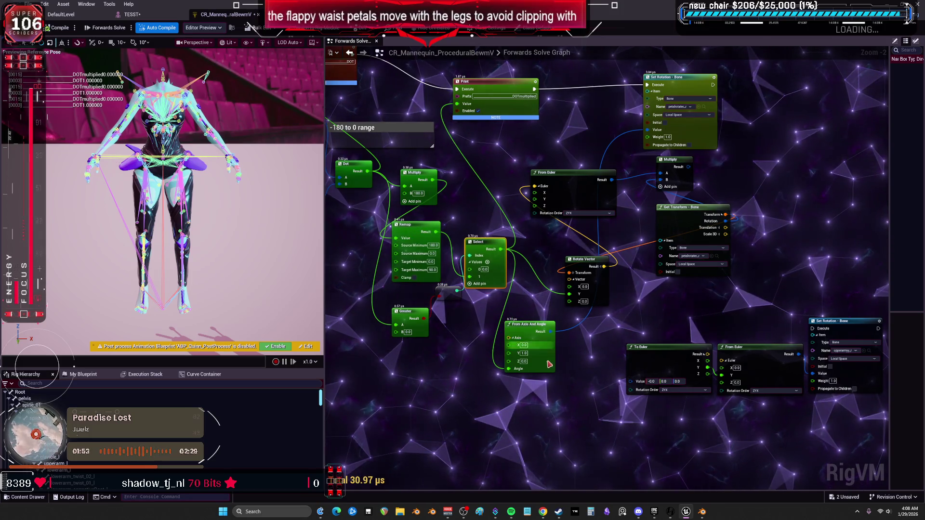
{"action": "key", "text": "Tab"}
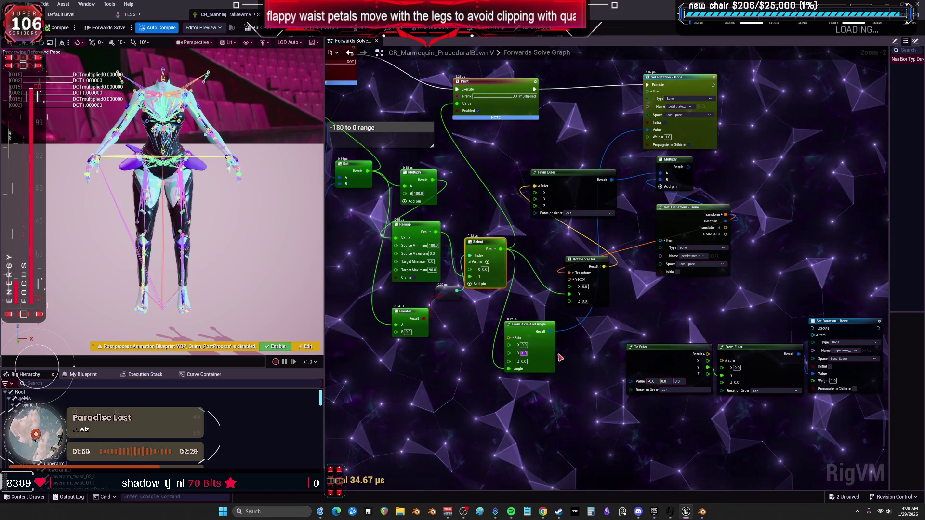
{"action": "type", "text": "0"}
{"action": "key", "text": "Tab"}
{"action": "type", "text": "1"}
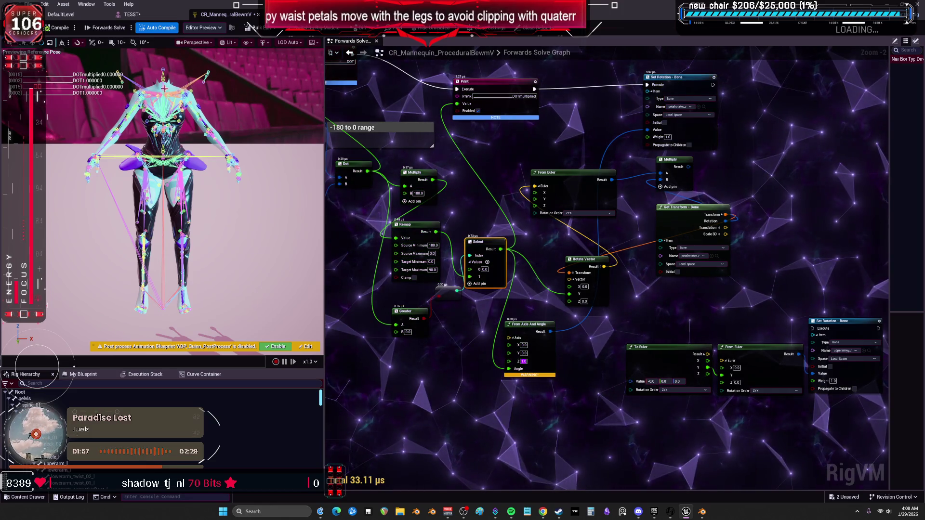
{"action": "left_click", "coordinate": [130, 15]}
{"action": "mouse_move", "coordinate": [280, 222]}
{"action": "left_mouse_down"}
{"action": "mouse_move", "coordinate": [278, 262]}
{"action": "mouse_move", "coordinate": [291, 256]}
{"action": "left_mouse_up"}
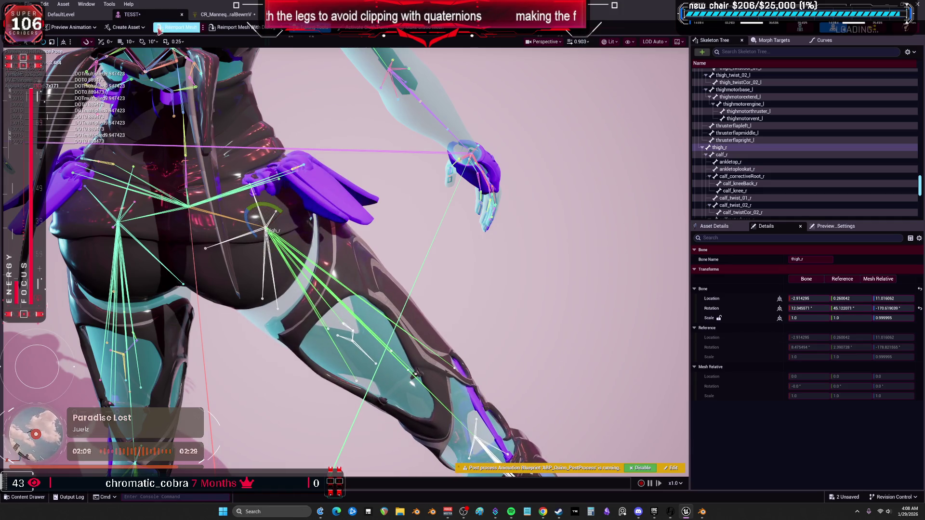
- Move the Dot node down beside Remap and select the Remap node
{"action": "left_click", "coordinate": [226, 14]}
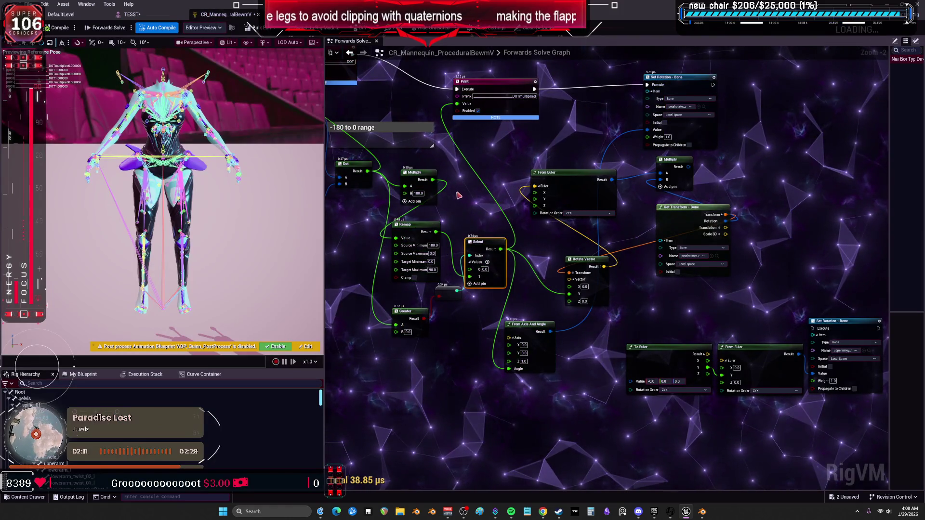
{"action": "mouse_move", "coordinate": [445, 208]}
{"action": "left_mouse_down"}
{"action": "mouse_move", "coordinate": [509, 215]}
{"action": "mouse_move", "coordinate": [443, 207]}
{"action": "left_mouse_up"}
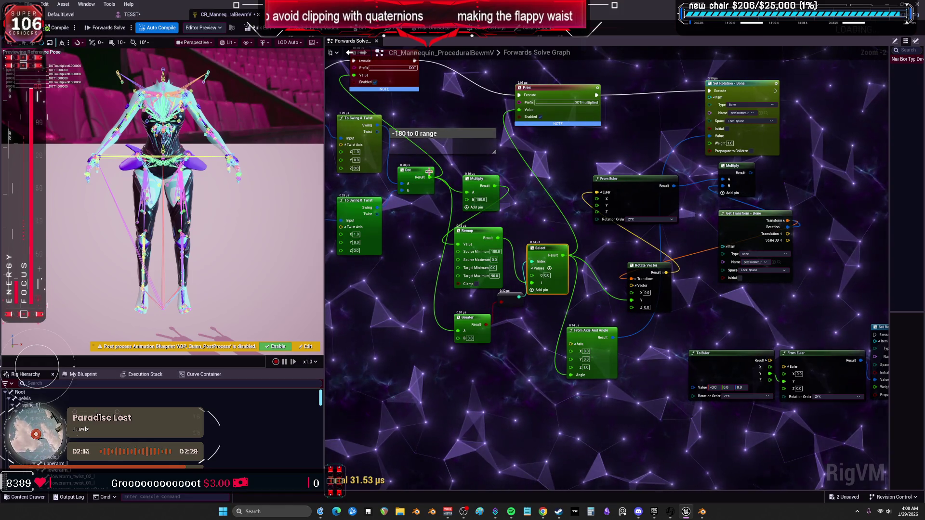
{"action": "left_click_drag", "start_coordinate": [428, 172], "coordinate": [427, 229]}
{"action": "mouse_move", "coordinate": [400, 293]}
{"action": "left_mouse_down"}
{"action": "mouse_move", "coordinate": [394, 253]}
{"action": "mouse_move", "coordinate": [466, 356]}
{"action": "left_mouse_up"}
{"action": "left_click", "coordinate": [484, 236]}
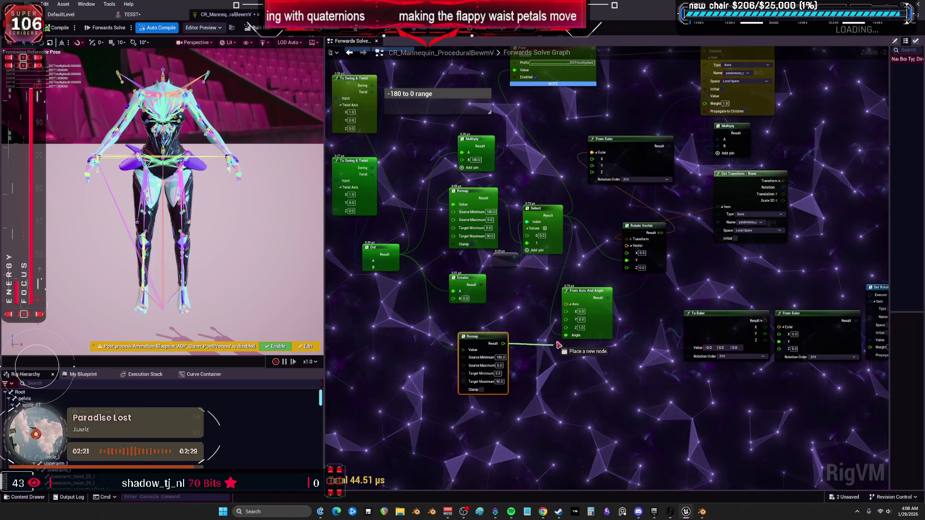
- Wire the lower Remap Result into Angle, set Target Maximum 1.8, and test-rotate thigh_r
{"action": "left_click_drag", "start_coordinate": [567, 339], "coordinate": [567, 336]}
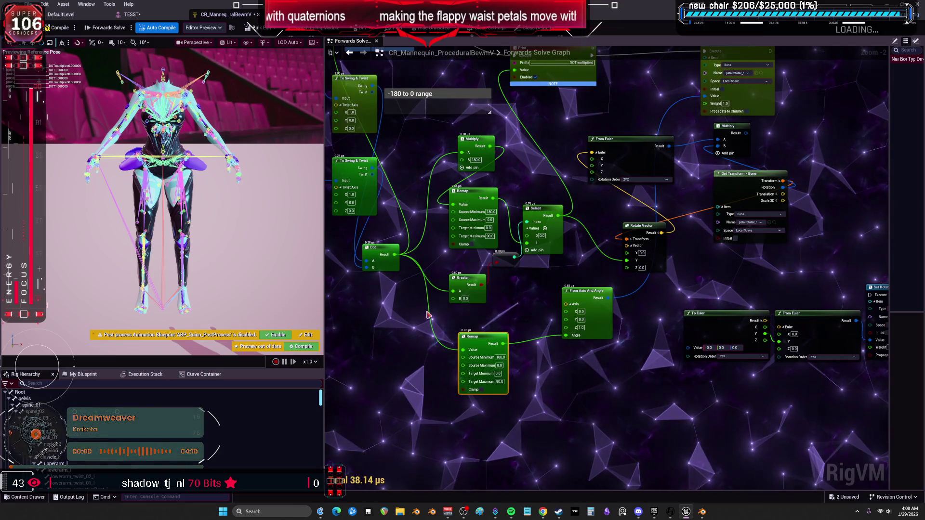
{"action": "left_click_drag", "start_coordinate": [520, 283], "coordinate": [524, 263]}
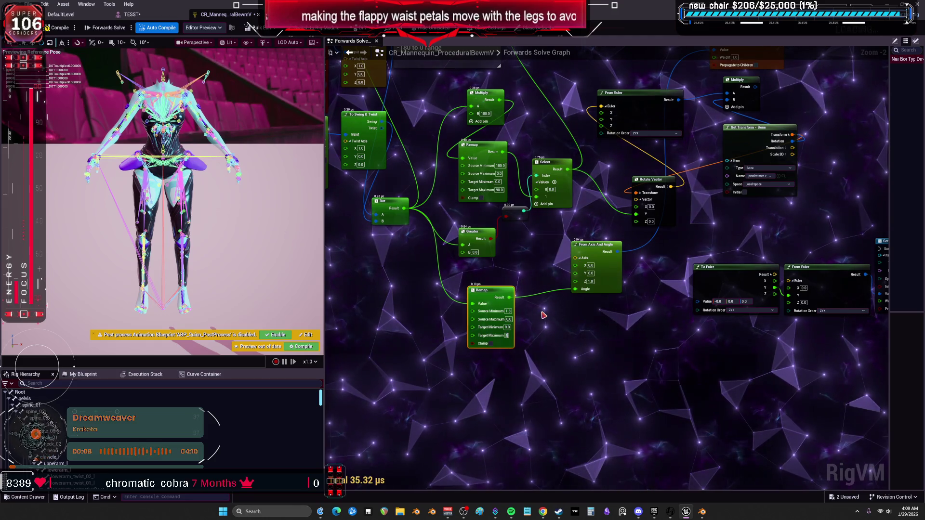
{"action": "type", "text": "10"}
{"action": "key", "text": "Return"}
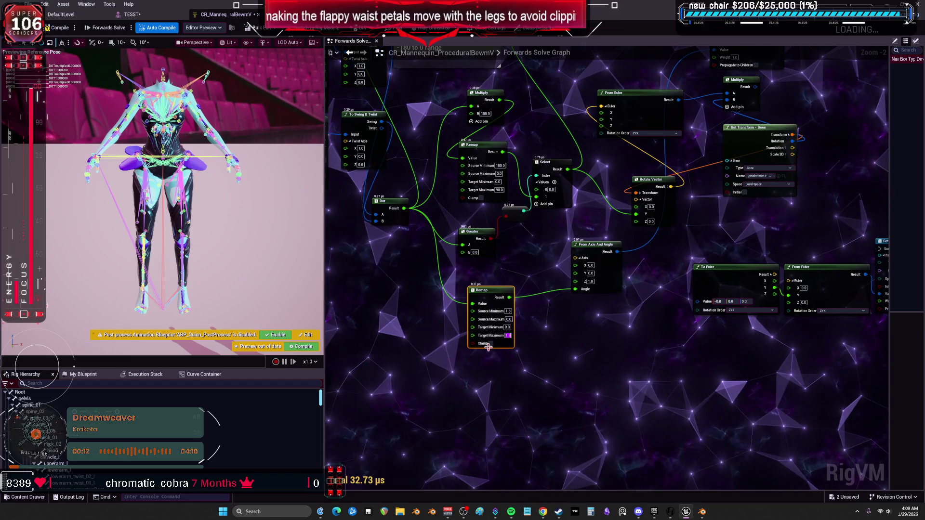
{"action": "key", "text": "Return"}
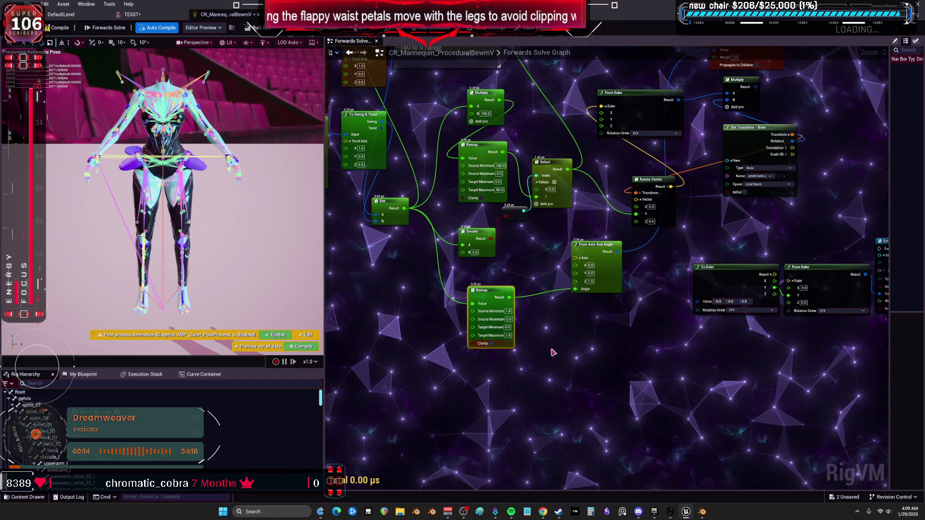
{"action": "left_click", "coordinate": [139, 14]}
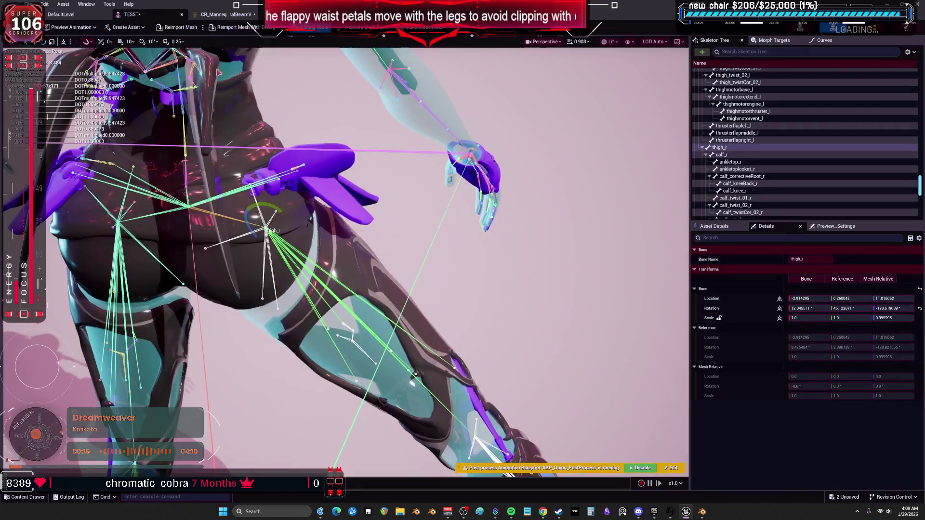
{"action": "mouse_move", "coordinate": [293, 195]}
{"action": "left_mouse_down"}
{"action": "mouse_move", "coordinate": [341, 230]}
{"action": "mouse_move", "coordinate": [338, 241]}
{"action": "left_mouse_up"}
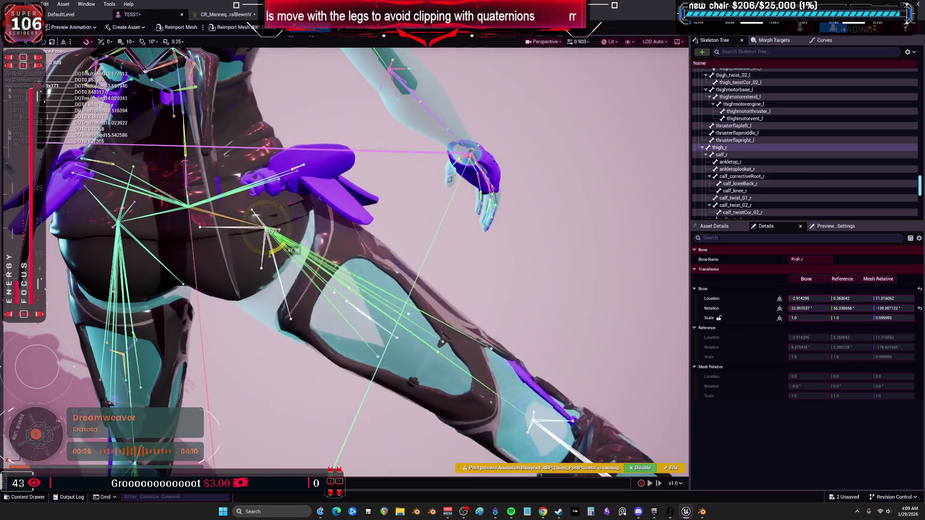
- Back in the Control Rig graph, paste a second Multiply node beside From Axis And Angle and wire Get Transform into it
{"action": "key", "text": "ctrl+Tab"}
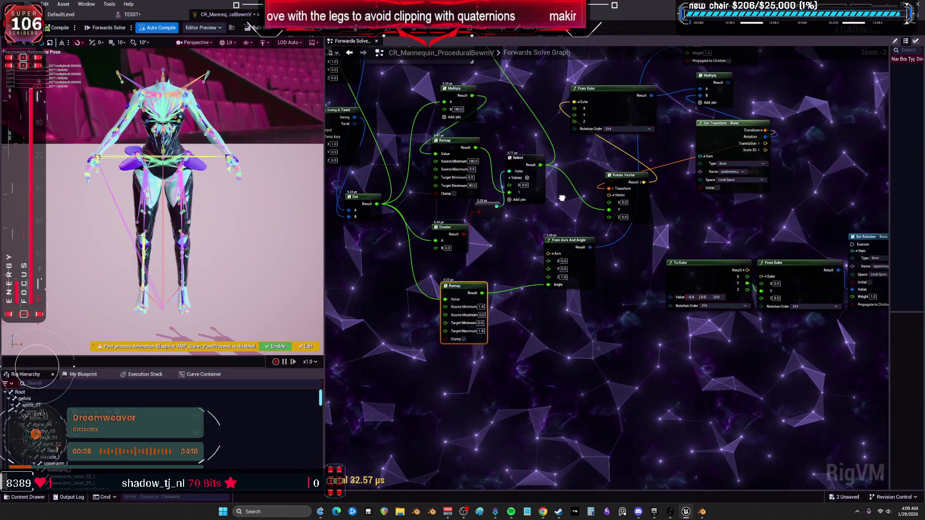
{"action": "scroll", "coordinate": [488, 225], "scroll_direction": "down", "scroll_amount": 1}
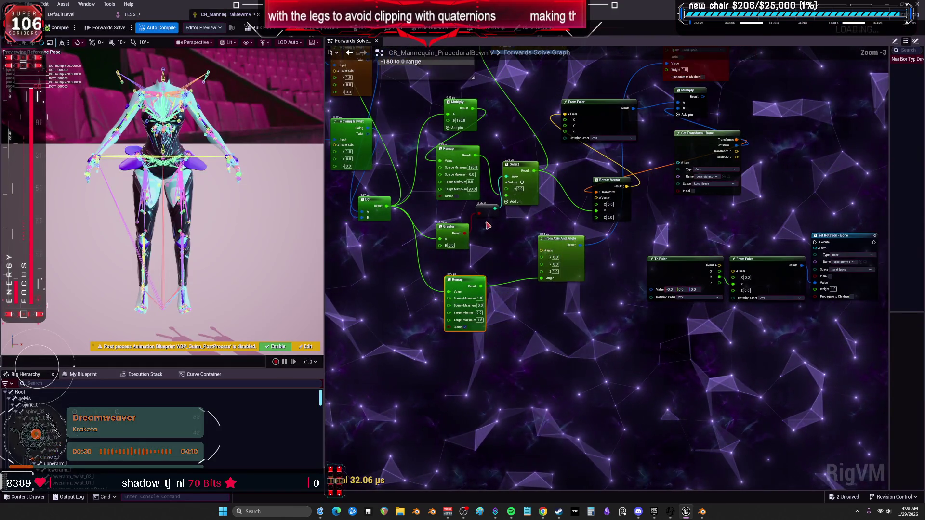
{"action": "mouse_move", "coordinate": [550, 246]}
{"action": "left_mouse_down"}
{"action": "mouse_move", "coordinate": [444, 246]}
{"action": "mouse_move", "coordinate": [457, 290]}
{"action": "left_mouse_up"}
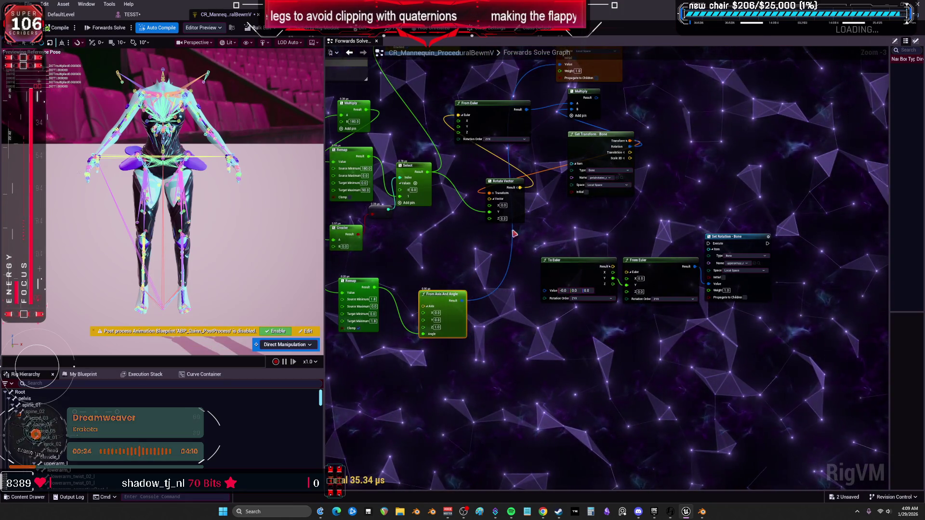
{"action": "left_click_drag", "start_coordinate": [514, 234], "coordinate": [515, 289]}
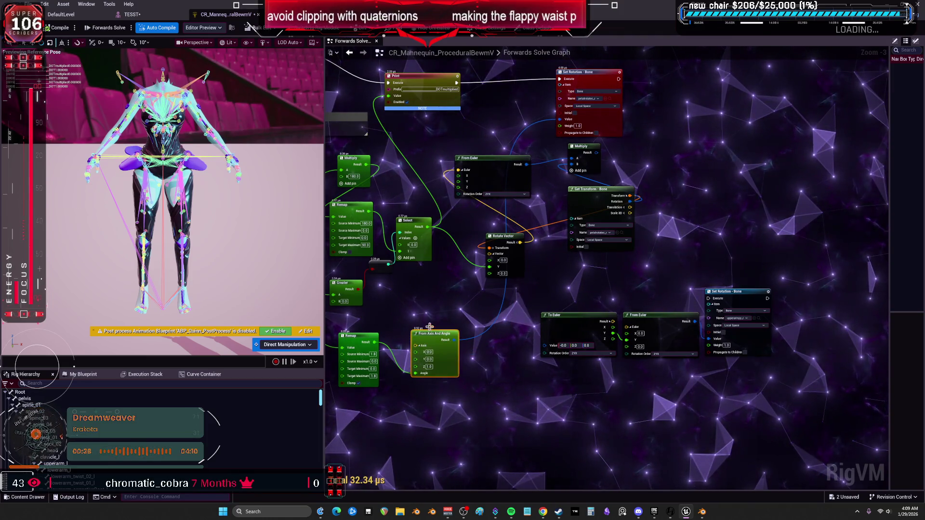
{"action": "left_click", "coordinate": [672, 235]}
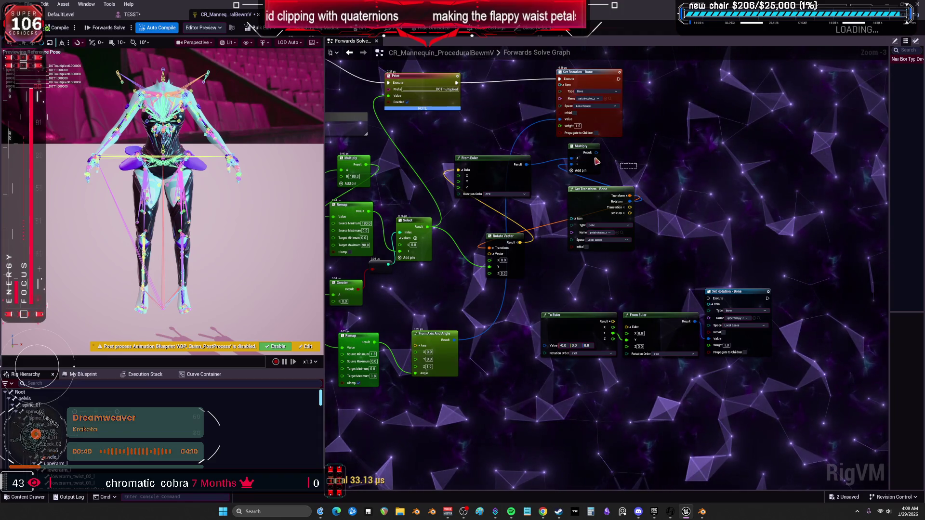
{"action": "key", "text": "ctrl+v"}
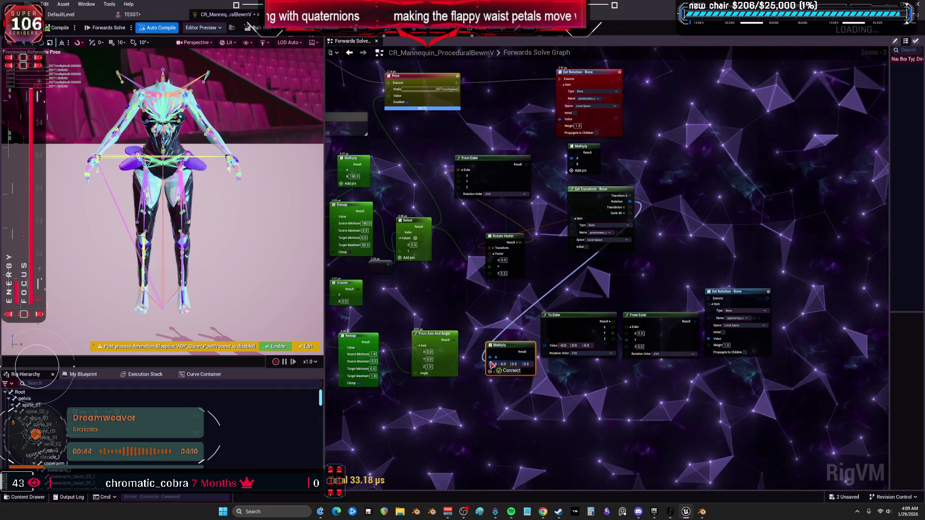
{"action": "left_click_drag", "start_coordinate": [566, 126], "coordinate": [562, 120]}
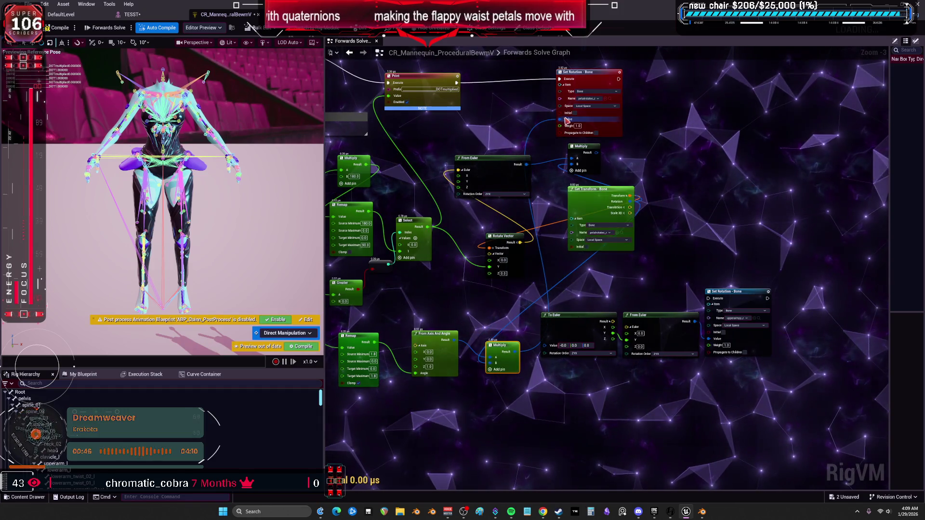
- Compile the rig and swing thigh_r in the skeletal mesh preview to test the petals
{"action": "left_click", "coordinate": [54, 28]}
{"action": "left_click", "coordinate": [132, 14]}
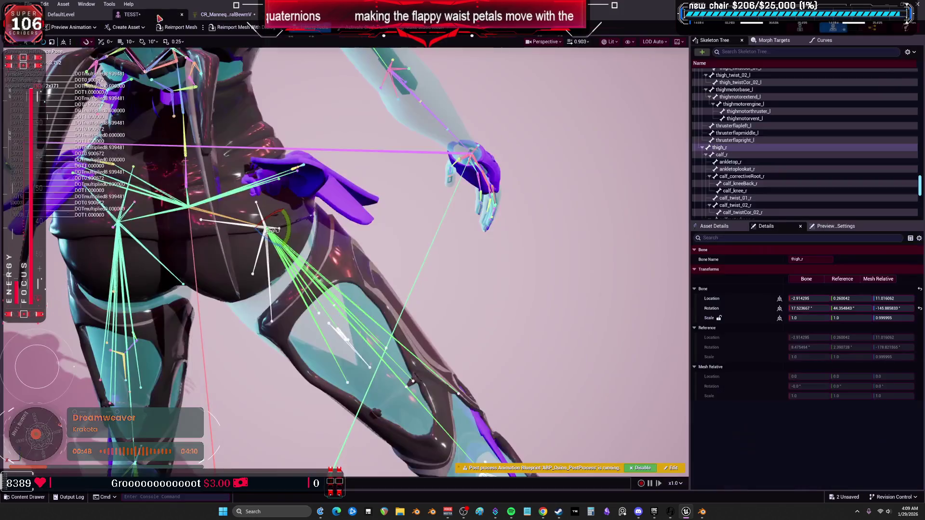
{"action": "mouse_move", "coordinate": [270, 248]}
{"action": "left_mouse_down"}
{"action": "mouse_move", "coordinate": [289, 260]}
{"action": "mouse_move", "coordinate": [269, 241]}
{"action": "mouse_move", "coordinate": [289, 260]}
{"action": "mouse_move", "coordinate": [270, 263]}
{"action": "mouse_move", "coordinate": [294, 249]}
{"action": "mouse_move", "coordinate": [259, 264]}
{"action": "mouse_move", "coordinate": [284, 251]}
{"action": "mouse_move", "coordinate": [217, 251]}
{"action": "mouse_move", "coordinate": [270, 260]}
{"action": "mouse_move", "coordinate": [241, 250]}
{"action": "mouse_move", "coordinate": [251, 256]}
{"action": "left_mouse_up"}
{"action": "left_click_drag", "start_coordinate": [308, 198], "coordinate": [335, 189]}
{"action": "left_click", "coordinate": [224, 14]}
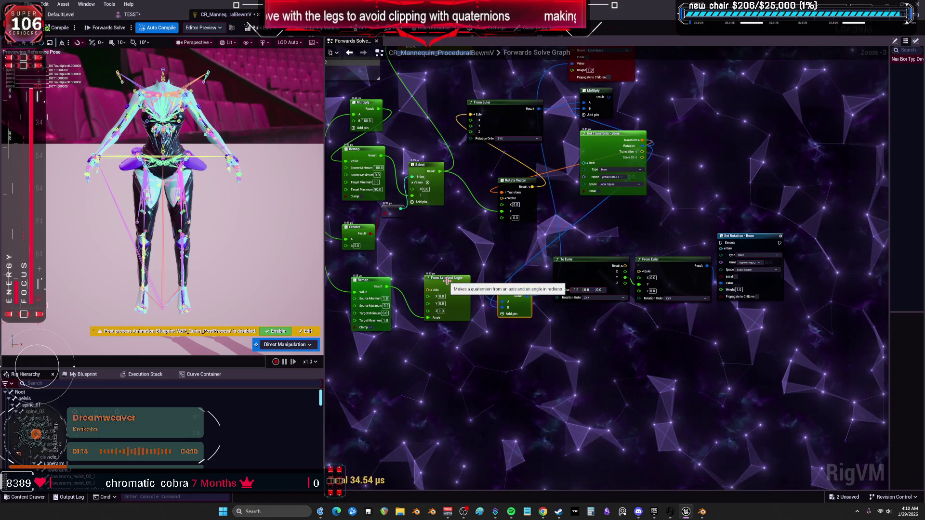
- Switch to Blender and show the bones through the mesh around the waist flaps
{"action": "left_click", "coordinate": [621, 377]}
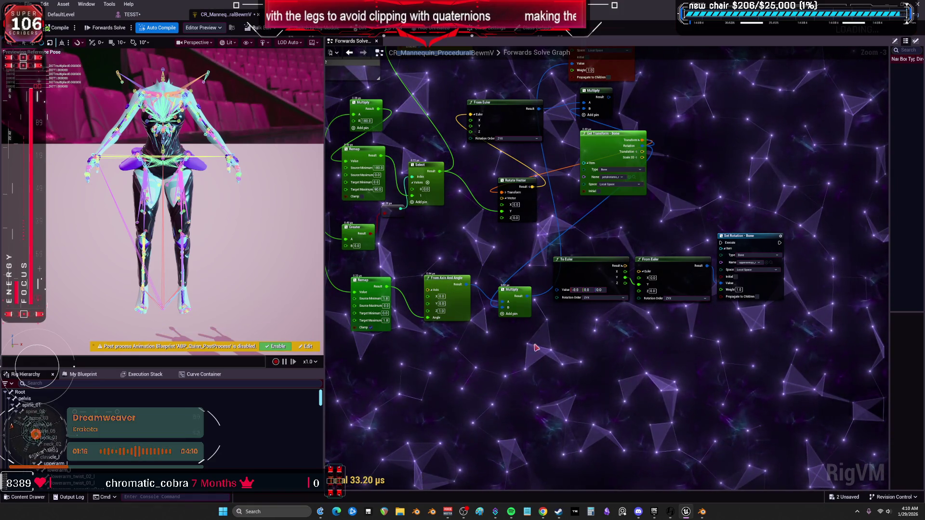
{"action": "left_click", "coordinate": [706, 513]}
{"action": "mouse_move", "coordinate": [367, 250]}
{"action": "left_mouse_down"}
{"action": "mouse_move", "coordinate": [472, 272]}
{"action": "mouse_move", "coordinate": [369, 324]}
{"action": "left_mouse_up"}
{"action": "key", "text": "shift+alt+z"}
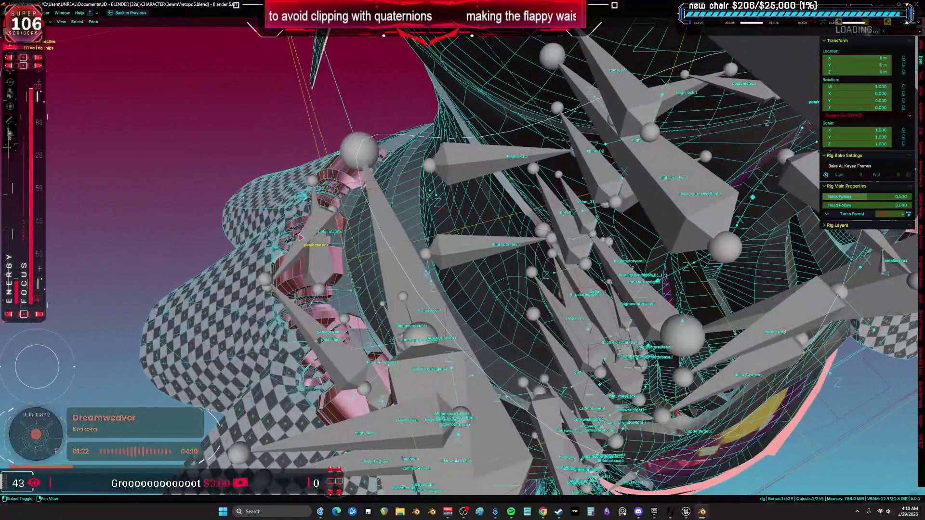
- Isolate the right petal bone in Edit Mode Local View and compare its axes with the thigh
{"action": "left_click", "coordinate": [300, 237], "text": "shift"}
{"action": "key", "text": "Tab"}
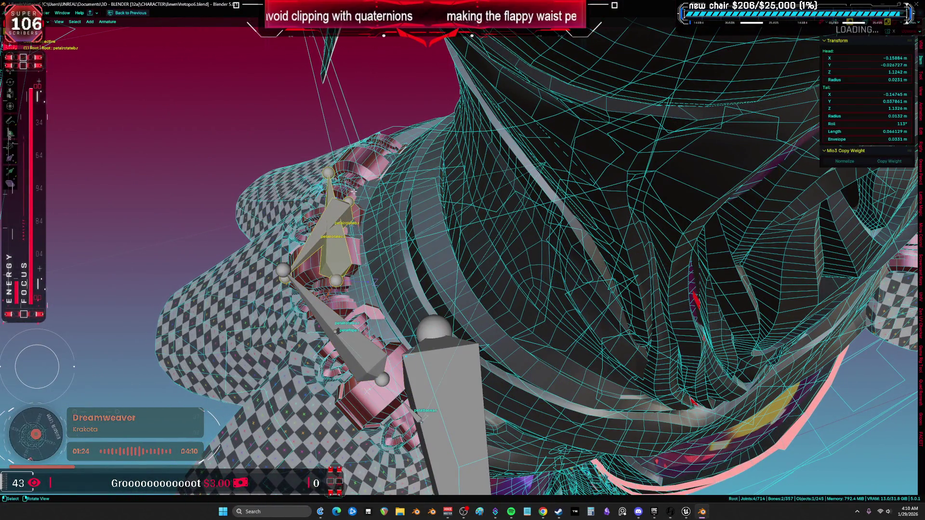
{"action": "key", "text": "KP_Divide"}
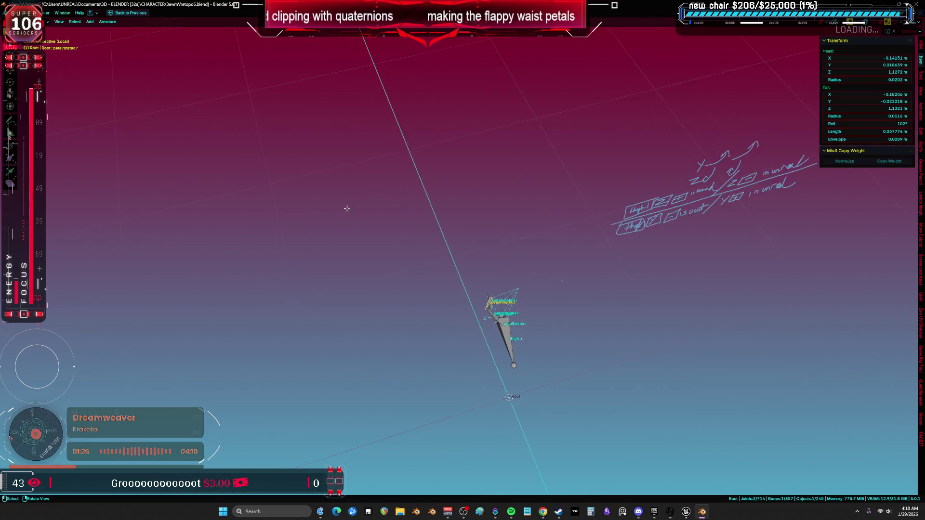
{"action": "left_click_drag", "start_coordinate": [493, 189], "coordinate": [483, 247]}
{"action": "scroll", "coordinate": [359, 242], "scroll_direction": "down", "scroll_amount": 5}
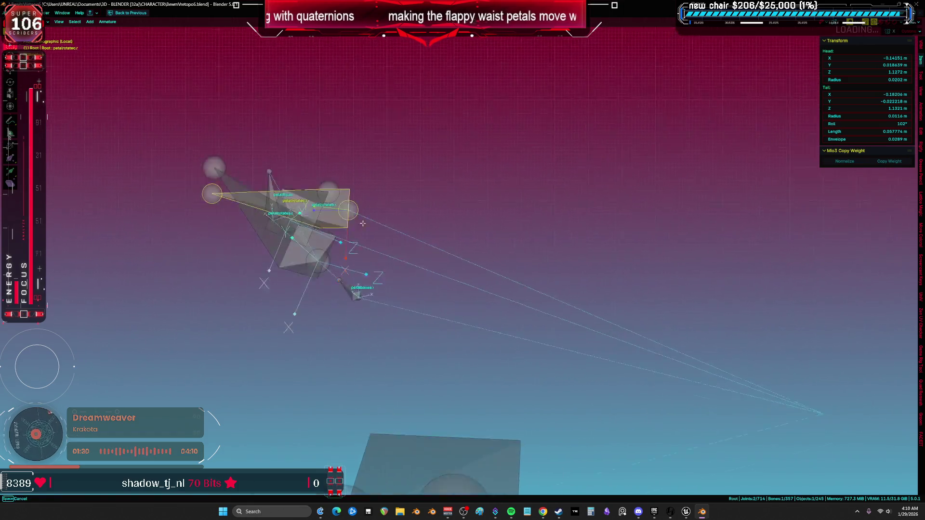
{"action": "mouse_move", "coordinate": [359, 242]}
{"action": "left_mouse_down"}
{"action": "mouse_move", "coordinate": [414, 300]}
{"action": "mouse_move", "coordinate": [389, 186]}
{"action": "mouse_move", "coordinate": [358, 244]}
{"action": "mouse_move", "coordinate": [397, 172]}
{"action": "left_mouse_up"}
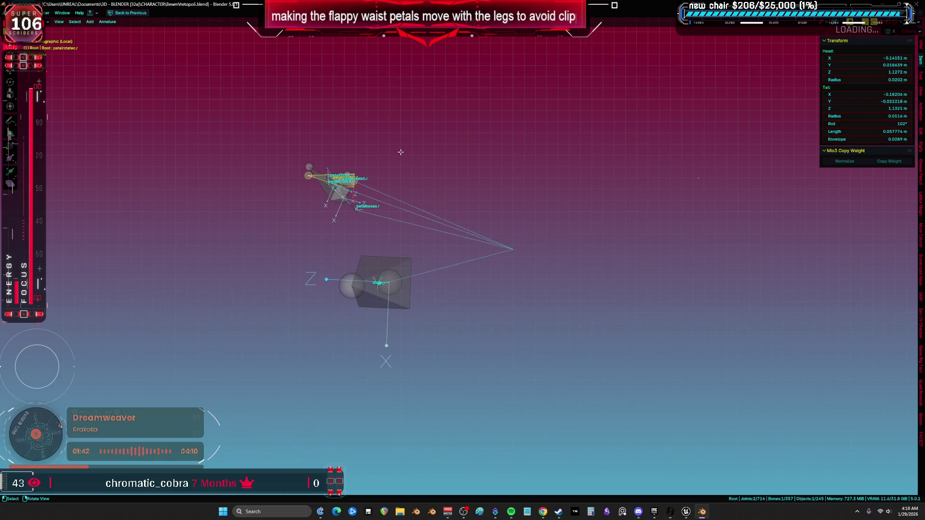
{"action": "left_click_drag", "start_coordinate": [393, 195], "coordinate": [426, 304]}
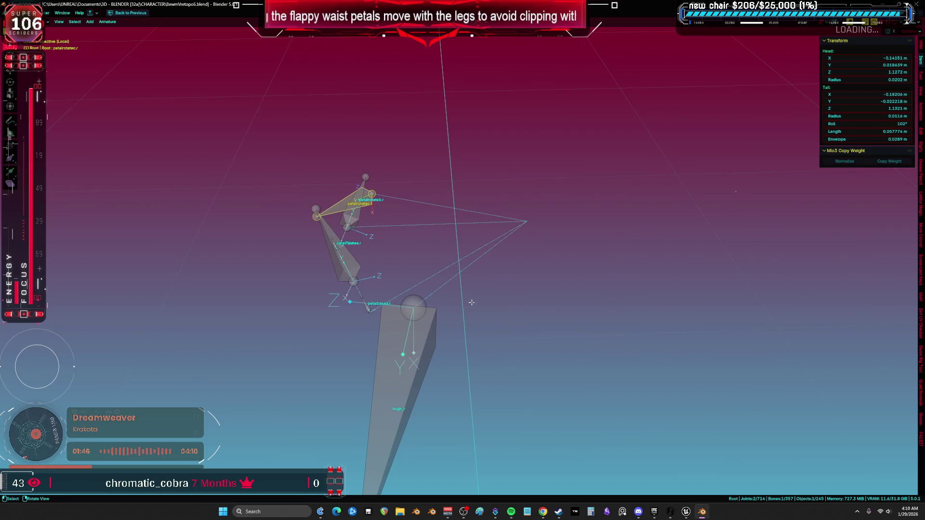
{"action": "left_click_drag", "start_coordinate": [513, 317], "coordinate": [546, 305]}
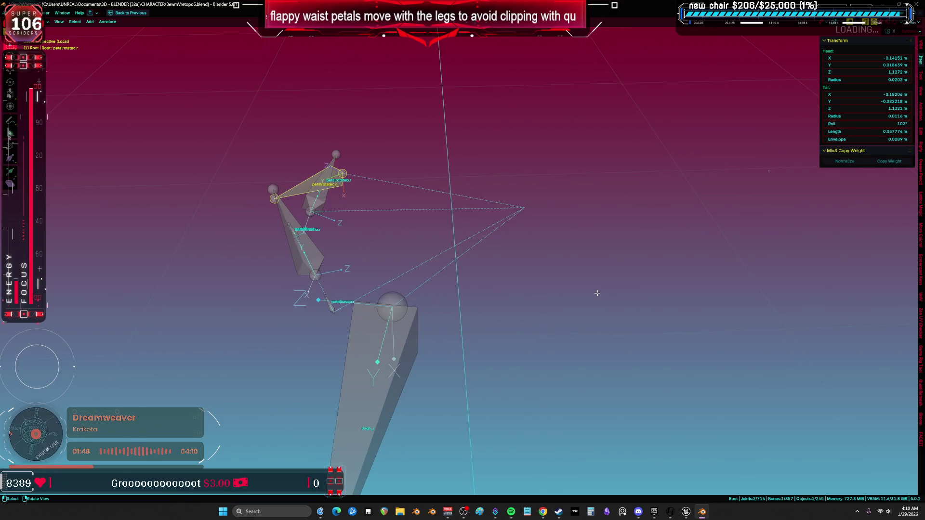
- Reveal and select all armature bones, isolate them in Local View, and re-enter Edit Mode
{"action": "key", "text": "KP_Divide"}
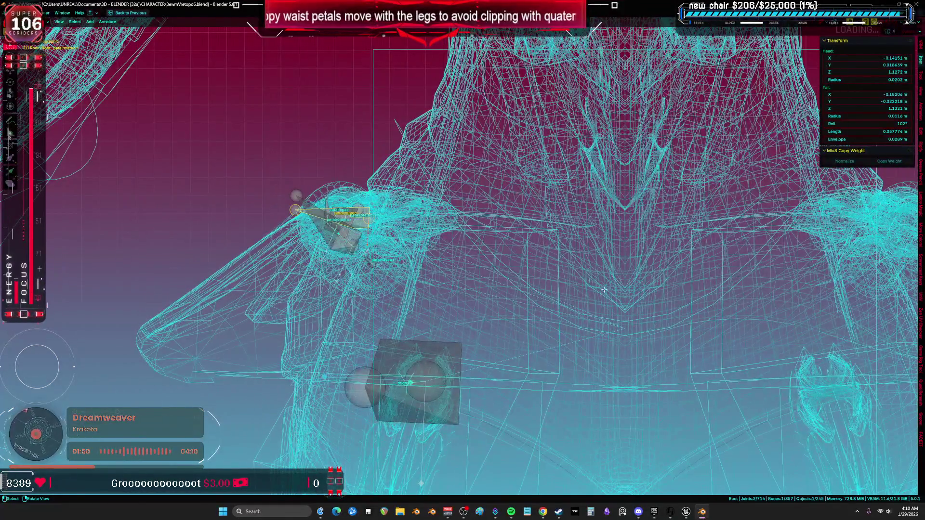
{"action": "key", "text": "alt+h"}
{"action": "key", "text": "KP_Decimal"}
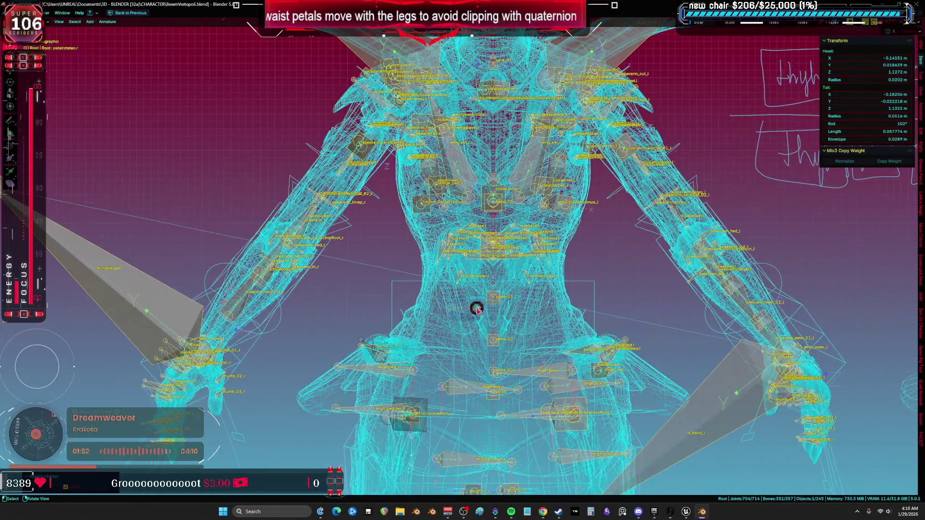
{"action": "key", "text": "KP_Divide"}
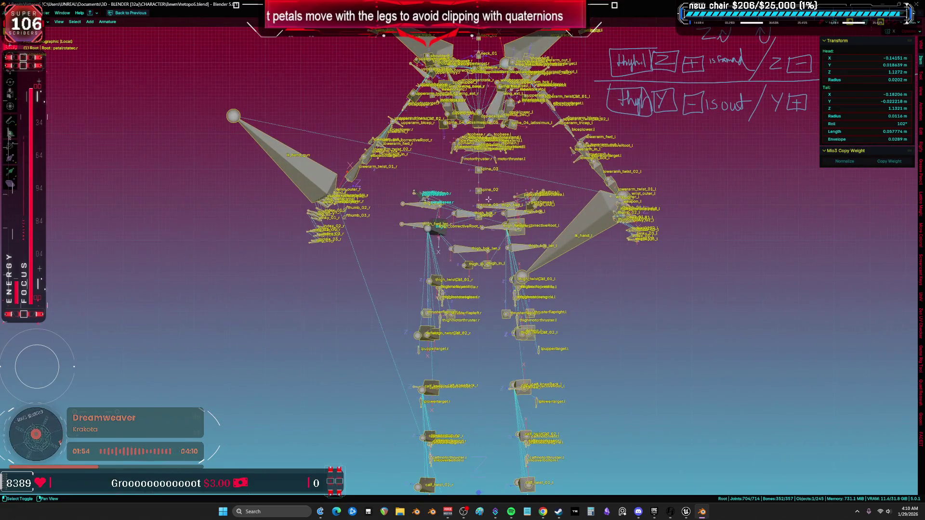
{"action": "key", "text": "Tab"}
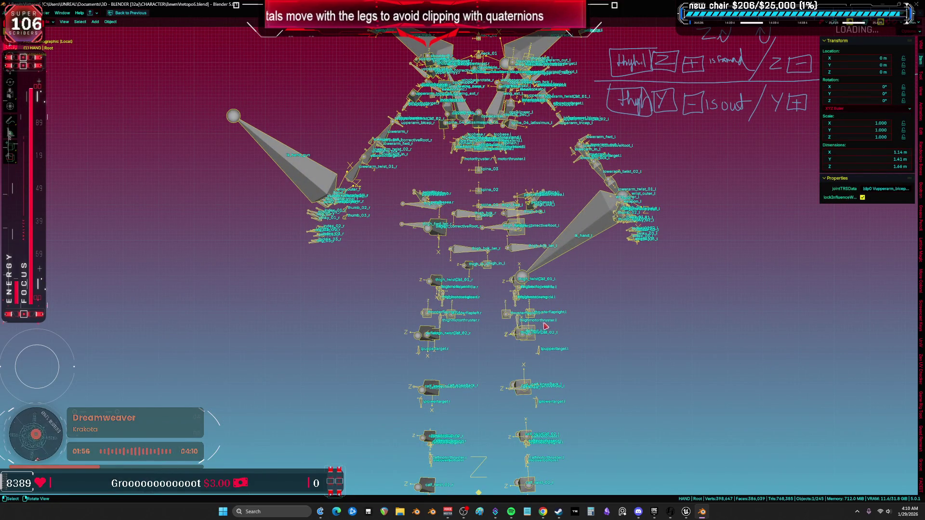
{"action": "key", "text": "Tab"}
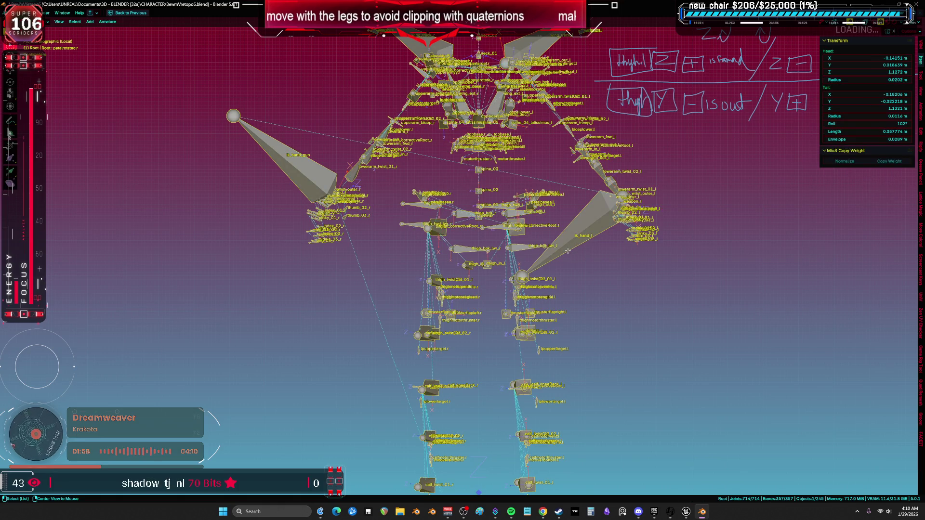
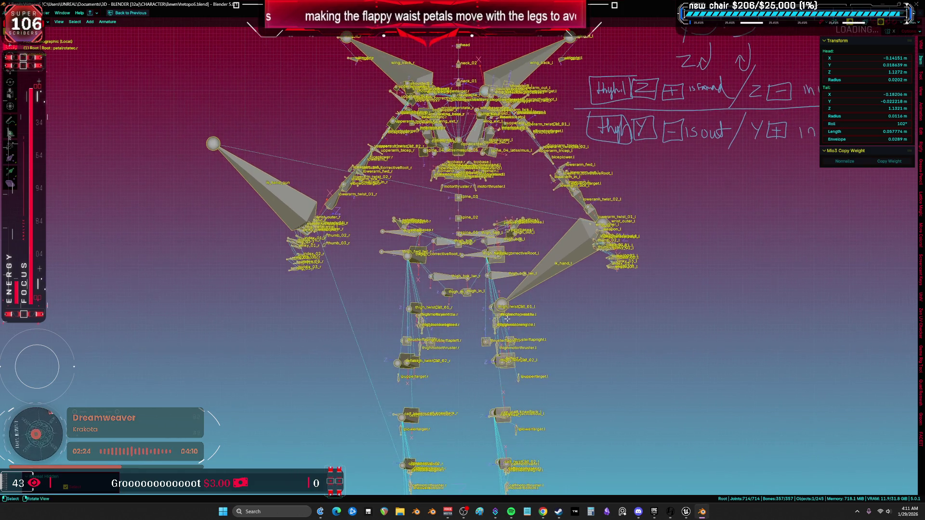
- Turn on X-ray to see the bones, then hide the HAND object in object mode
{"action": "scroll", "coordinate": [481, 274], "scroll_direction": "up", "scroll_amount": 5}
{"action": "key", "text": "alt+z"}
{"action": "mouse_move", "coordinate": [482, 274]}
{"action": "left_mouse_down"}
{"action": "mouse_move", "coordinate": [415, 246]}
{"action": "mouse_move", "coordinate": [629, 303]}
{"action": "left_mouse_up"}
{"action": "key", "text": "alt+z"}
{"action": "key", "text": "Tab"}
{"action": "left_click", "coordinate": [636, 305]}
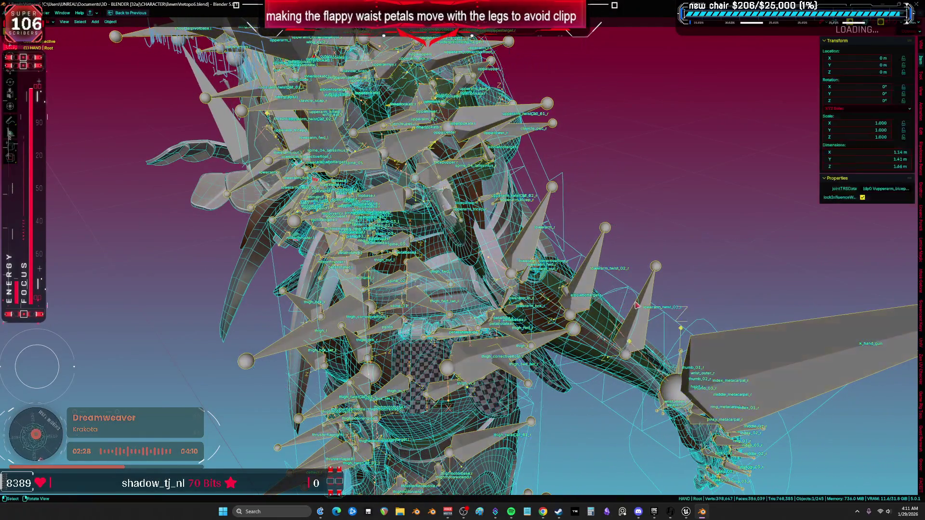
{"action": "key", "text": "h"}
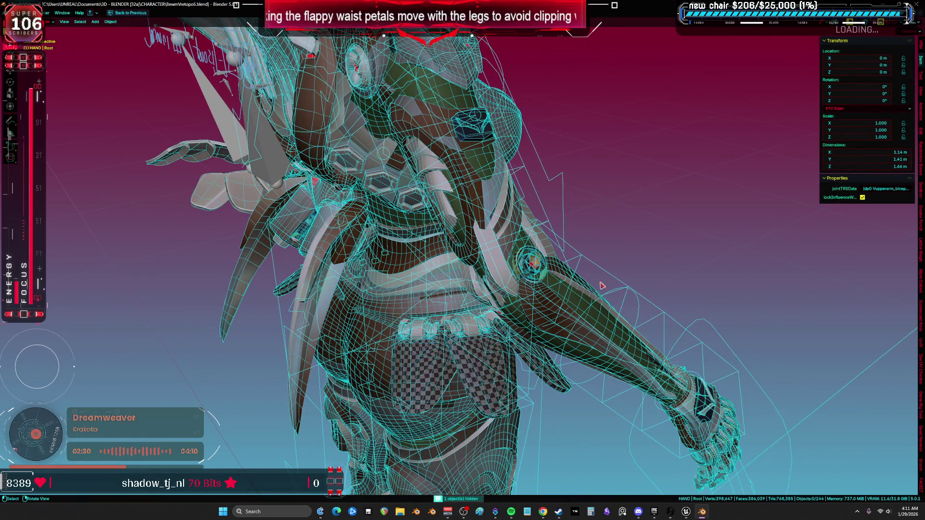
- Put the rig in pose mode and rotate the right forearm bone around the Z axis
{"action": "left_click", "coordinate": [618, 317]}
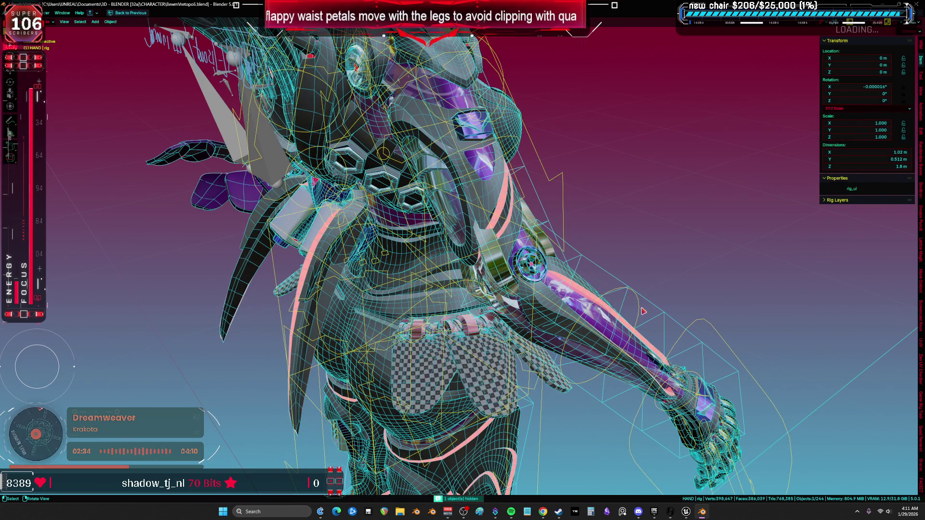
{"action": "key", "text": "ctrl+Tab"}
{"action": "scroll", "coordinate": [641, 313], "scroll_direction": "up", "scroll_amount": 3}
{"action": "key", "text": "r"}
{"action": "key", "text": "z"}
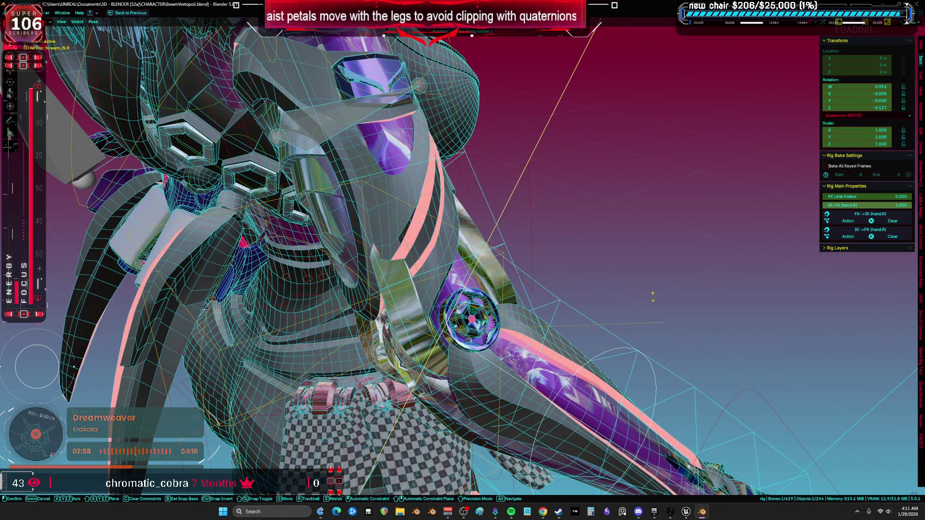
{"action": "right_click", "coordinate": [653, 297]}
{"action": "scroll", "coordinate": [648, 314], "scroll_direction": "down", "scroll_amount": 4}
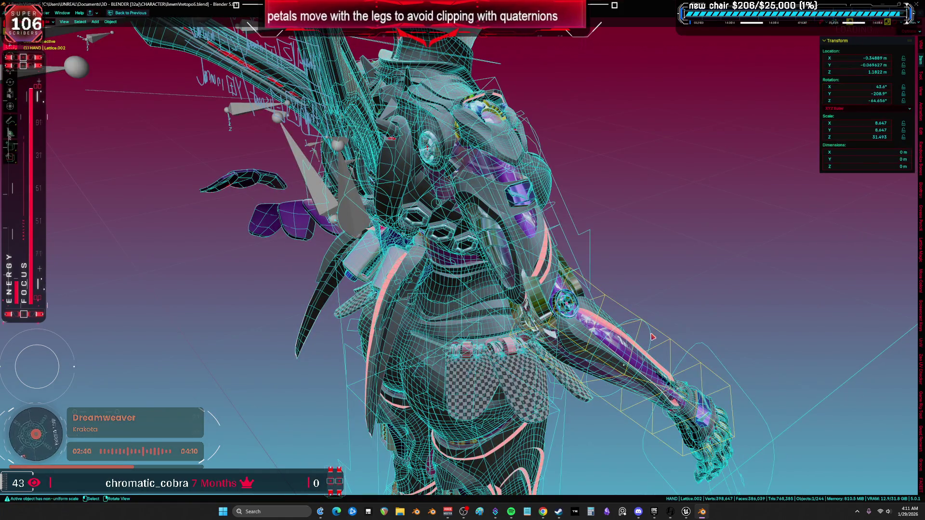
{"action": "key", "text": "r"}
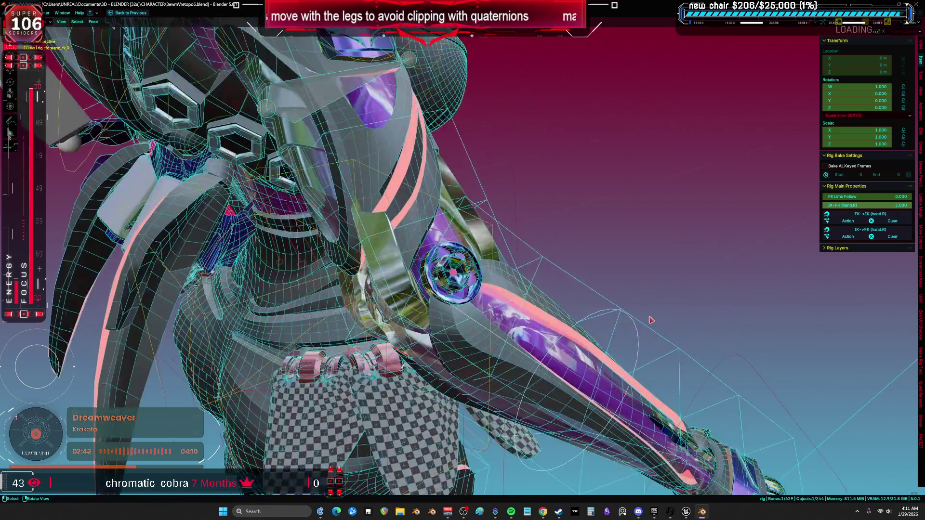
{"action": "right_click", "coordinate": [675, 313]}
{"action": "scroll", "coordinate": [676, 312], "scroll_direction": "up", "scroll_amount": 4}
{"action": "key", "text": "shift+alt+z"}
{"action": "scroll", "coordinate": [676, 312], "scroll_direction": "up", "scroll_amount": 5}
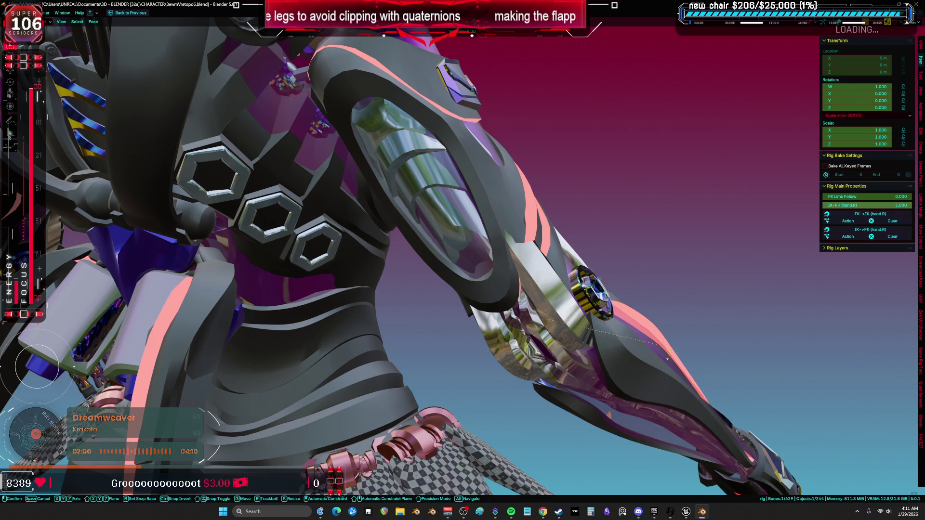
{"action": "right_click", "coordinate": [682, 347]}
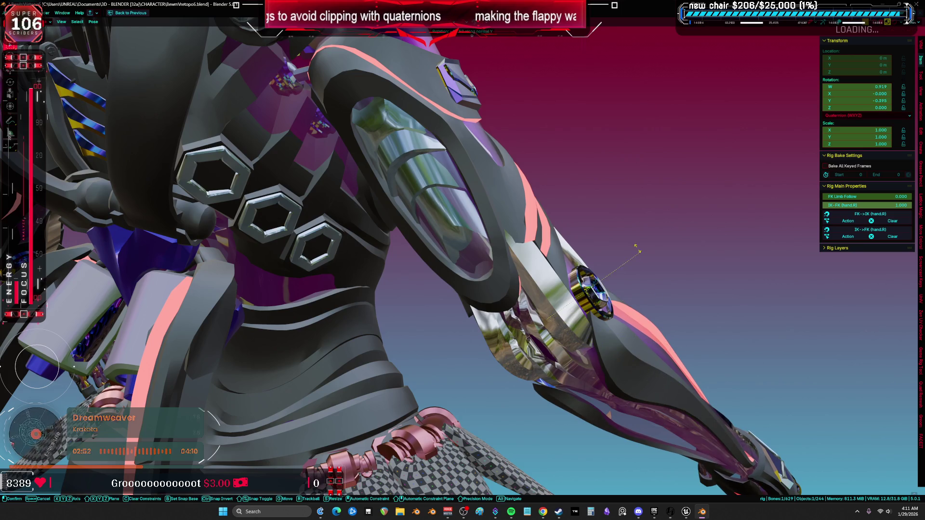
{"action": "key", "text": "x"}
{"action": "key", "text": "x"}
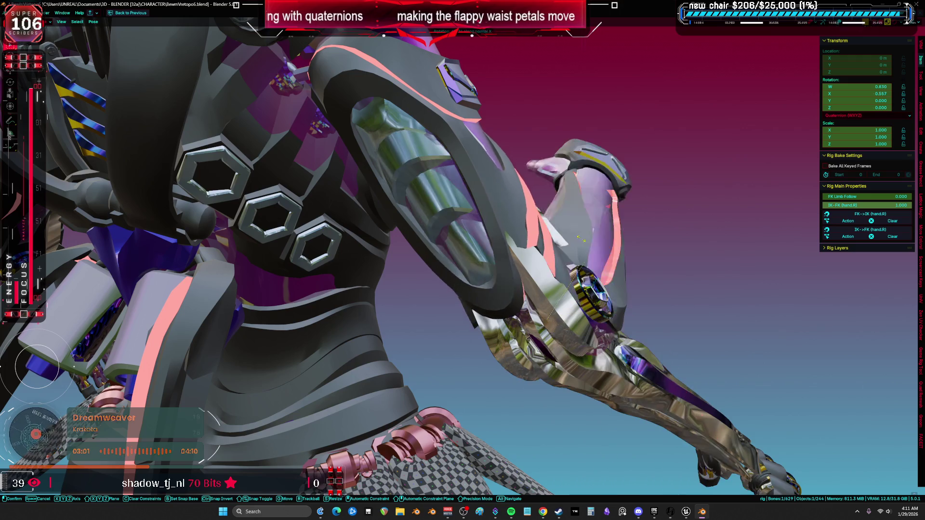
{"action": "key", "text": "Escape"}
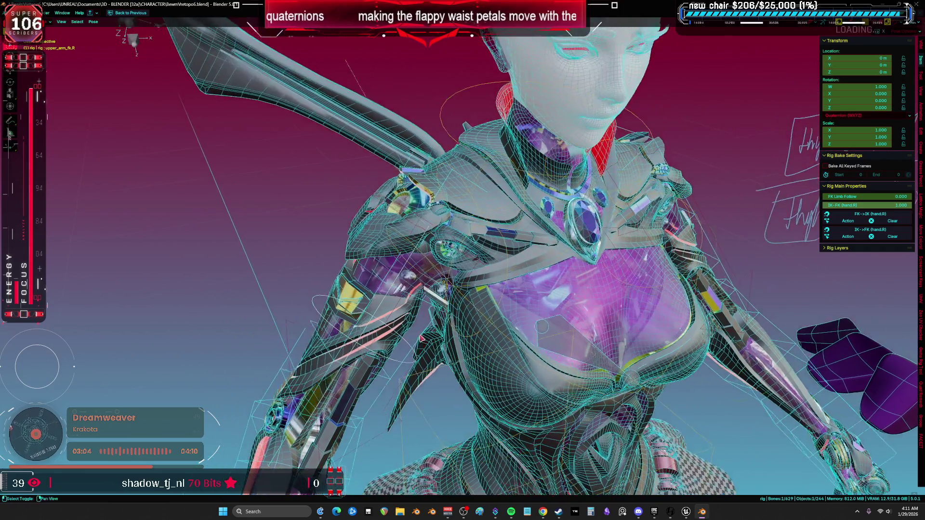
- Try a rotation on the chosen bones, then rotate the arm bone and confirm it
{"action": "scroll", "coordinate": [394, 298], "scroll_direction": "up", "scroll_amount": 5}
{"action": "key", "text": "r"}
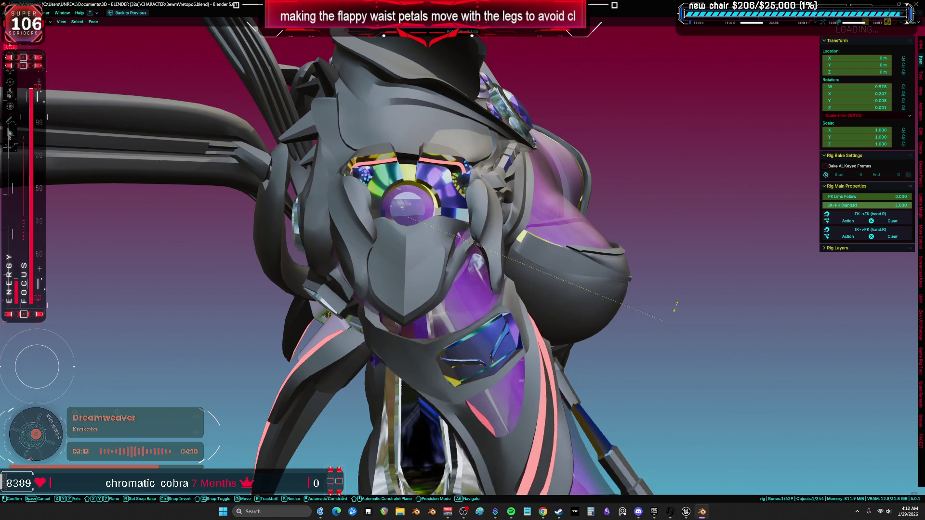
{"action": "key", "text": "Escape"}
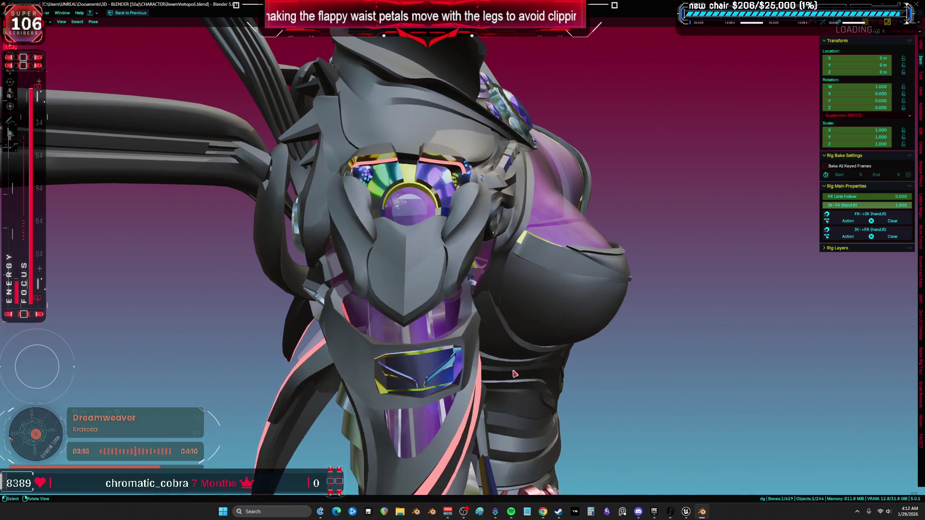
{"action": "key", "text": "r"}
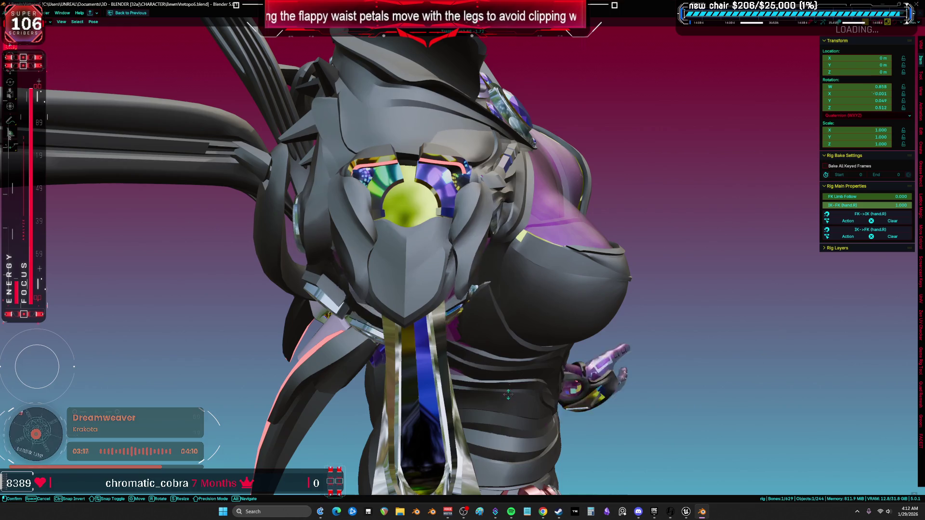
{"action": "key", "text": "KP_Decimal"}
{"action": "key", "text": "r"}
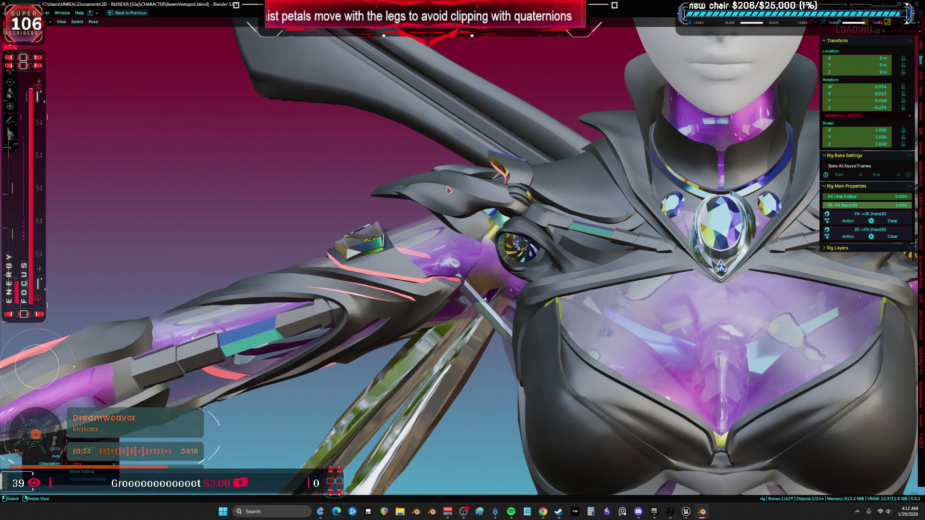
{"action": "left_click", "coordinate": [519, 216]}
- Try further arm rotations, cancel them, and return the rig to object mode
{"action": "key", "text": "r"}
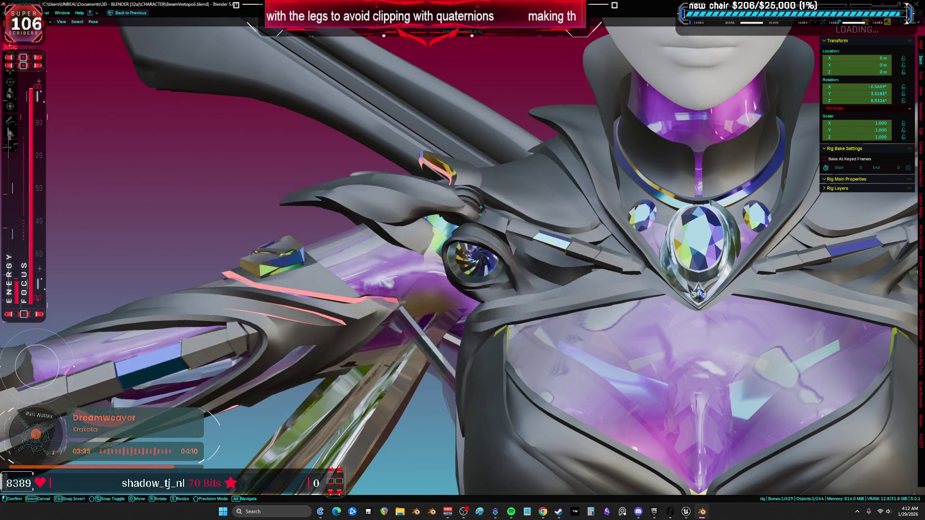
{"action": "right_click", "coordinate": [475, 210]}
{"action": "mouse_move", "coordinate": [475, 210]}
{"action": "left_mouse_down"}
{"action": "mouse_move", "coordinate": [535, 181]}
{"action": "mouse_move", "coordinate": [506, 207]}
{"action": "left_mouse_up"}
{"action": "key", "text": "r"}
{"action": "key", "text": "r"}
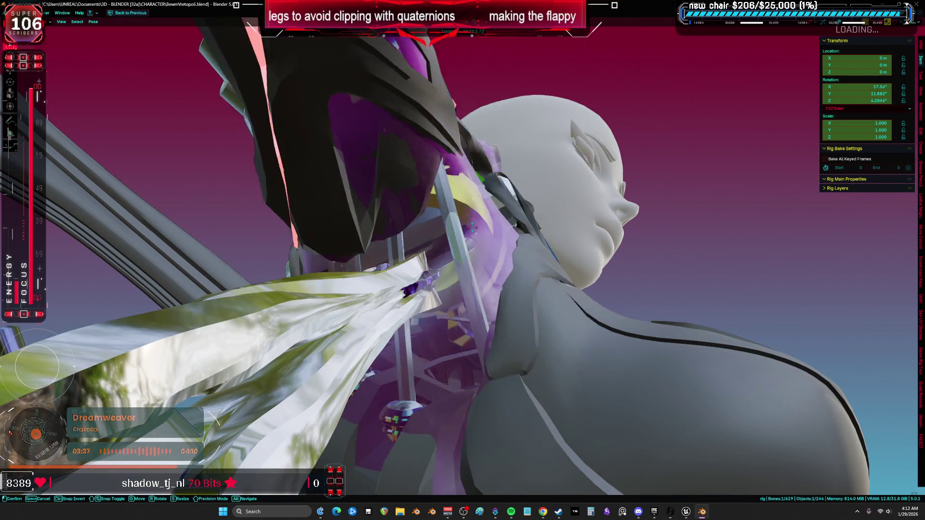
{"action": "right_click", "coordinate": [479, 260]}
{"action": "key", "text": "ctrl+Tab"}
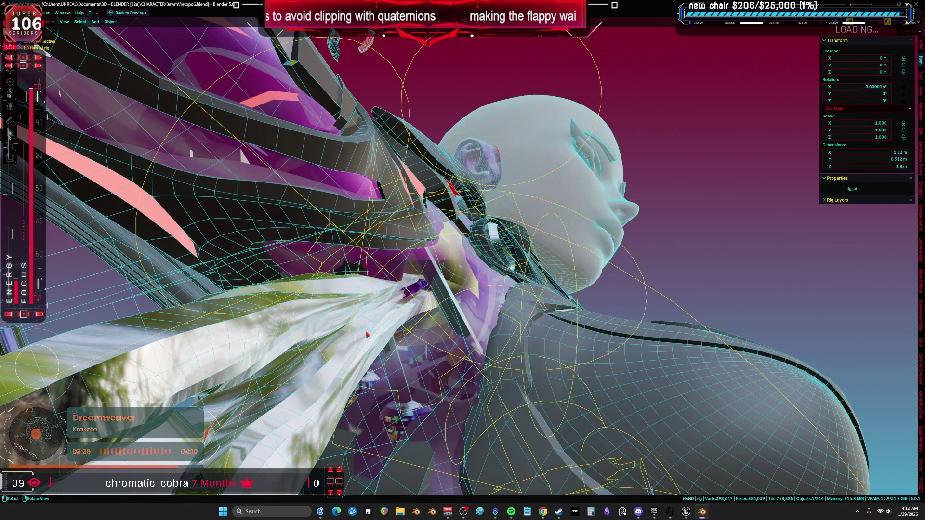
- Hide HAND again, return the rig to pose mode, and test then cancel a right shoulder rotation
{"action": "key", "text": "h"}
{"action": "left_click_drag", "start_coordinate": [368, 337], "coordinate": [465, 286]}
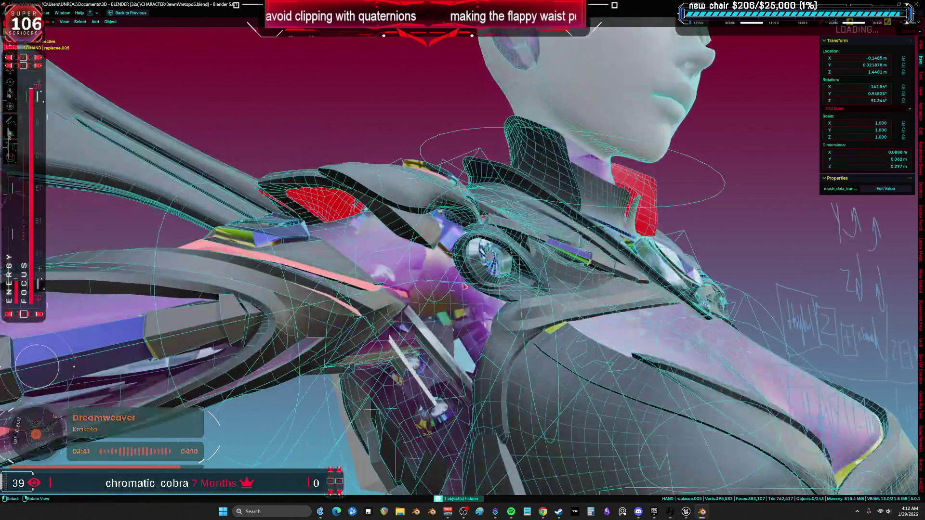
{"action": "key", "text": "ctrl+Tab"}
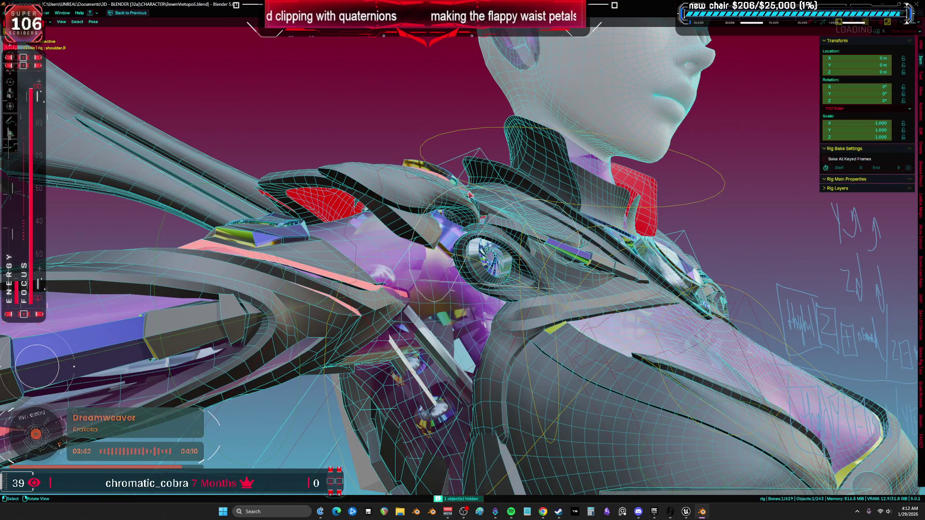
{"action": "scroll", "coordinate": [477, 195], "scroll_direction": "up", "scroll_amount": 3}
{"action": "scroll", "coordinate": [486, 201], "scroll_direction": "up", "scroll_amount": 5}
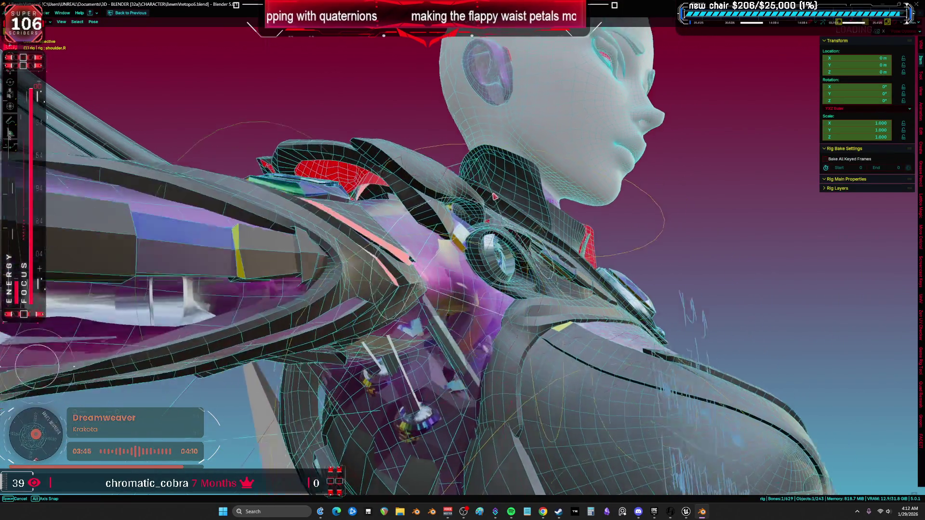
{"action": "key", "text": "r"}
{"action": "key", "text": "r"}
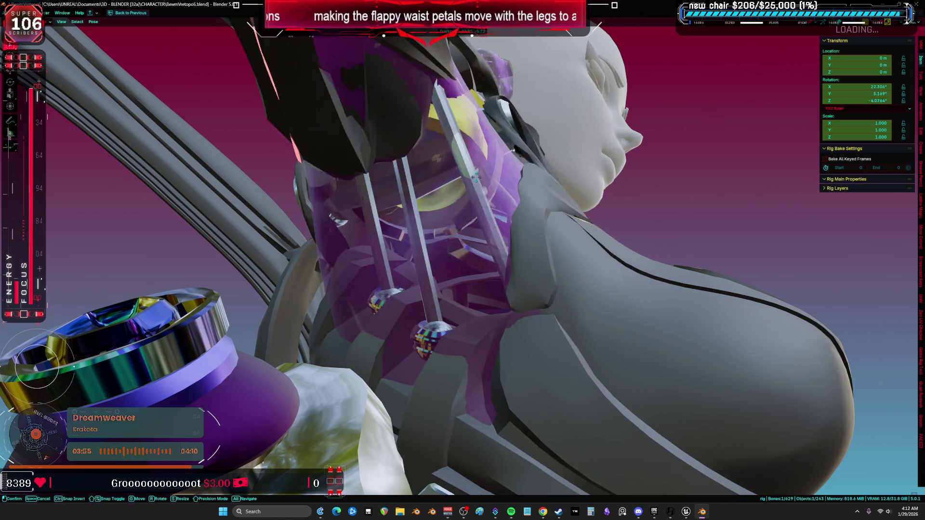
{"action": "key", "text": "Escape"}
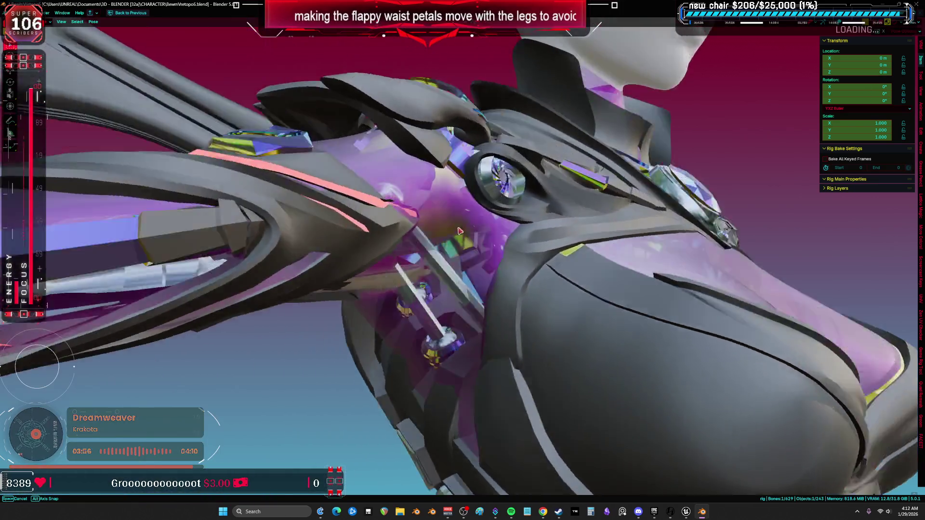
{"action": "scroll", "coordinate": [508, 258], "scroll_direction": "down", "scroll_amount": 15}
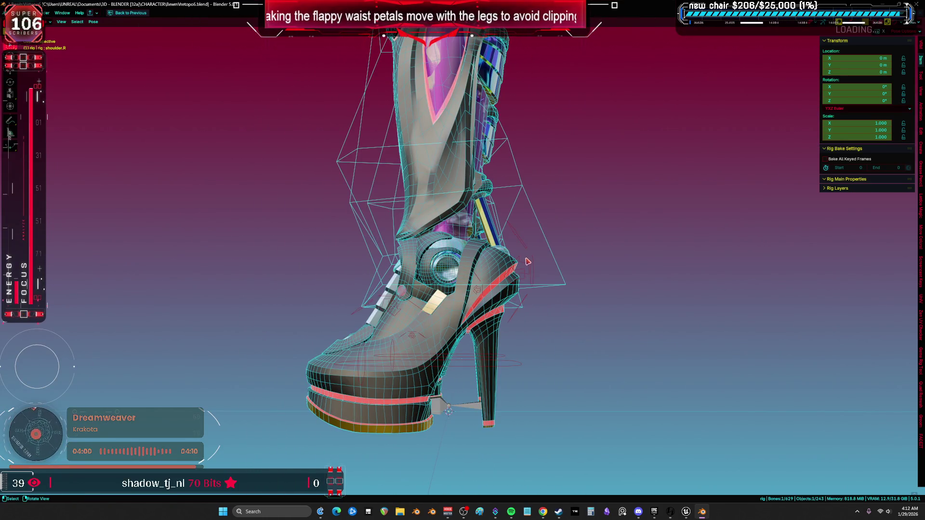
- Select the left heel IK control and try trackball rotations on it
{"action": "left_click", "coordinate": [528, 262]}
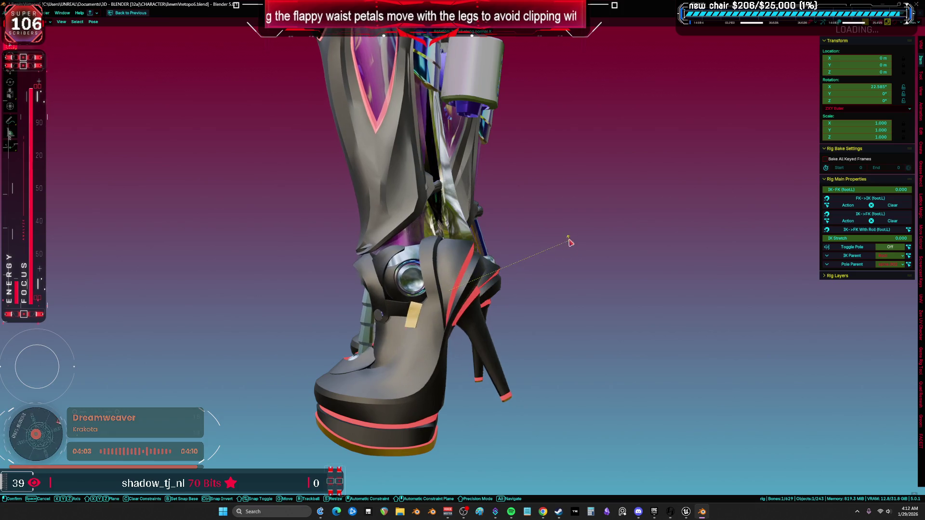
{"action": "scroll", "coordinate": [510, 217], "scroll_direction": "up", "scroll_amount": 5}
{"action": "key", "text": "r"}
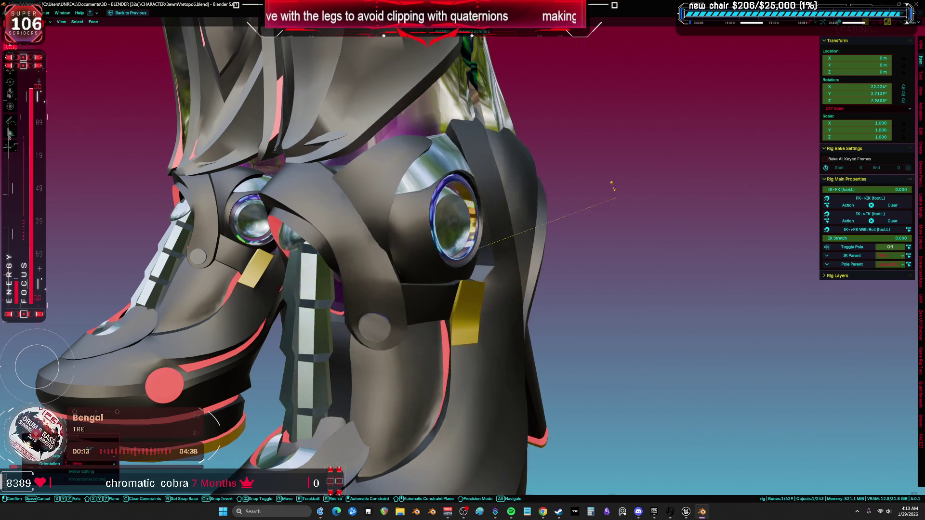
{"action": "key", "text": "r"}
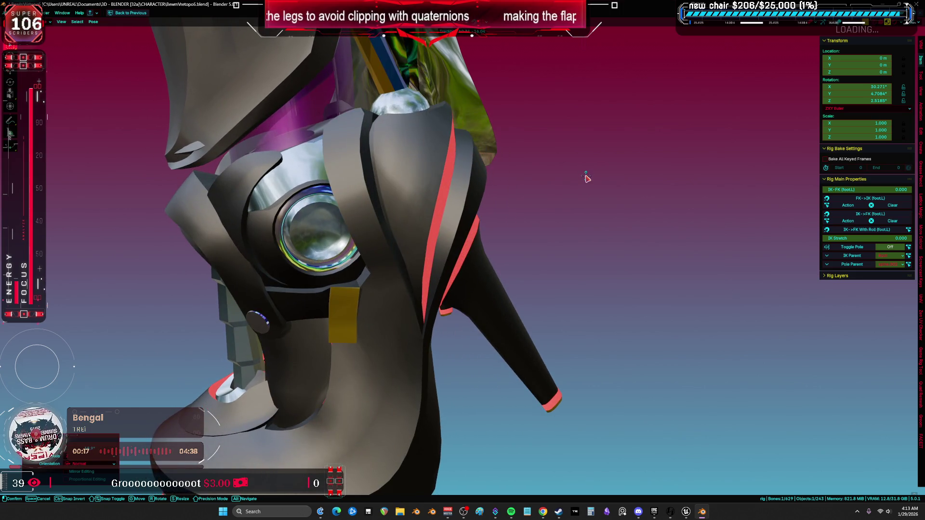
{"action": "key", "text": "ctrl+Tab"}
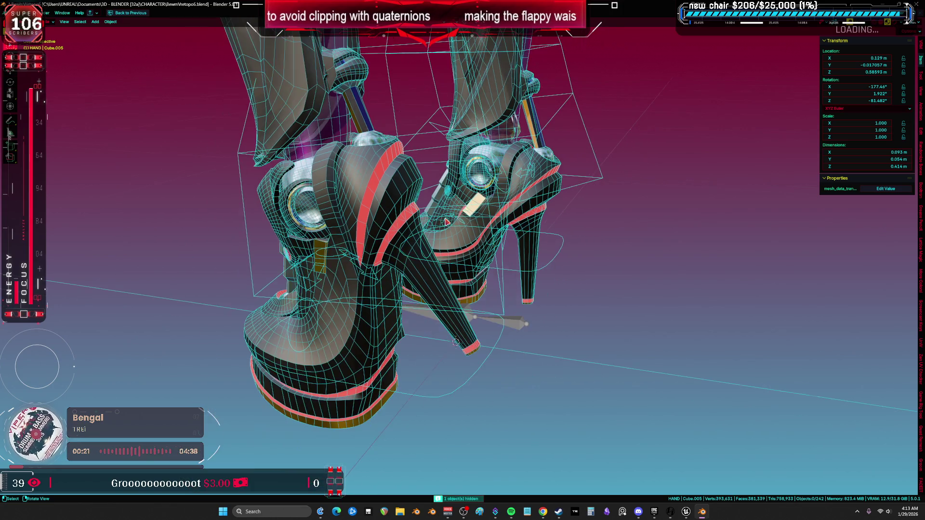
{"action": "key", "text": "ctrl+Tab"}
- Select all bones and clear their user transforms back to rest pose
{"action": "mouse_move", "coordinate": [450, 227]}
{"action": "left_mouse_down"}
{"action": "mouse_move", "coordinate": [501, 238]}
{"action": "mouse_move", "coordinate": [501, 226]}
{"action": "mouse_move", "coordinate": [433, 243]}
{"action": "left_mouse_up"}
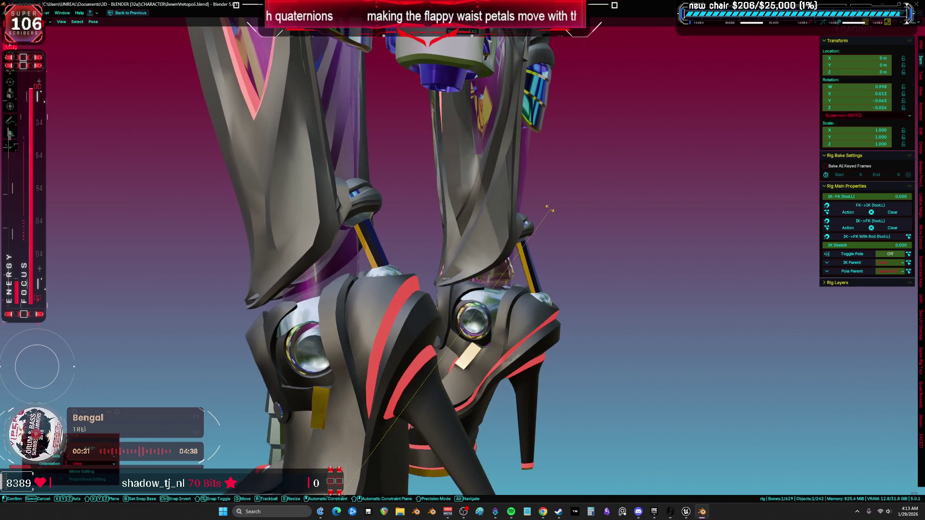
{"action": "scroll", "coordinate": [581, 214], "scroll_direction": "up", "scroll_amount": 3}
{"action": "key", "text": "shift+alt+z"}
{"action": "scroll", "coordinate": [581, 214], "scroll_direction": "down", "scroll_amount": 5}
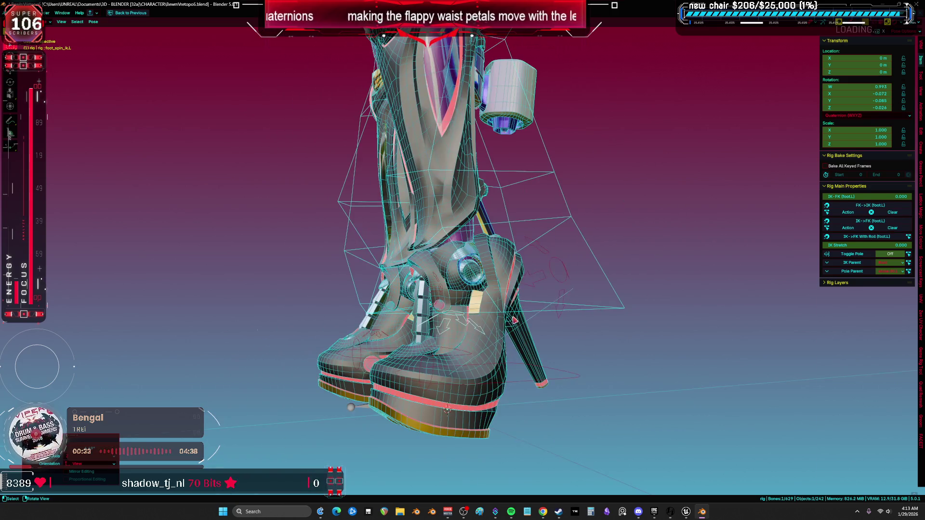
{"action": "right_click", "coordinate": [514, 375]}
{"action": "left_click", "coordinate": [504, 443]}
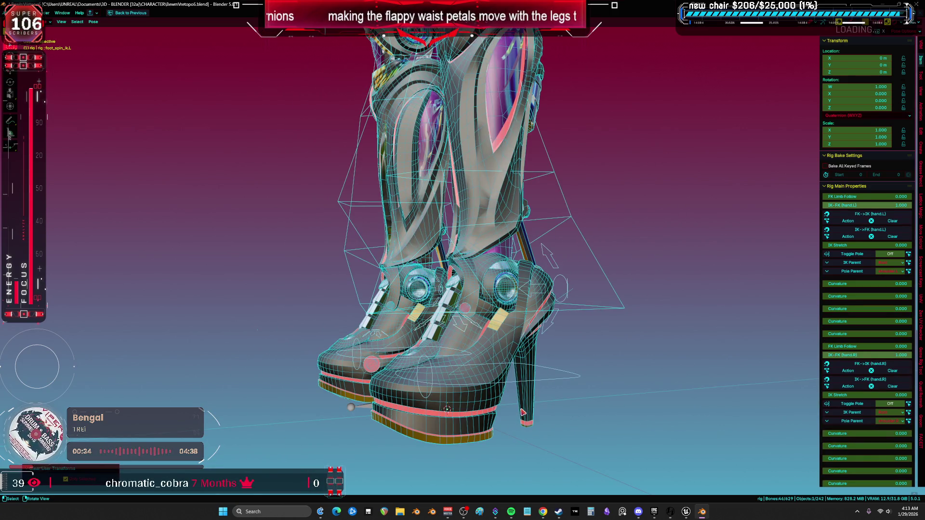
- Select the left foot control, test and cancel a rotation, then frame the hips from the front
{"action": "left_click", "coordinate": [567, 294]}
{"action": "key", "text": "shift+alt+z"}
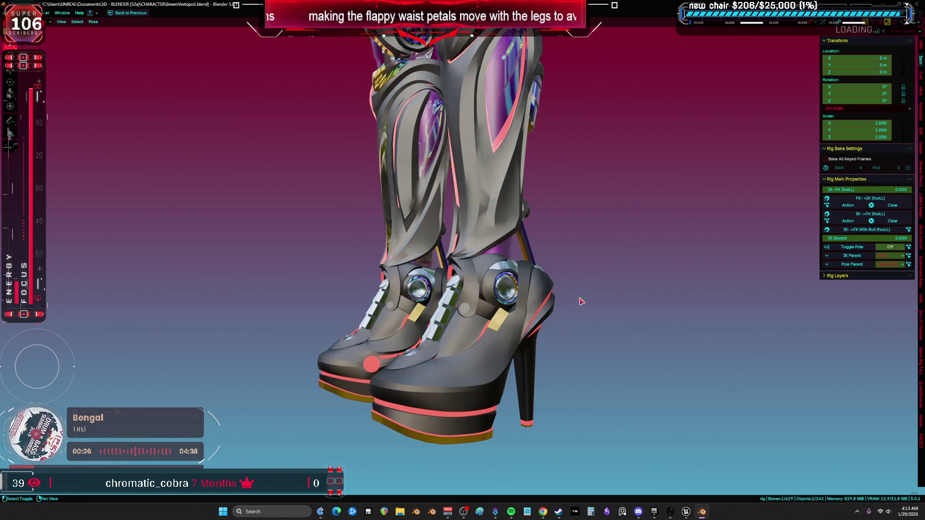
{"action": "key", "text": "r"}
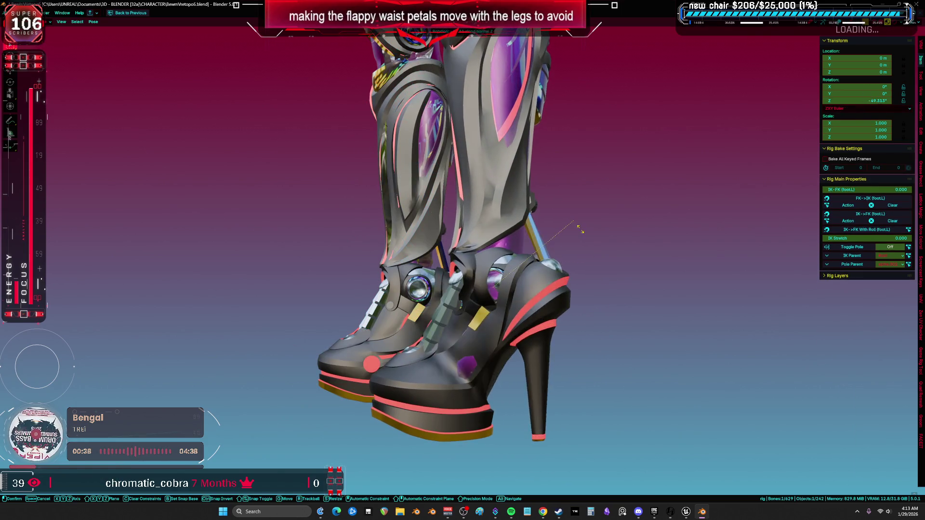
{"action": "right_click", "coordinate": [597, 319]}
{"action": "key", "text": "KP_1"}
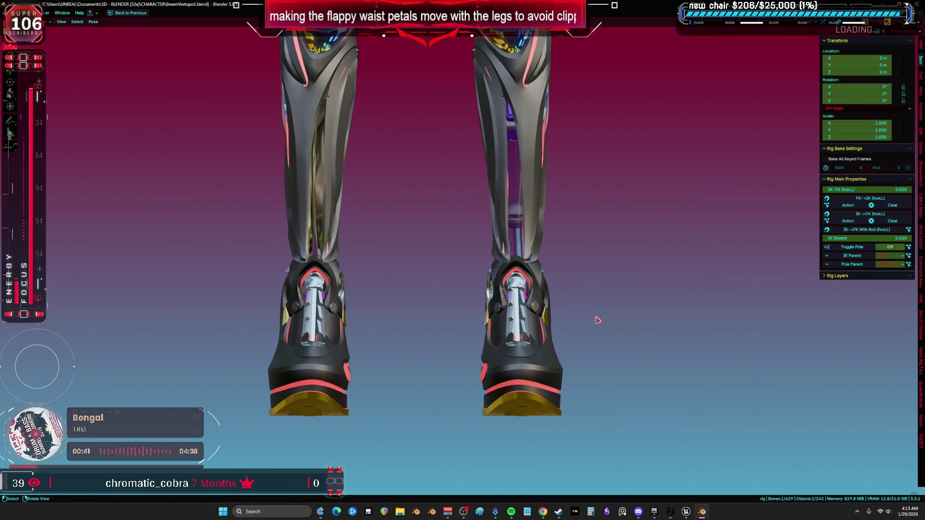
{"action": "key", "text": "KP_Decimal"}
- Move the leg control to a new position so the leg bends at the knee
{"action": "mouse_move", "coordinate": [557, 335]}
{"action": "left_mouse_down"}
{"action": "mouse_move", "coordinate": [480, 340]}
{"action": "mouse_move", "coordinate": [515, 338]}
{"action": "left_mouse_up"}
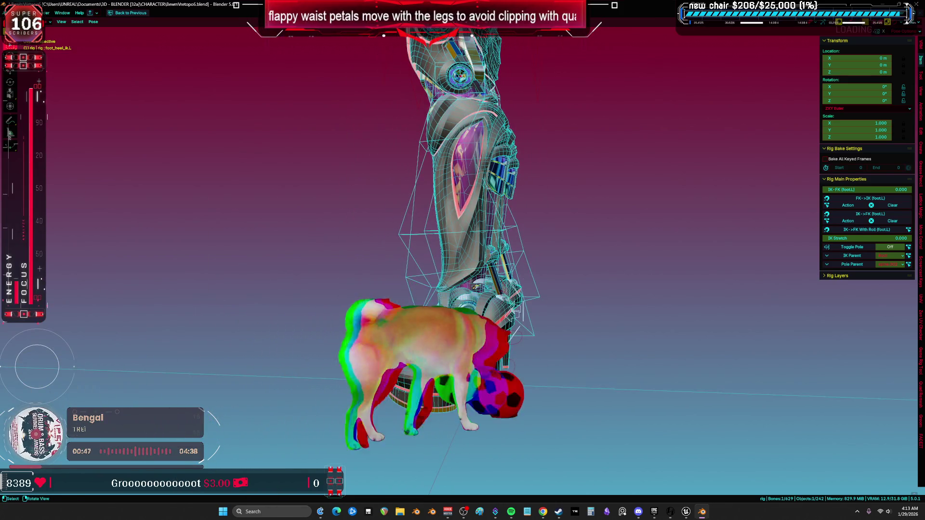
{"action": "key", "text": "g"}
{"action": "left_click", "coordinate": [608, 308]}
{"action": "mouse_move", "coordinate": [604, 294]}
{"action": "left_mouse_down"}
{"action": "mouse_move", "coordinate": [599, 273]}
{"action": "mouse_move", "coordinate": [611, 392]}
{"action": "mouse_move", "coordinate": [601, 353]}
{"action": "mouse_move", "coordinate": [586, 386]}
{"action": "left_mouse_up"}
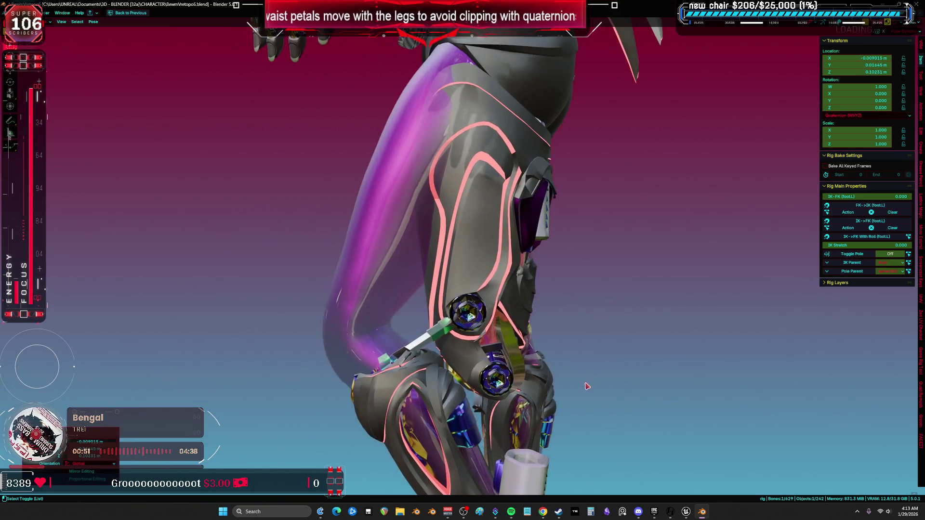
- Restore the multi-panel layout and review the leg mesh's Mirror, Armature and Smooth by Angle modifiers
{"action": "key", "text": "ctrl+Tab"}
{"action": "key", "text": "ctrl+space"}
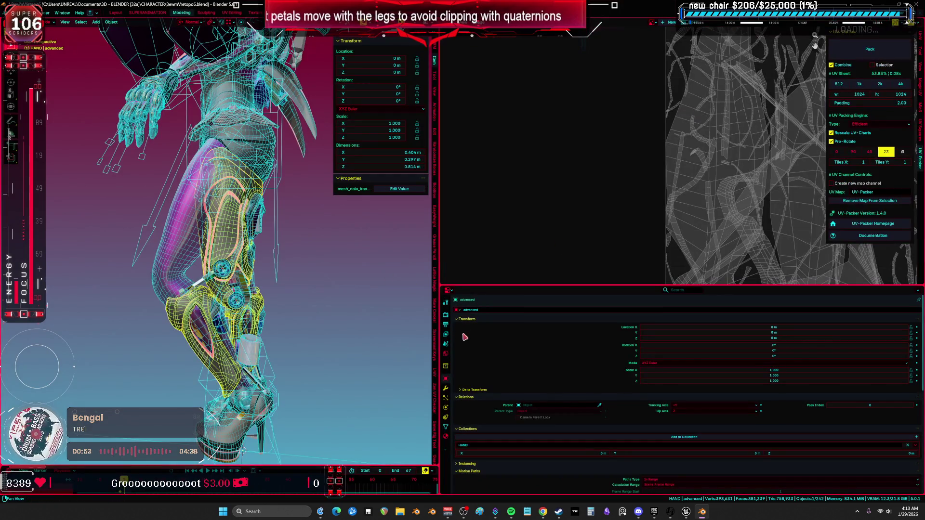
{"action": "left_click", "coordinate": [446, 388]}
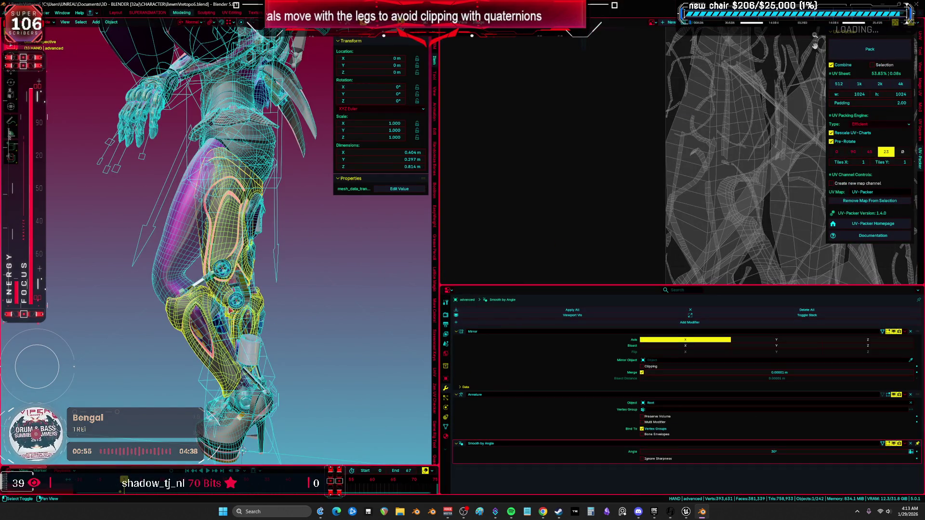
{"action": "key", "text": "ctrl+z"}
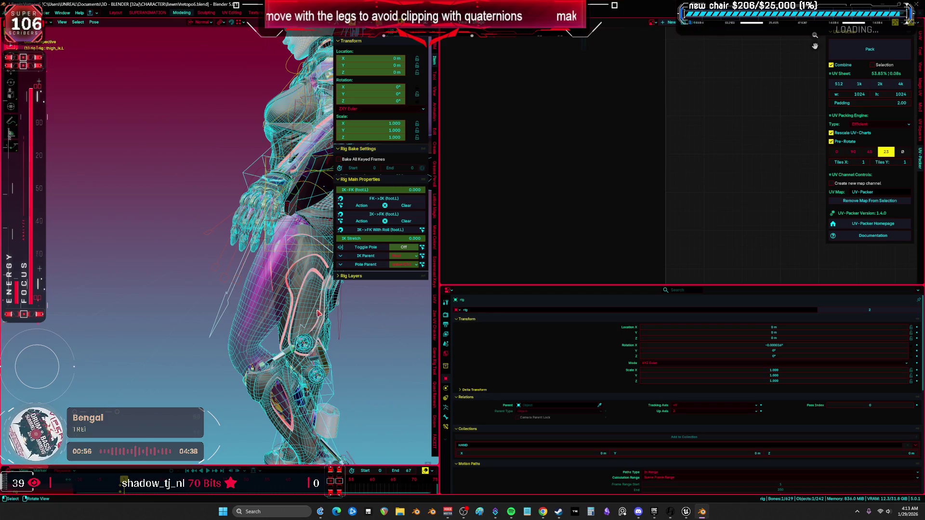
{"action": "key", "text": "KP_Decimal"}
{"action": "key", "text": "ctrl+space"}
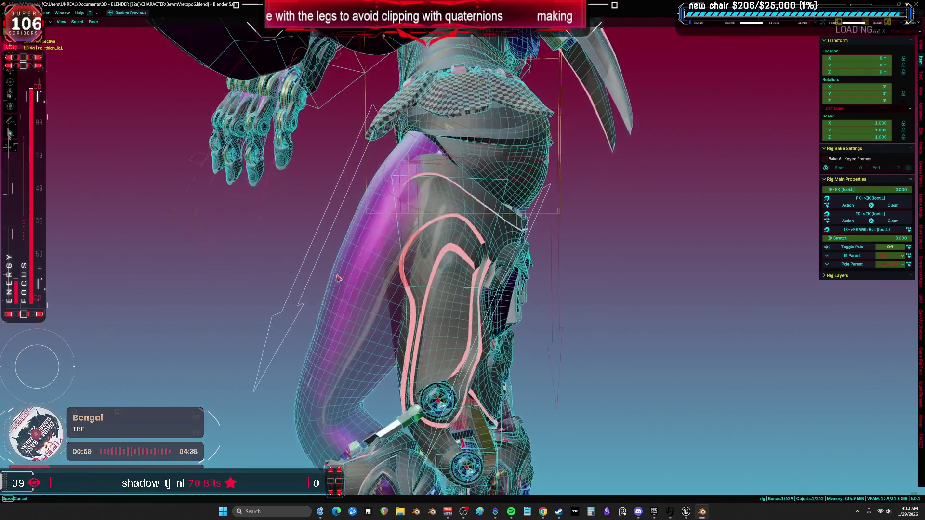
{"action": "key", "text": "ctrl+Tab"}
{"action": "left_click", "coordinate": [451, 313]}
{"action": "key", "text": "ctrl+space"}
- Try and cancel a move of the leg mesh, then select the right foot IK control in pose mode
{"action": "mouse_move", "coordinate": [289, 325]}
{"action": "left_mouse_down"}
{"action": "mouse_move", "coordinate": [410, 320]}
{"action": "mouse_move", "coordinate": [283, 319]}
{"action": "mouse_move", "coordinate": [320, 316]}
{"action": "mouse_move", "coordinate": [290, 314]}
{"action": "left_mouse_up"}
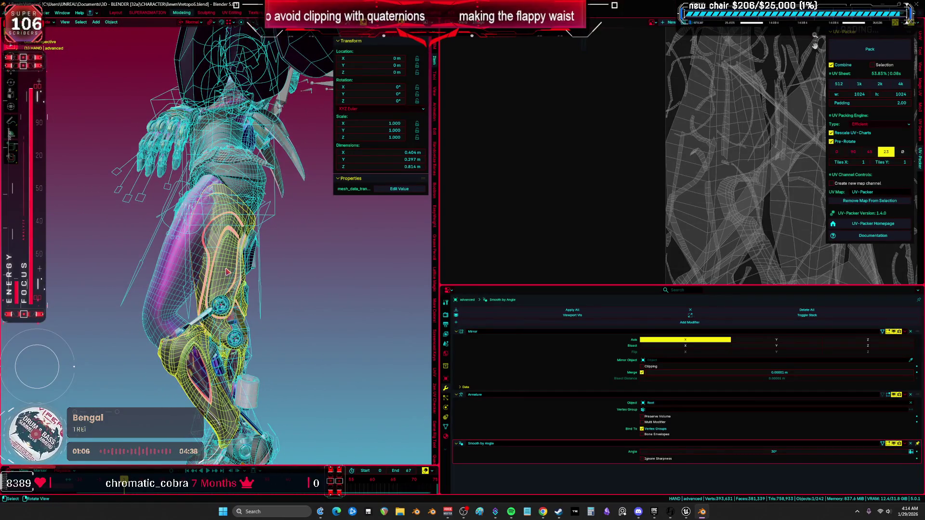
{"action": "key", "text": "g"}
{"action": "key", "text": "Escape"}
{"action": "left_click_drag", "start_coordinate": [289, 313], "coordinate": [221, 323]}
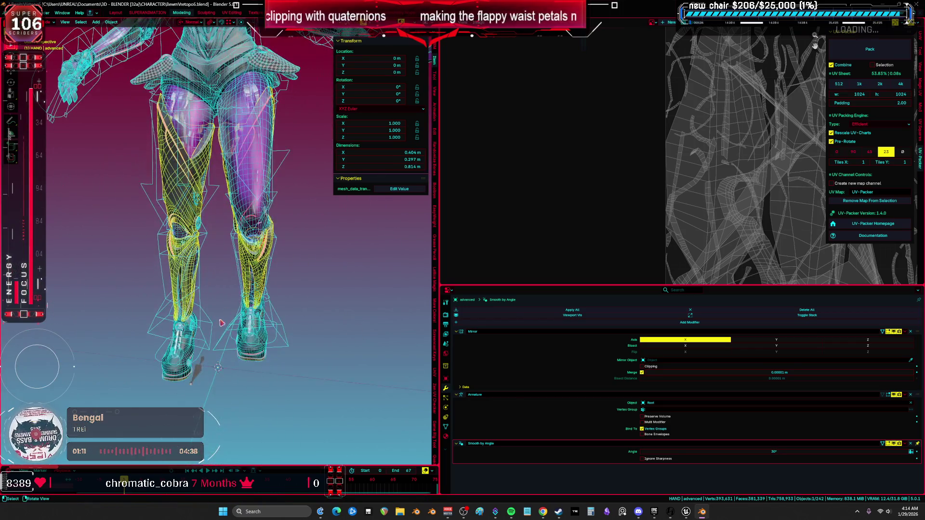
{"action": "left_click", "coordinate": [203, 358]}
{"action": "key", "text": "Escape"}
{"action": "key", "text": "ctrl+Tab"}
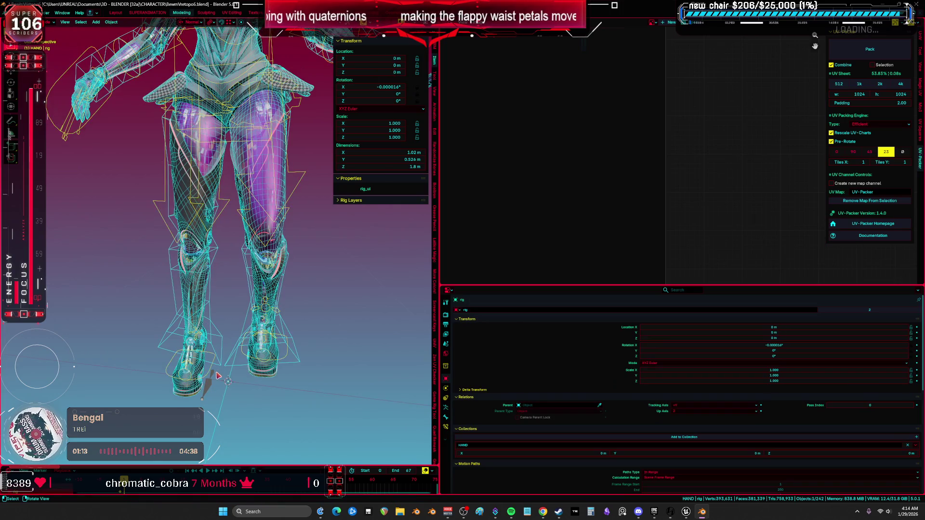
{"action": "left_click", "coordinate": [188, 359]}
{"action": "key", "text": "g"}
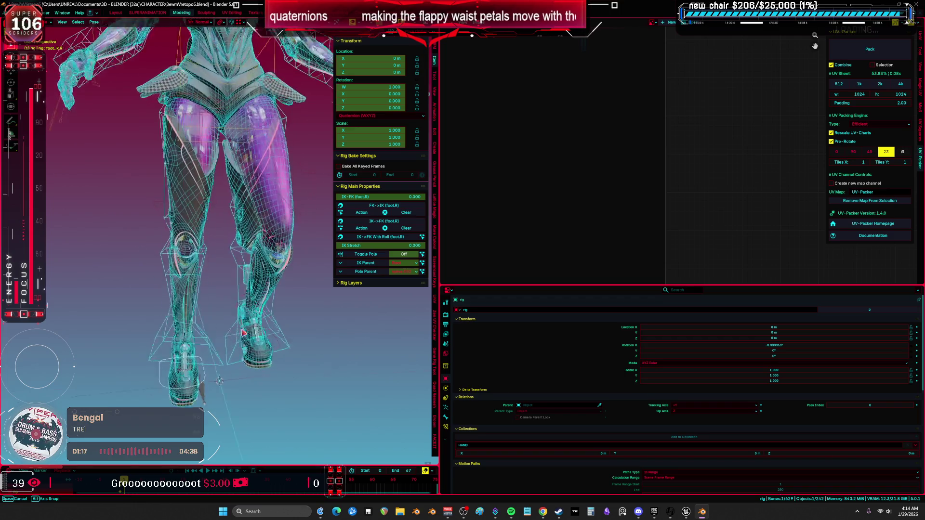
- With X-ray off, lift the right foot IK control in side view so the right leg bends
{"action": "key", "text": "KP_3"}
{"action": "key", "text": "ctrl+space"}
{"action": "scroll", "coordinate": [430, 312], "scroll_direction": "up", "scroll_amount": 3}
{"action": "key", "text": "alt+z"}
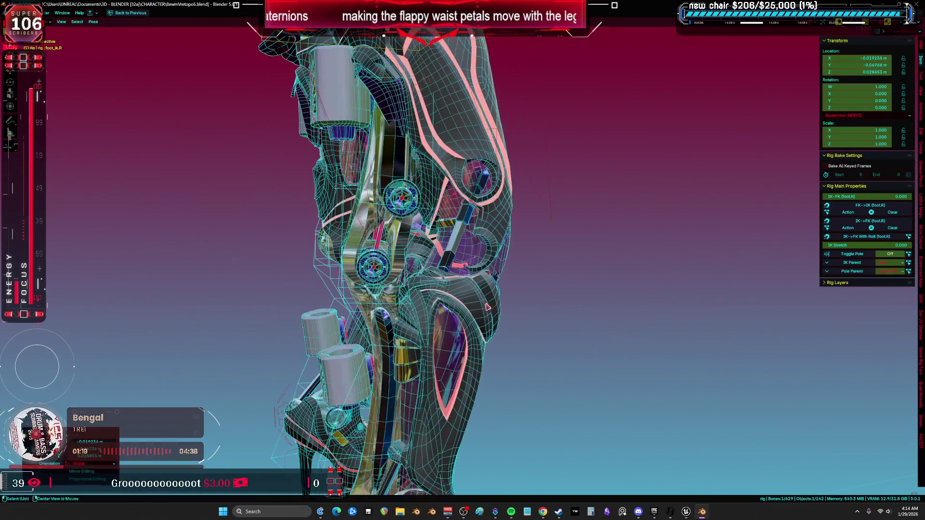
{"action": "scroll", "coordinate": [462, 298], "scroll_direction": "up", "scroll_amount": 2}
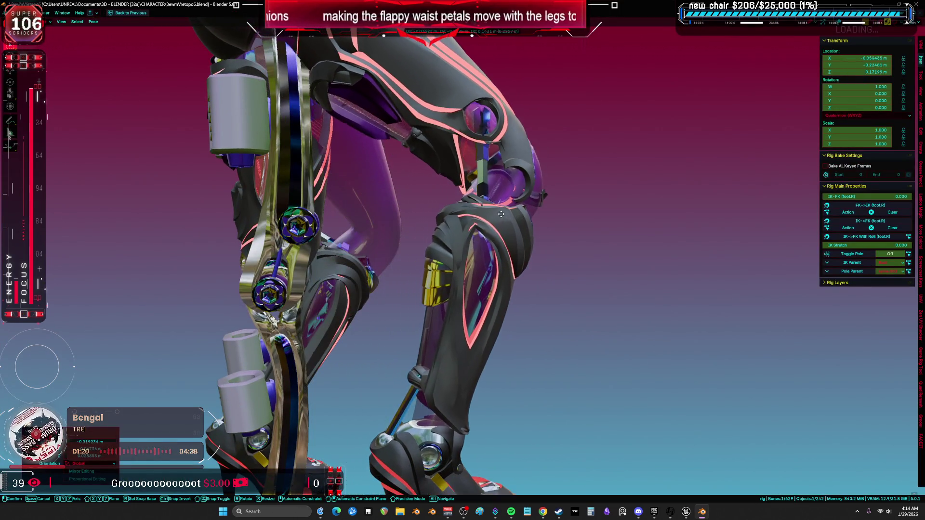
{"action": "scroll", "coordinate": [463, 321], "scroll_direction": "up", "scroll_amount": 5}
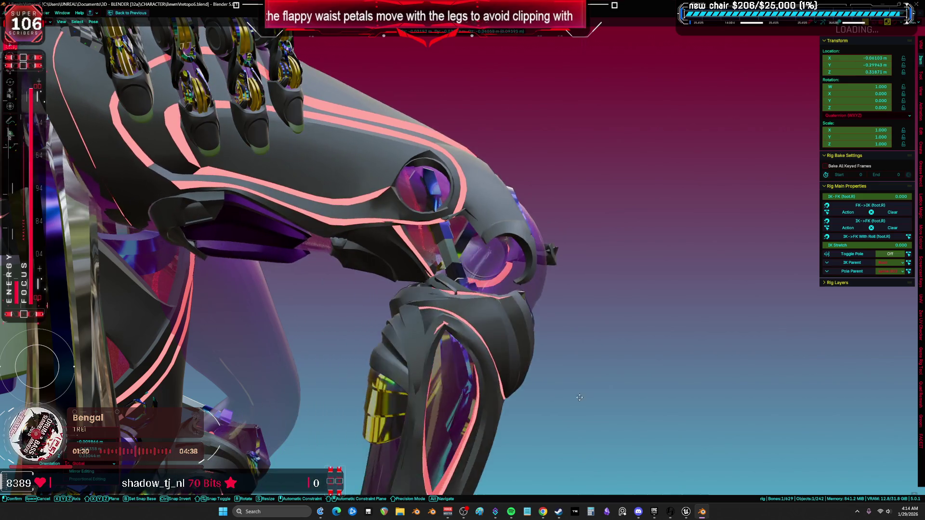
{"action": "key", "text": "alt"}
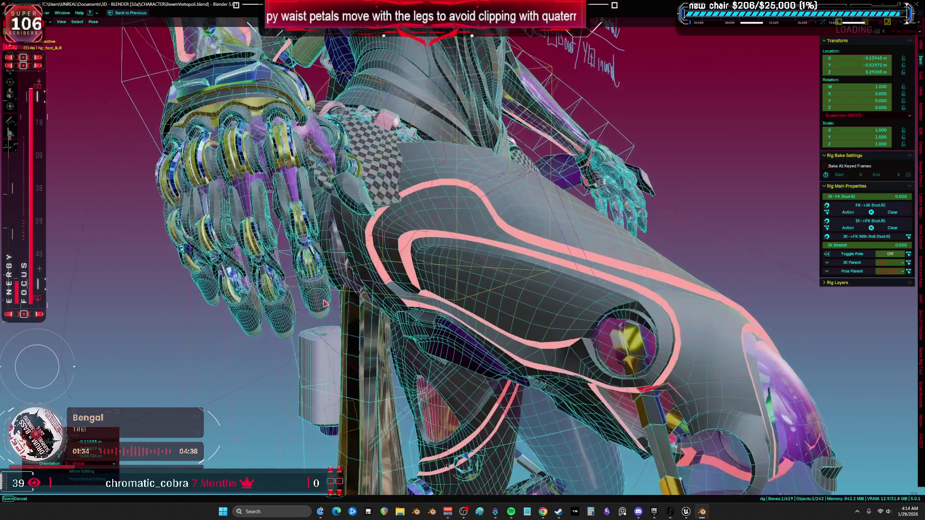
{"action": "left_click", "coordinate": [323, 308]}
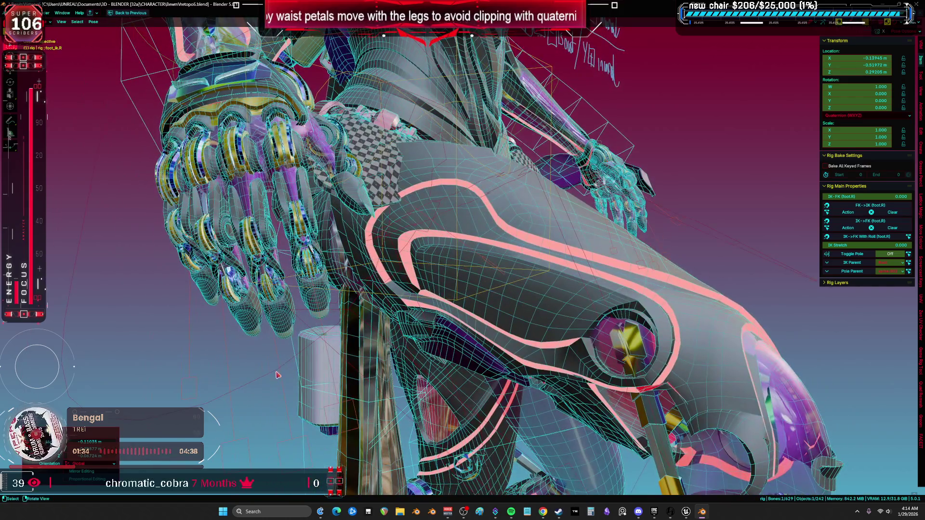
- Select a finger bone and try scaling it, then cancel
{"action": "left_click", "coordinate": [193, 379]}
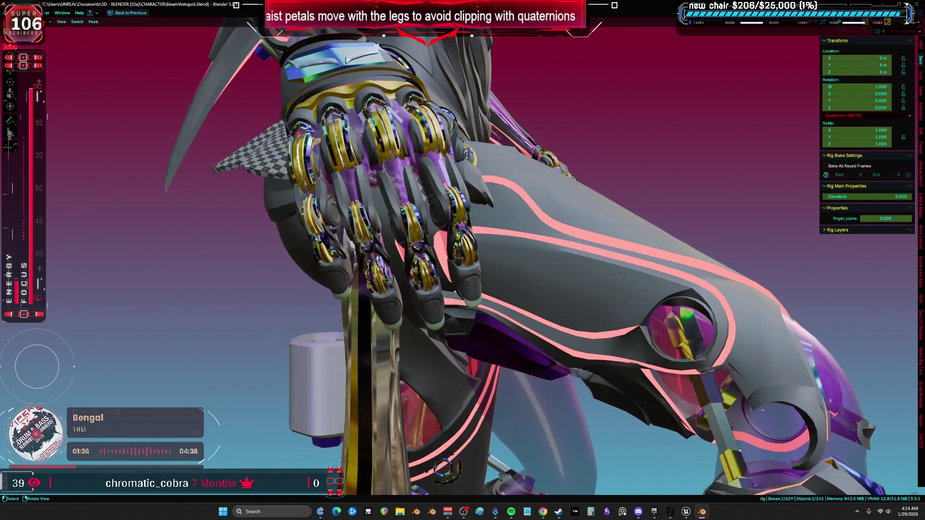
{"action": "key", "text": "s"}
{"action": "right_click", "coordinate": [467, 346]}
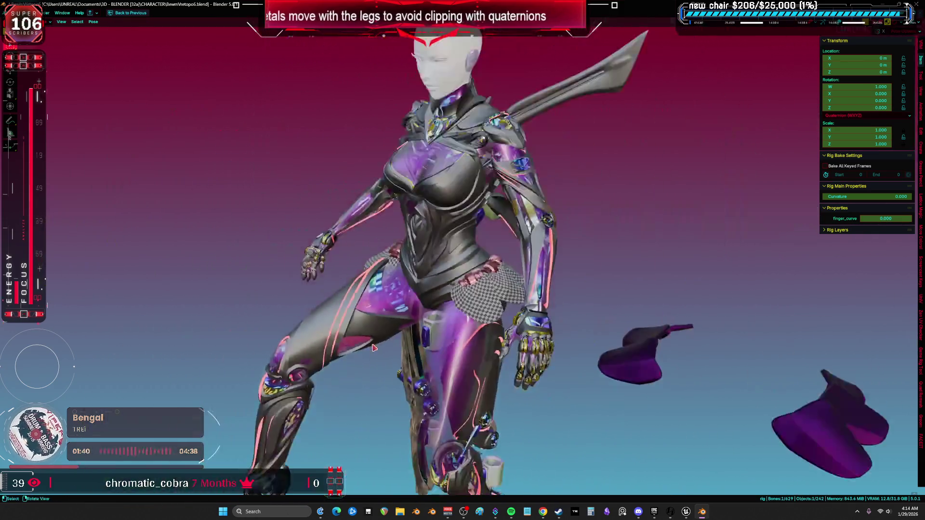
- Clear user transforms on all bones, reveal hidden bones in front view, and switch to Unreal Engine
{"action": "key", "text": "a"}
{"action": "right_click", "coordinate": [386, 343]}
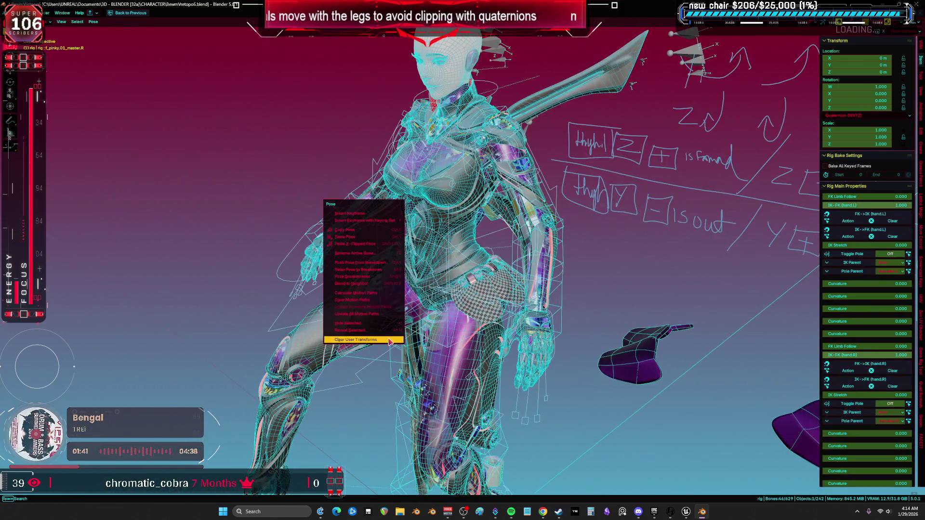
{"action": "left_click", "coordinate": [394, 343]}
{"action": "key", "text": "alt+h"}
{"action": "key", "text": "KP_1"}
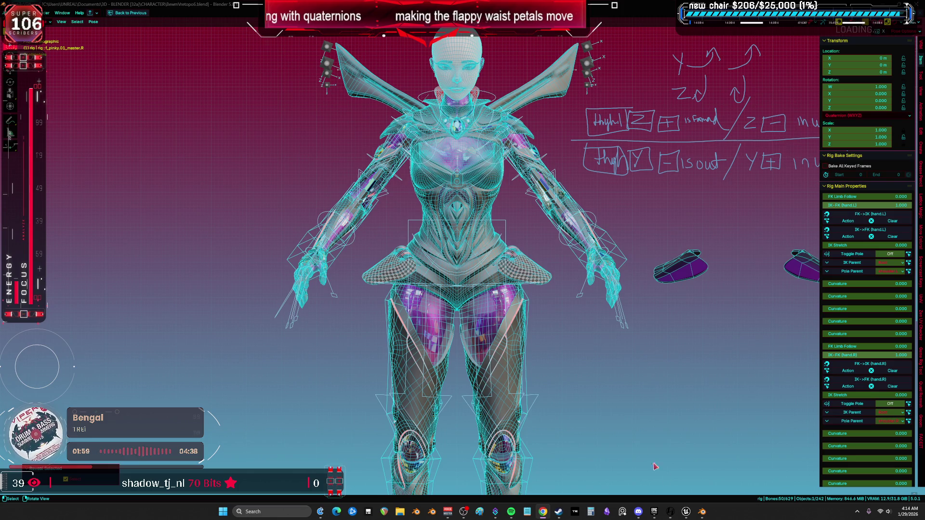
{"action": "left_click", "coordinate": [687, 512]}
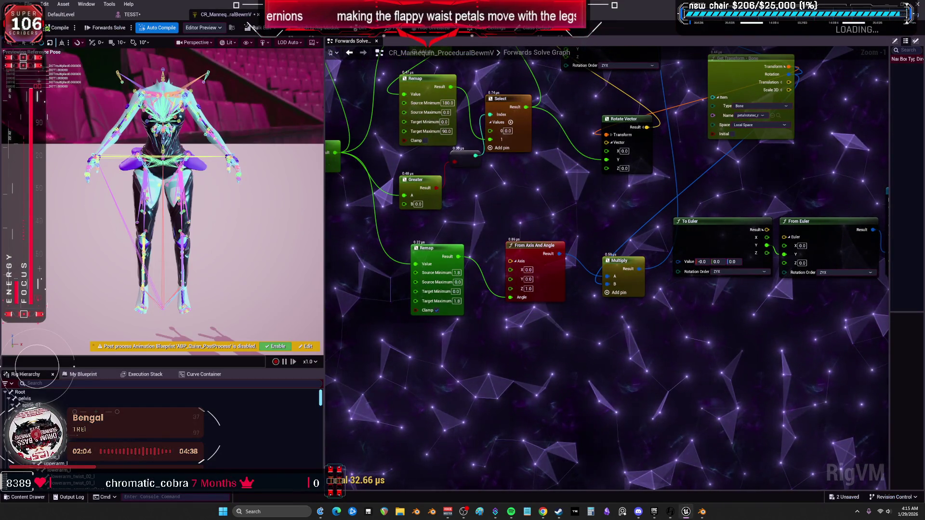
{"action": "scroll", "coordinate": [628, 299], "scroll_direction": "down", "scroll_amount": 3}
{"action": "scroll", "coordinate": [629, 300], "scroll_direction": "up", "scroll_amount": 3}
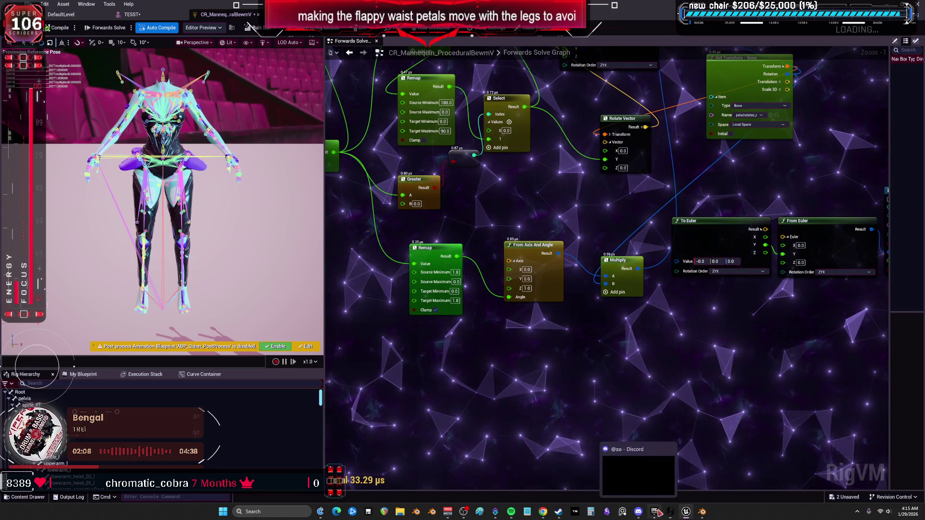
{"action": "mouse_move", "coordinate": [656, 514]}
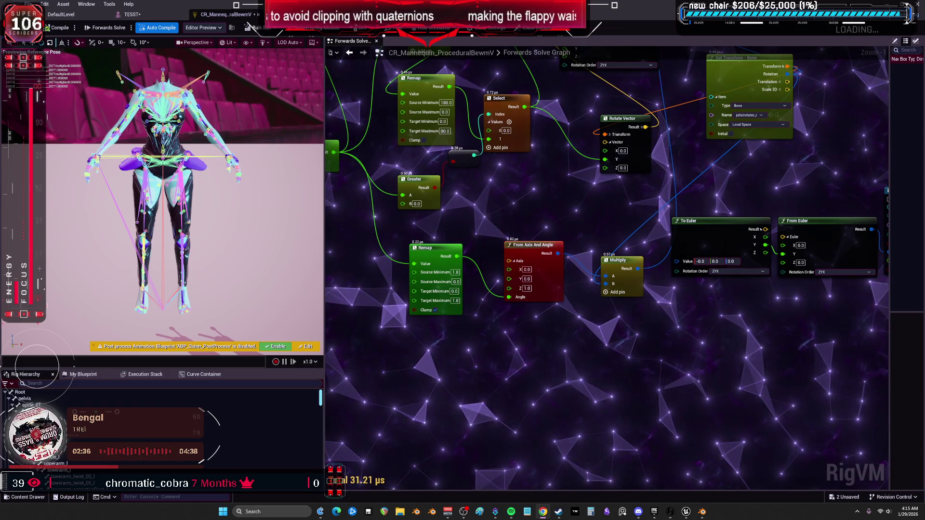
{"action": "scroll", "coordinate": [506, 186], "scroll_direction": "down", "scroll_amount": 2}
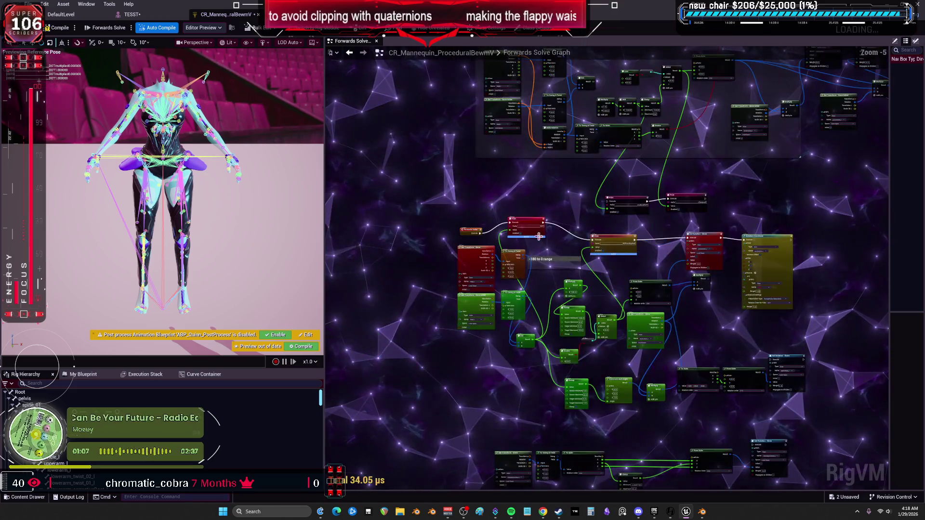
- Wire Forwards Solve into Set Rotation and choose its bone by searching 'pe'
{"action": "mouse_move", "coordinate": [506, 185]}
{"action": "left_mouse_down"}
{"action": "mouse_move", "coordinate": [819, 258]}
{"action": "mouse_move", "coordinate": [747, 307]}
{"action": "mouse_move", "coordinate": [725, 282]}
{"action": "left_mouse_up"}
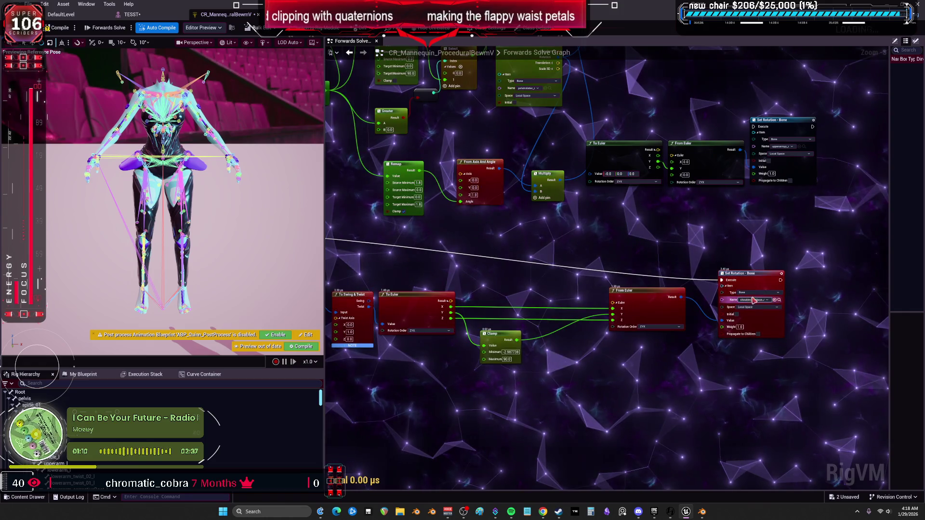
{"action": "left_click", "coordinate": [751, 300]}
{"action": "type", "text": "petalbase_r"}
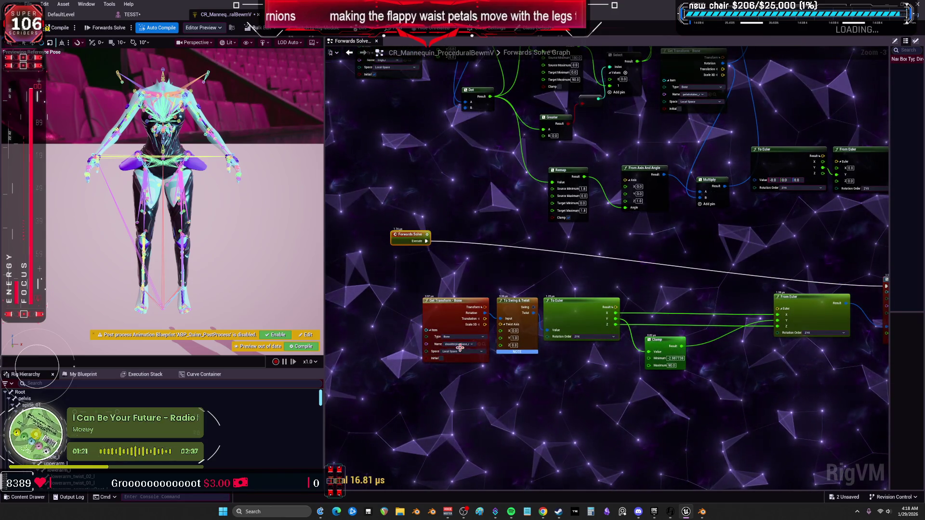
{"action": "left_click_drag", "start_coordinate": [589, 389], "coordinate": [566, 427]}
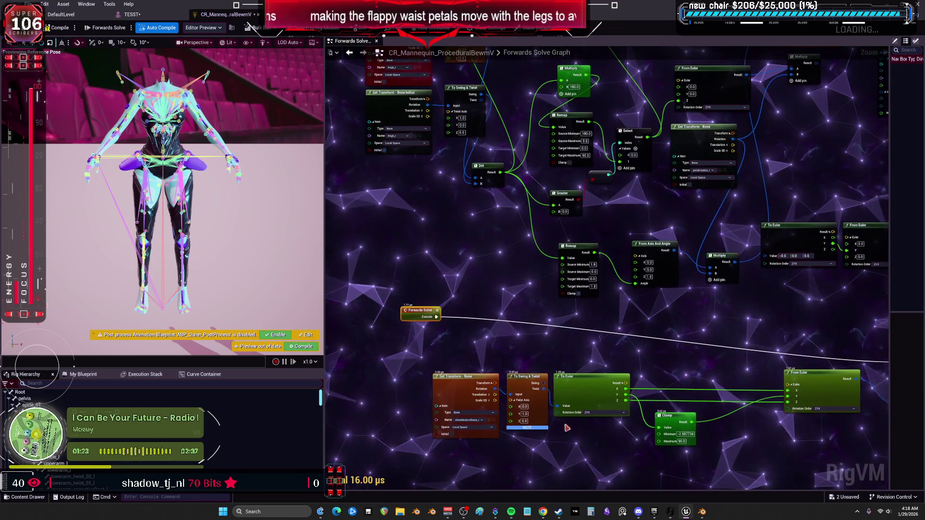
{"action": "left_click_drag", "start_coordinate": [430, 190], "coordinate": [452, 270]}
{"action": "left_click", "coordinate": [459, 309]}
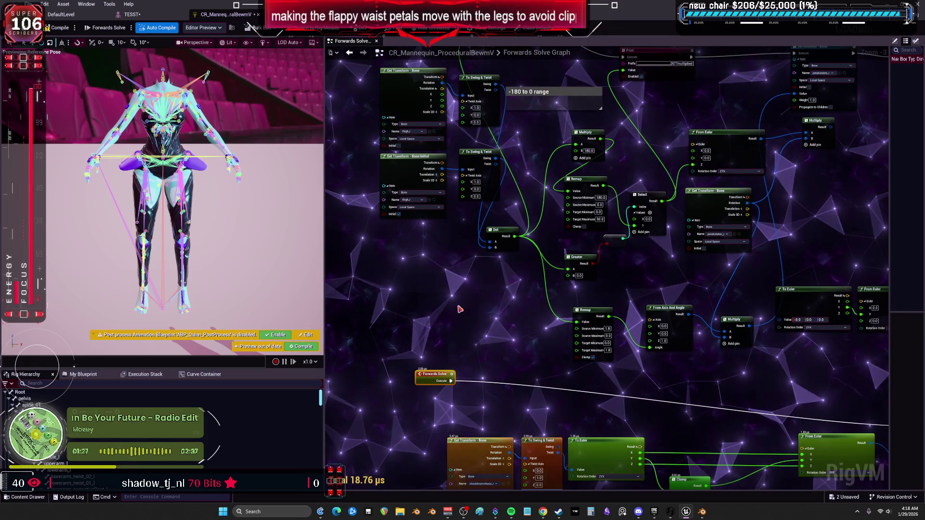
- Connect the Select node's result, compile the control rig, and open the TESST skeletal mesh editor
{"action": "mouse_move", "coordinate": [748, 300]}
{"action": "left_mouse_down"}
{"action": "mouse_move", "coordinate": [533, 269]}
{"action": "mouse_move", "coordinate": [503, 286]}
{"action": "left_mouse_up"}
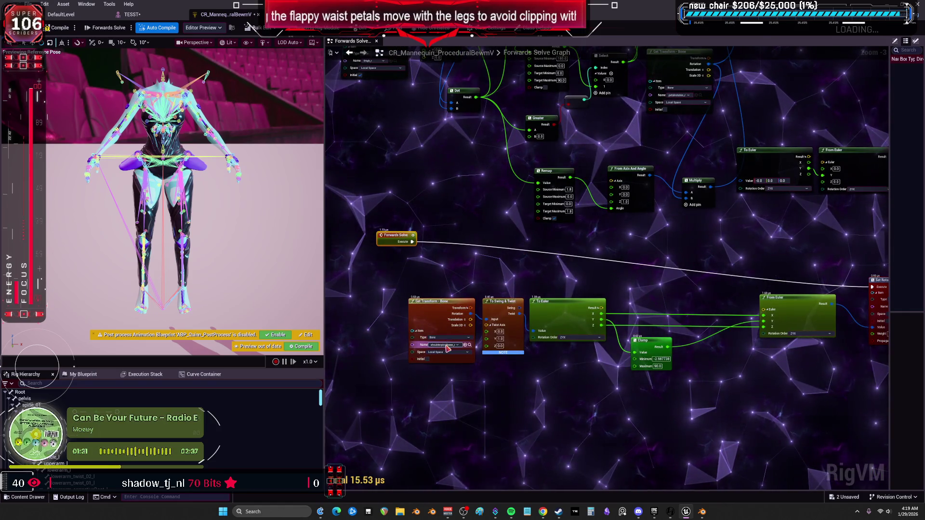
{"action": "left_click_drag", "start_coordinate": [768, 237], "coordinate": [585, 314]}
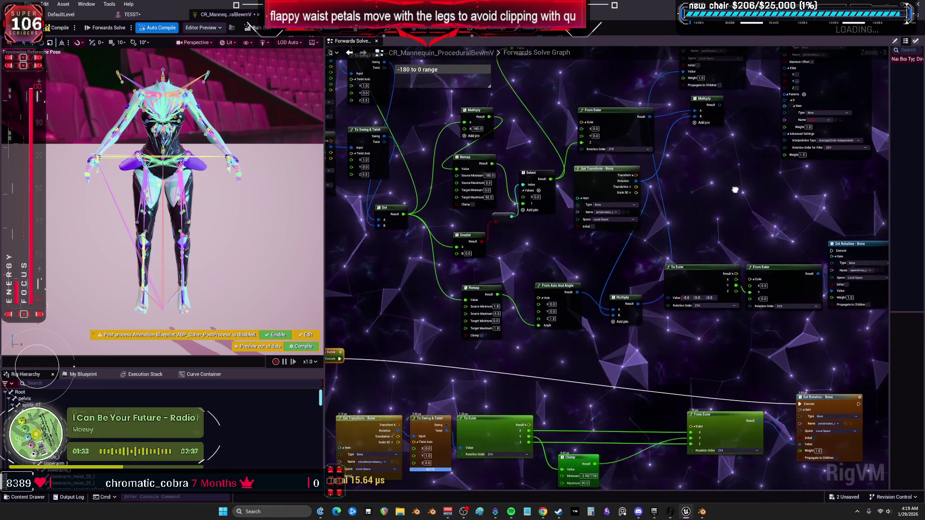
{"action": "left_click_drag", "start_coordinate": [713, 181], "coordinate": [779, 177]}
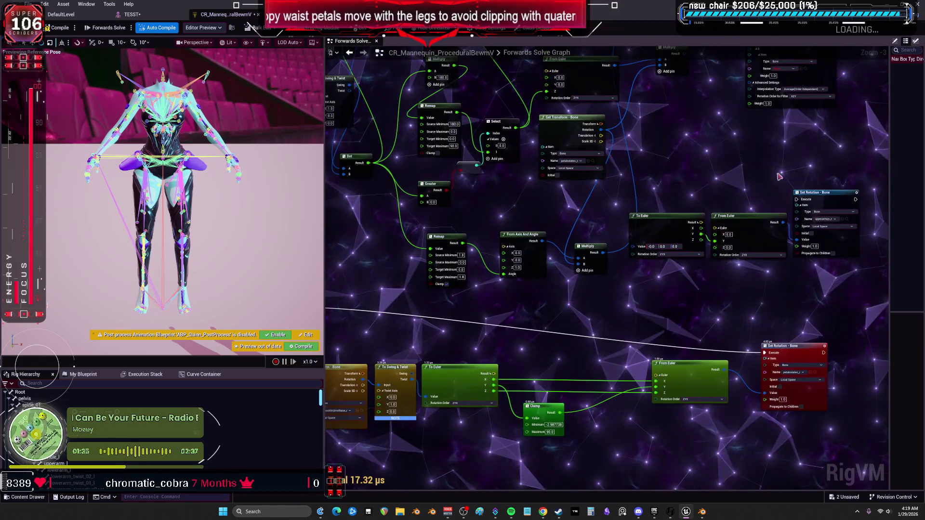
{"action": "left_click_drag", "start_coordinate": [498, 211], "coordinate": [614, 184]}
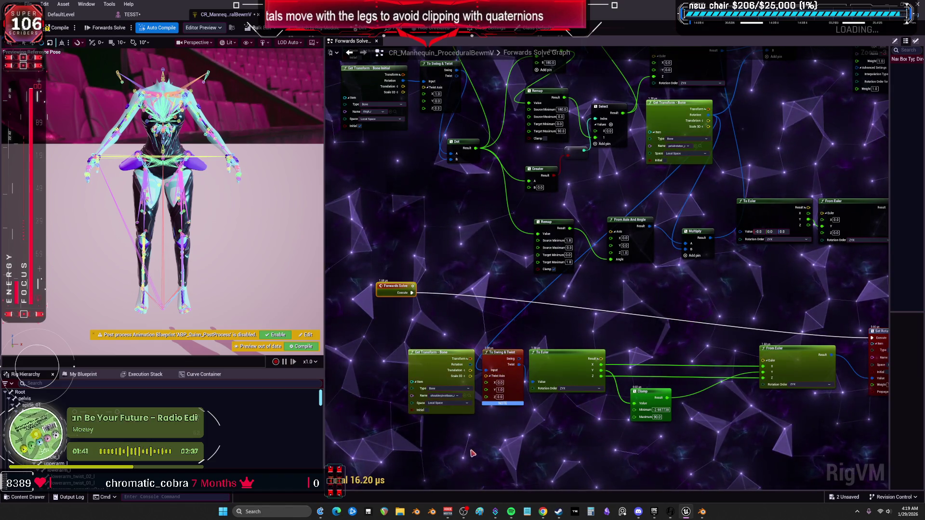
{"action": "mouse_move", "coordinate": [634, 338]}
{"action": "left_mouse_down"}
{"action": "mouse_move", "coordinate": [609, 335]}
{"action": "mouse_move", "coordinate": [606, 384]}
{"action": "left_mouse_up"}
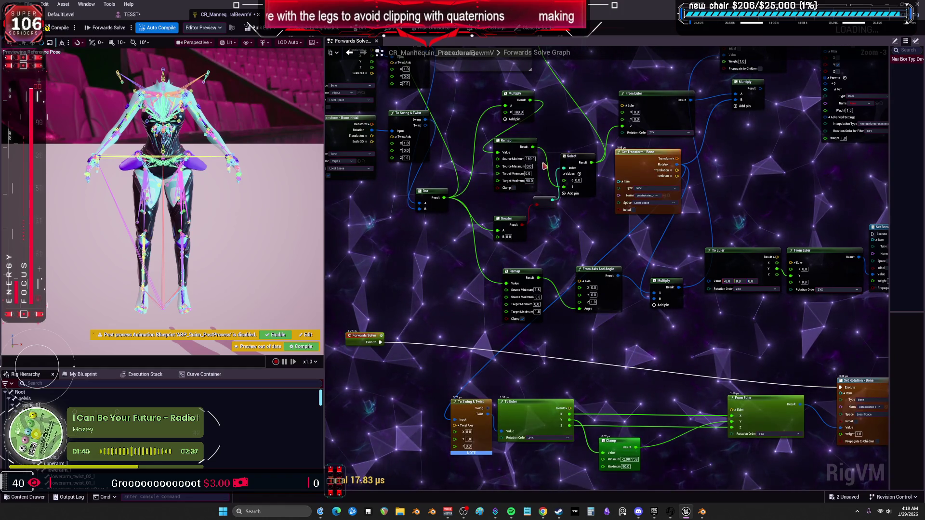
{"action": "mouse_move", "coordinate": [597, 144]}
{"action": "left_mouse_down"}
{"action": "mouse_move", "coordinate": [625, 413]}
{"action": "mouse_move", "coordinate": [618, 380]}
{"action": "left_mouse_up"}
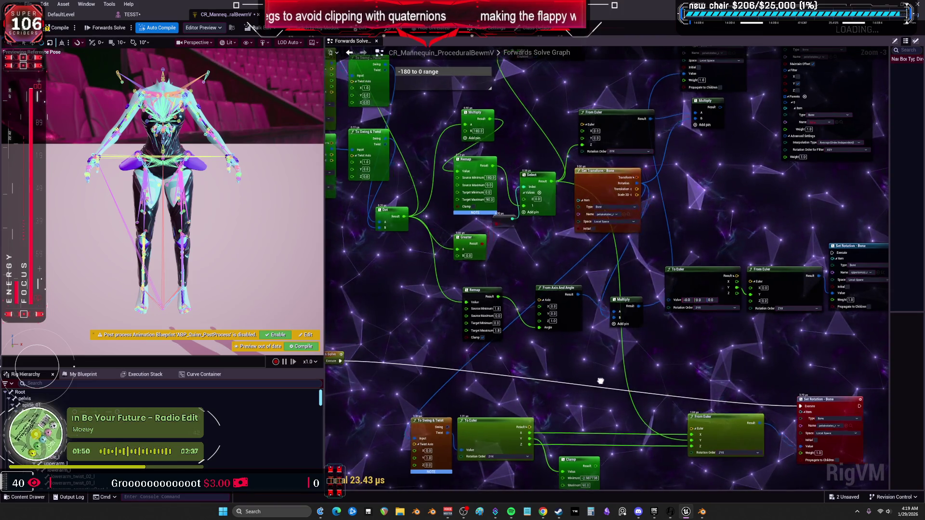
{"action": "left_click_drag", "start_coordinate": [523, 275], "coordinate": [431, 251]}
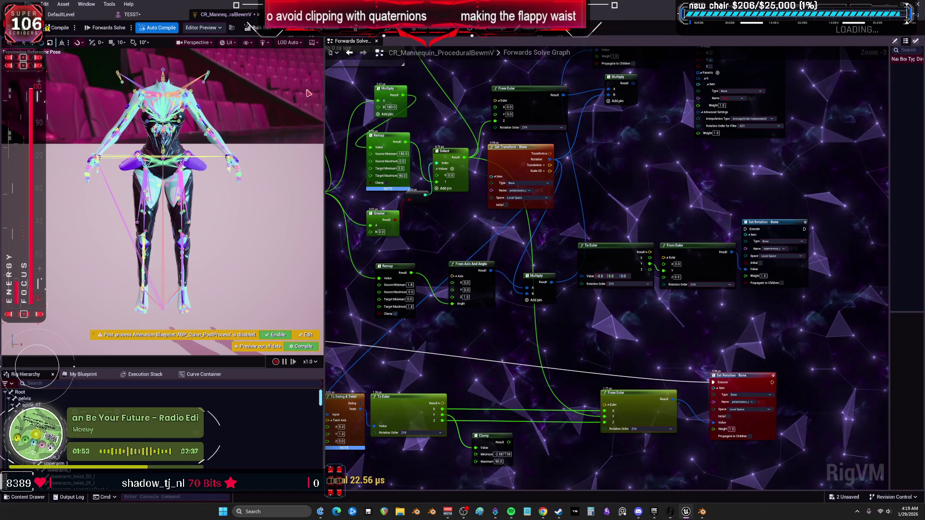
{"action": "left_click", "coordinate": [58, 28]}
{"action": "left_click", "coordinate": [133, 17]}
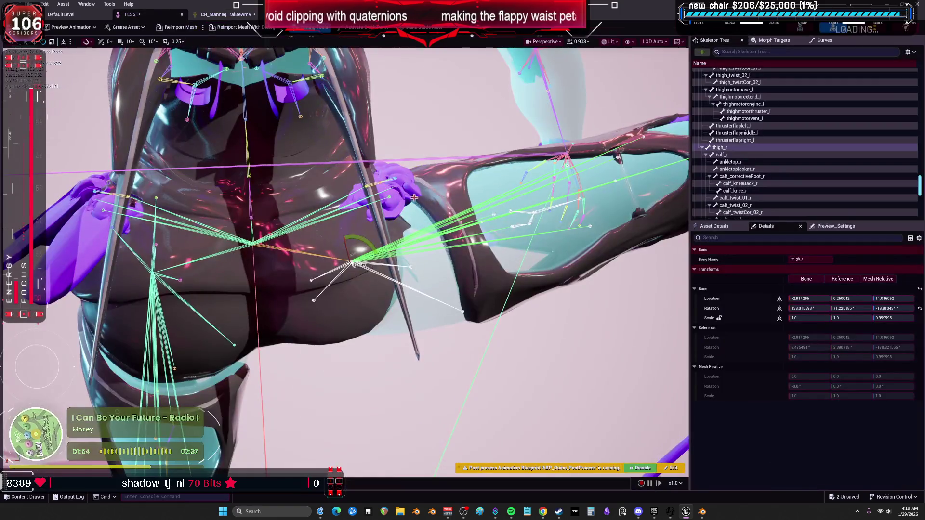
- Rotate thigh_r in the TESST preview to test the petals, then select petalrotatec_r
{"action": "mouse_move", "coordinate": [368, 244]}
{"action": "left_mouse_down"}
{"action": "mouse_move", "coordinate": [380, 253]}
{"action": "mouse_move", "coordinate": [373, 282]}
{"action": "left_mouse_up"}
{"action": "left_click_drag", "start_coordinate": [433, 289], "coordinate": [520, 256]}
{"action": "mouse_move", "coordinate": [345, 284]}
{"action": "left_mouse_down"}
{"action": "mouse_move", "coordinate": [360, 284]}
{"action": "mouse_move", "coordinate": [330, 294]}
{"action": "mouse_move", "coordinate": [343, 302]}
{"action": "left_mouse_up"}
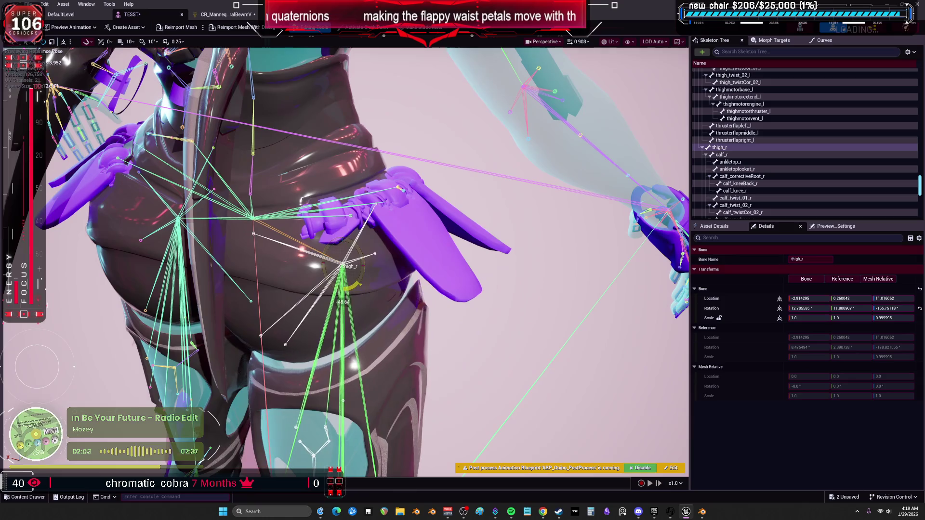
{"action": "left_click", "coordinate": [376, 212]}
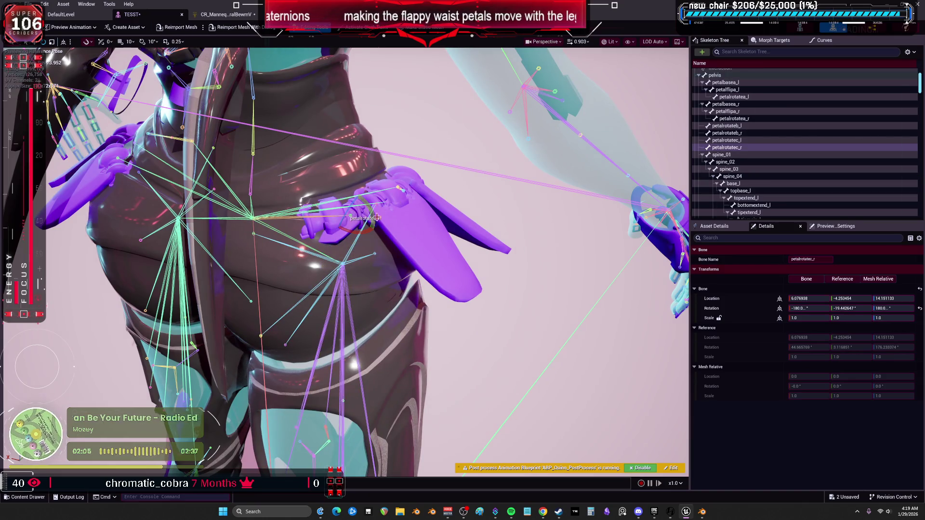
- Wire the execution into Set Rotation and check the petal bone's motion in the preview
{"action": "left_click", "coordinate": [225, 14]}
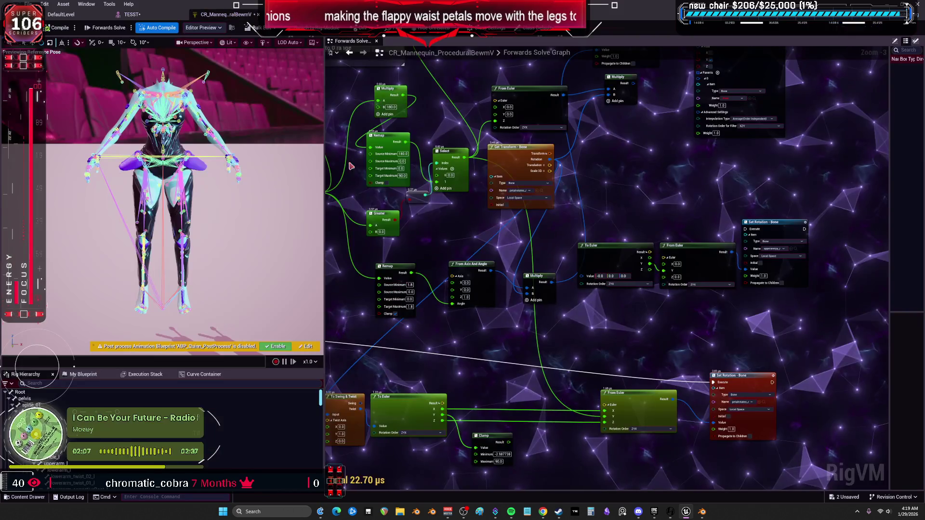
{"action": "left_click_drag", "start_coordinate": [713, 384], "coordinate": [714, 382]}
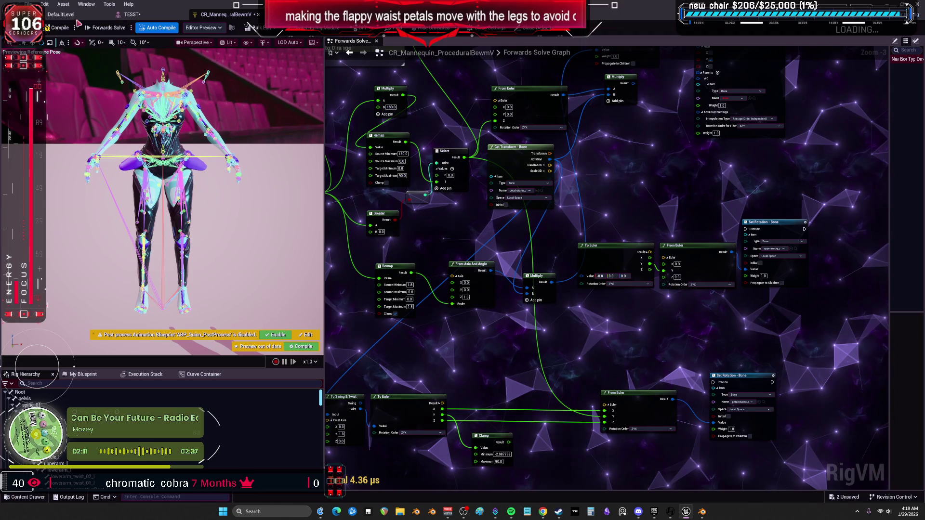
{"action": "left_click", "coordinate": [128, 14]}
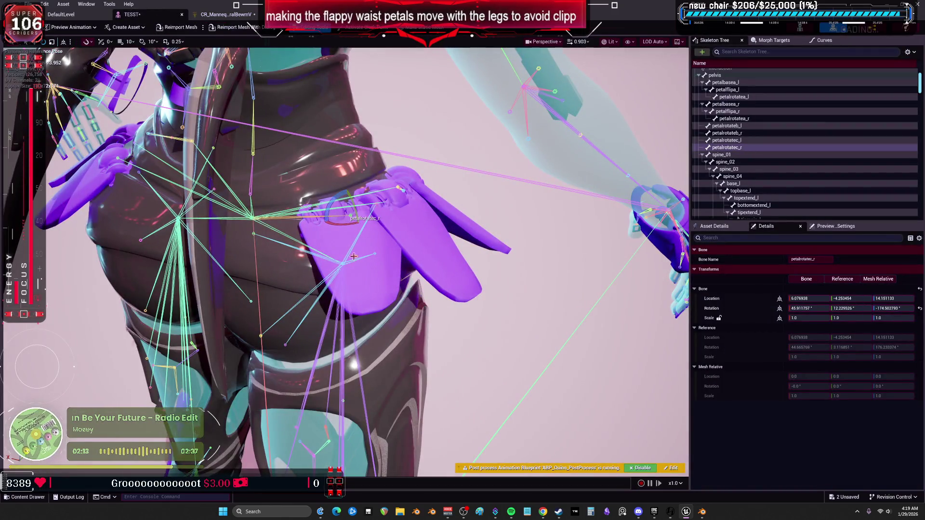
{"action": "left_click_drag", "start_coordinate": [340, 228], "coordinate": [347, 241]}
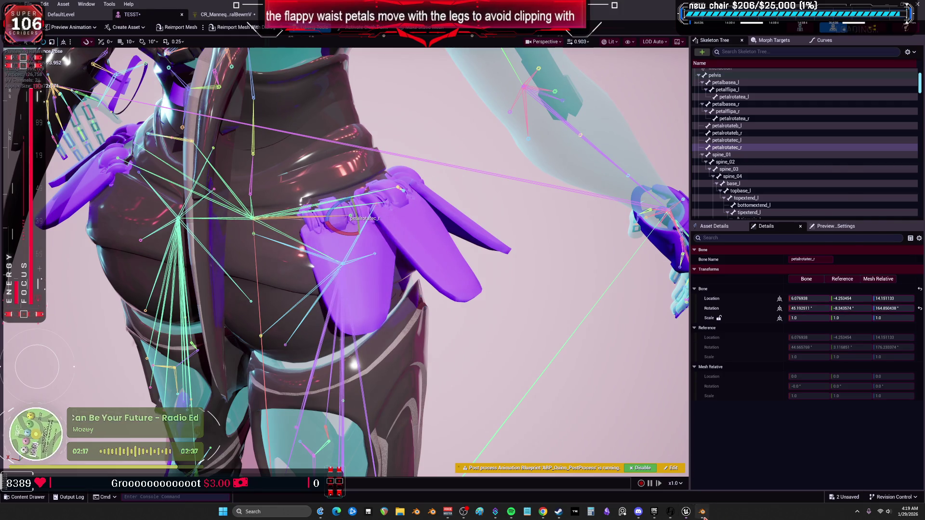
- Switch to Blender and view the character's hips and legs from the front
{"action": "left_click", "coordinate": [702, 513]}
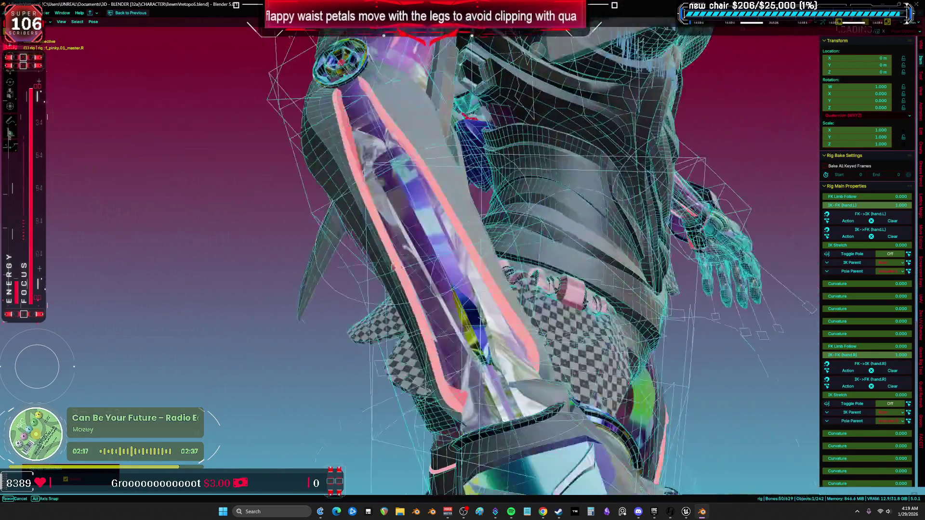
{"action": "mouse_move", "coordinate": [367, 260]}
{"action": "left_mouse_down"}
{"action": "mouse_move", "coordinate": [414, 263]}
{"action": "mouse_move", "coordinate": [392, 270]}
{"action": "left_mouse_up"}
{"action": "left_click_drag", "start_coordinate": [352, 319], "coordinate": [430, 167]}
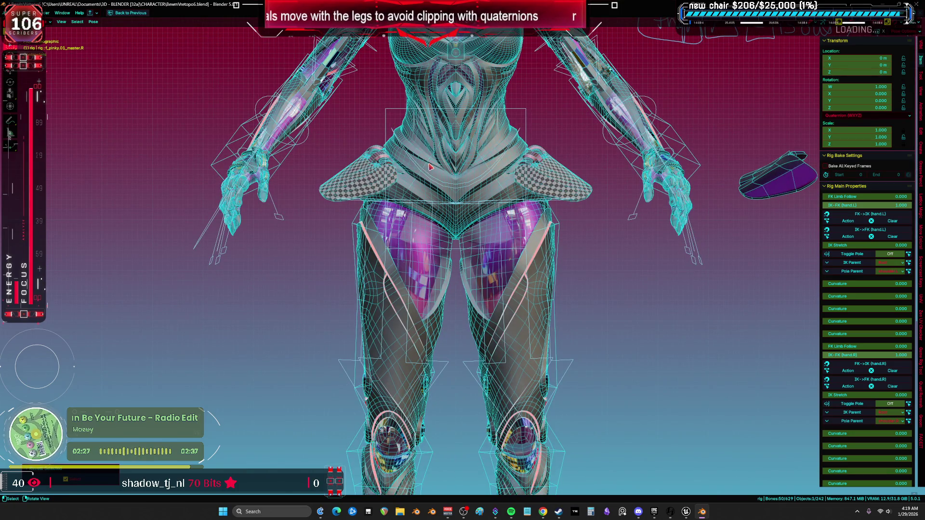
- Show wireframe, select the armature, isolate it in local view, and enter Edit Mode
{"action": "key", "text": "shift+z"}
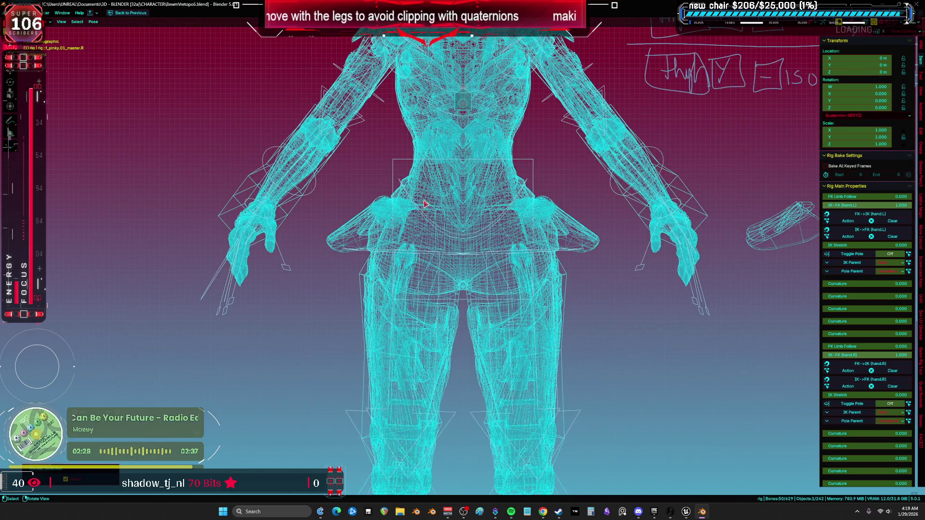
{"action": "key", "text": "ctrl+Tab"}
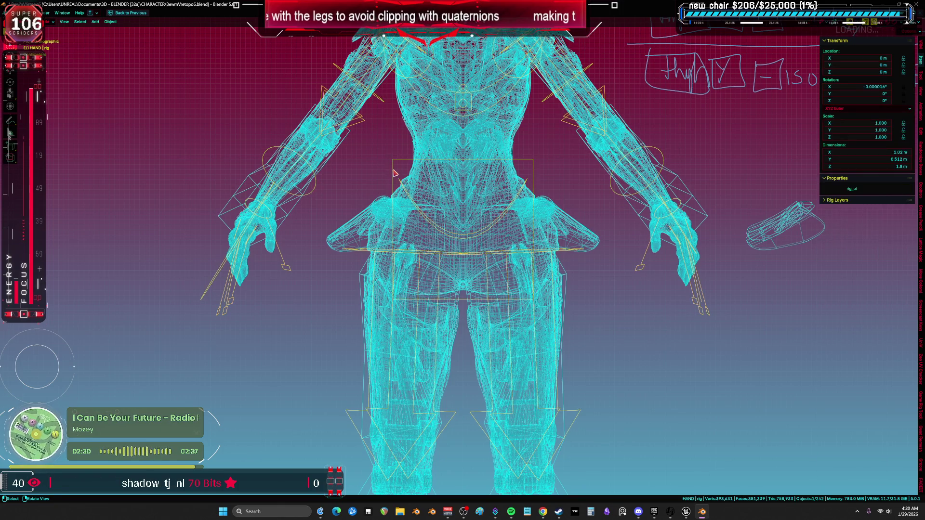
{"action": "key", "text": "h"}
{"action": "scroll", "coordinate": [417, 193], "scroll_direction": "up", "scroll_amount": 5}
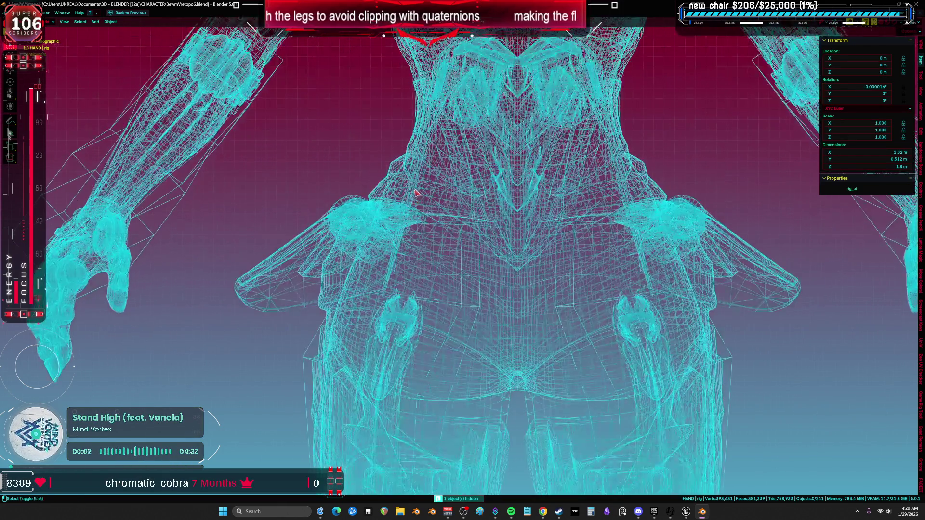
{"action": "scroll", "coordinate": [409, 202], "scroll_direction": "up", "scroll_amount": 2}
{"action": "key", "text": "alt+h"}
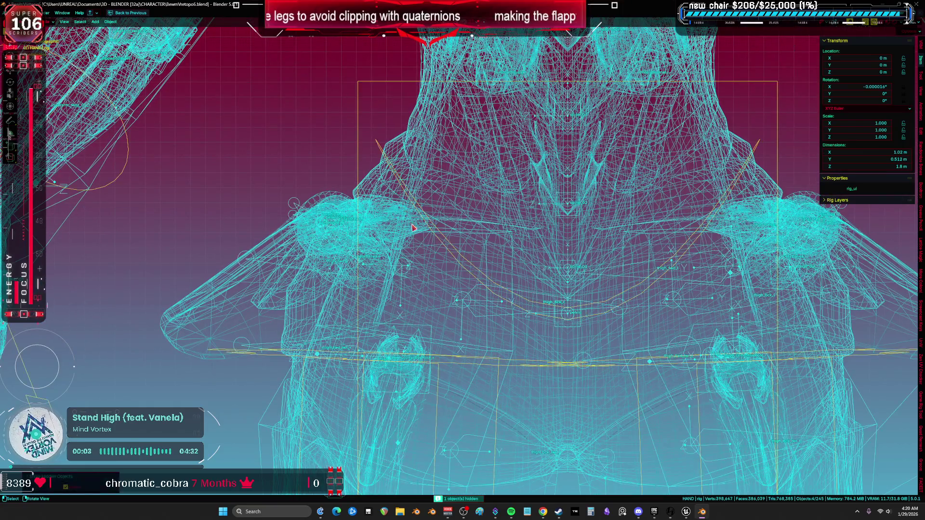
{"action": "left_click", "coordinate": [300, 201]}
{"action": "key", "text": "KP_Divide"}
{"action": "key", "text": "Tab"}
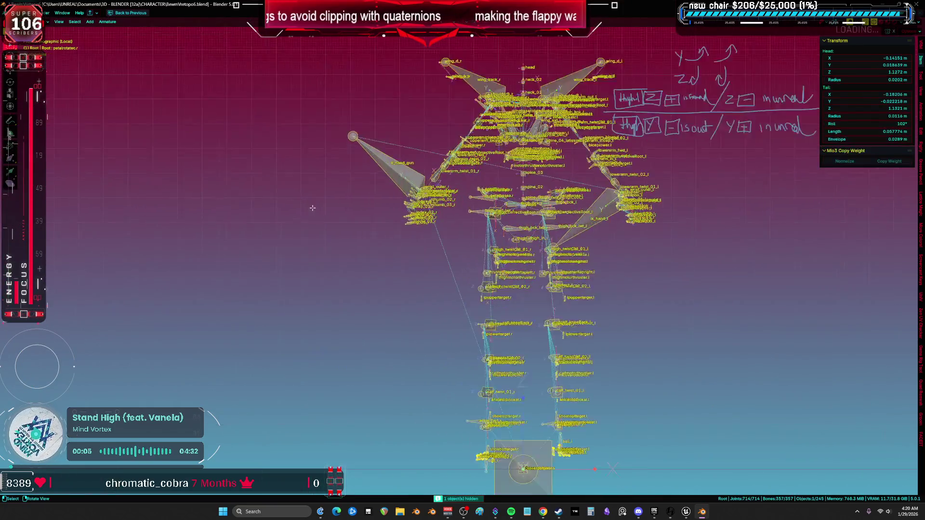
- Select the petalrotatec_r bone, frame it, and rotate it about its X axis
{"action": "scroll", "coordinate": [549, 305], "scroll_direction": "up", "scroll_amount": 3}
{"action": "key", "text": "KP_5"}
{"action": "scroll", "coordinate": [483, 289], "scroll_direction": "up", "scroll_amount": 8}
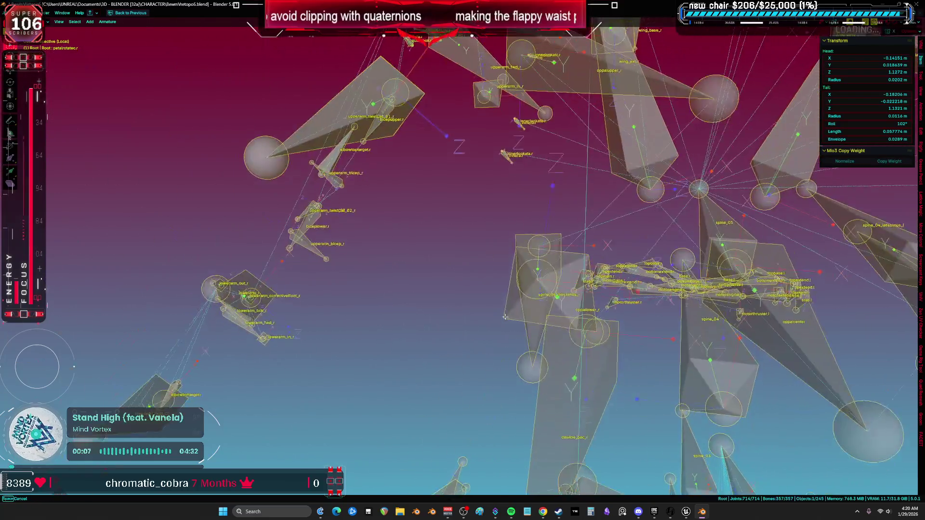
{"action": "left_click", "coordinate": [448, 315]}
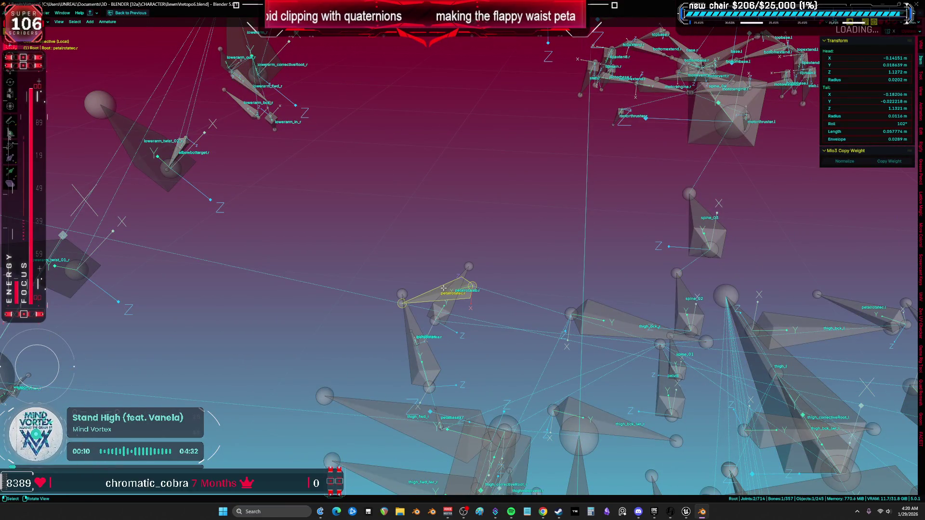
{"action": "key", "text": "KP_Decimal"}
{"action": "mouse_move", "coordinate": [463, 273]}
{"action": "left_mouse_down"}
{"action": "mouse_move", "coordinate": [603, 259]}
{"action": "mouse_move", "coordinate": [622, 273]}
{"action": "left_mouse_up"}
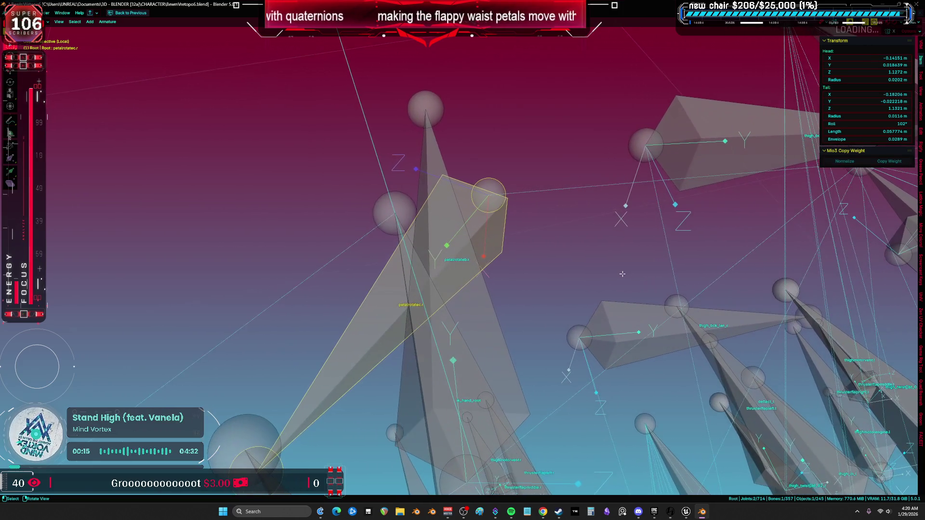
{"action": "key", "text": "r"}
{"action": "key", "text": "x"}
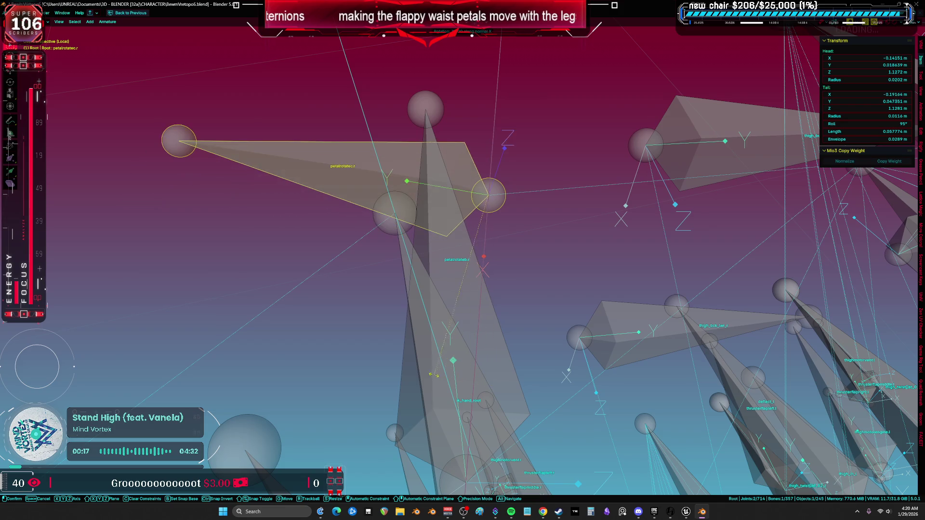
{"action": "left_click", "coordinate": [376, 366]}
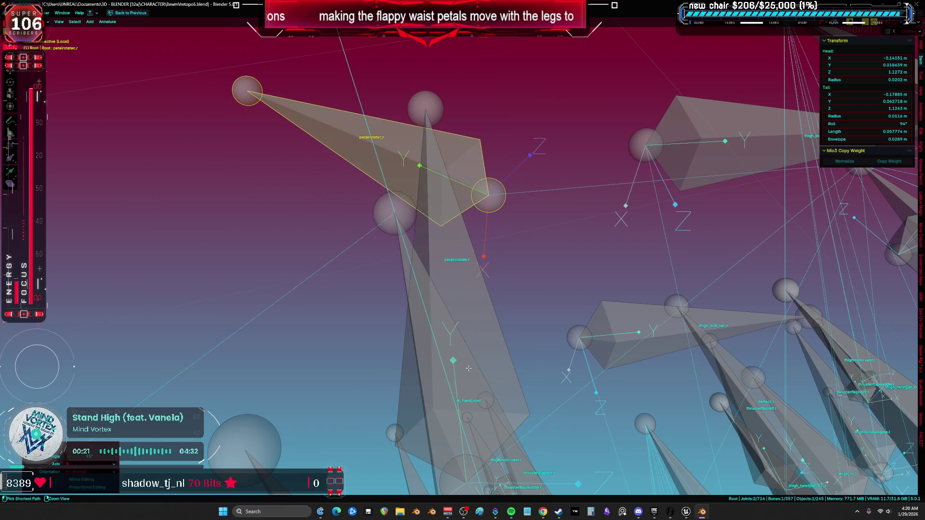
{"action": "key", "text": "ctrl+z"}
{"action": "key", "text": "r"}
{"action": "key", "text": "x"}
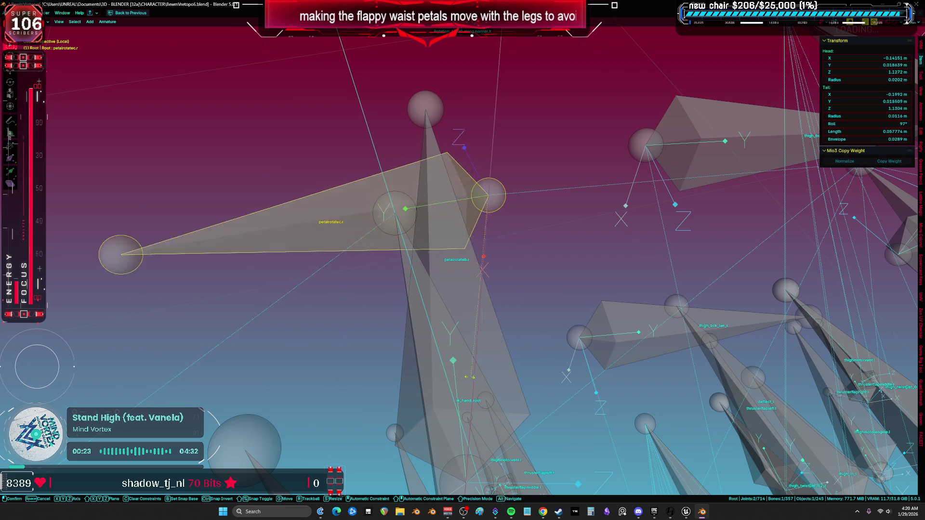
{"action": "left_click", "coordinate": [302, 338]}
{"action": "mouse_move", "coordinate": [302, 337]}
{"action": "left_mouse_down"}
{"action": "mouse_move", "coordinate": [276, 295]}
{"action": "mouse_move", "coordinate": [484, 302]}
{"action": "left_mouse_up"}
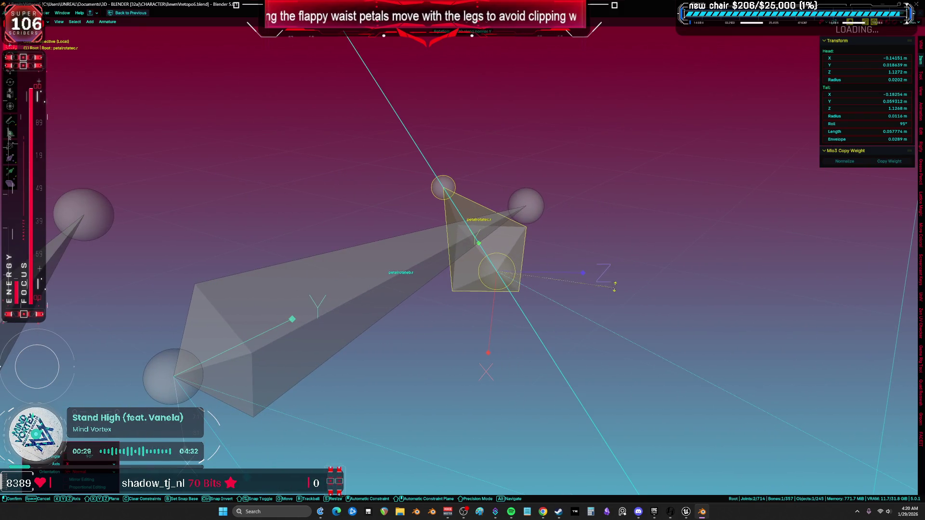
{"action": "scroll", "coordinate": [382, 365], "scroll_direction": "down", "scroll_amount": 5}
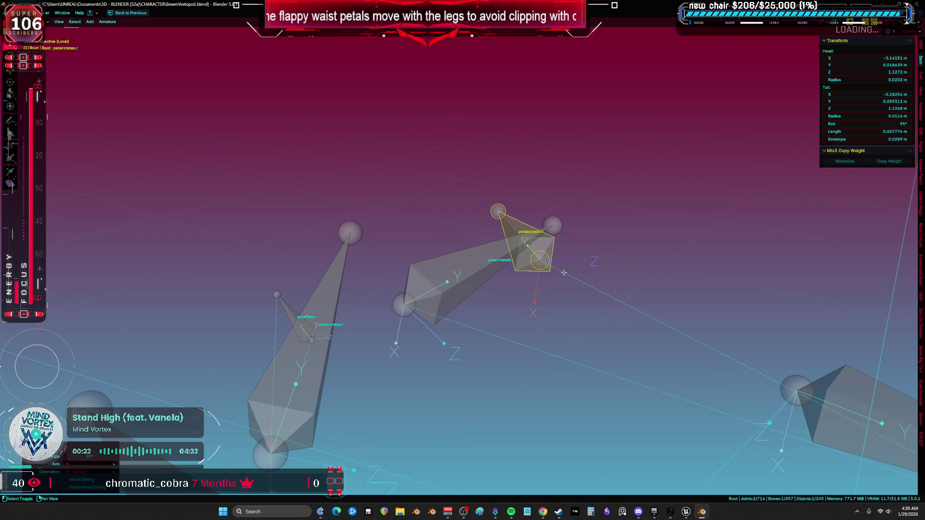
- Add thigh_r to the selection and recalculate the bones' roll to match the active bone
{"action": "left_click", "coordinate": [312, 381], "text": "shift"}
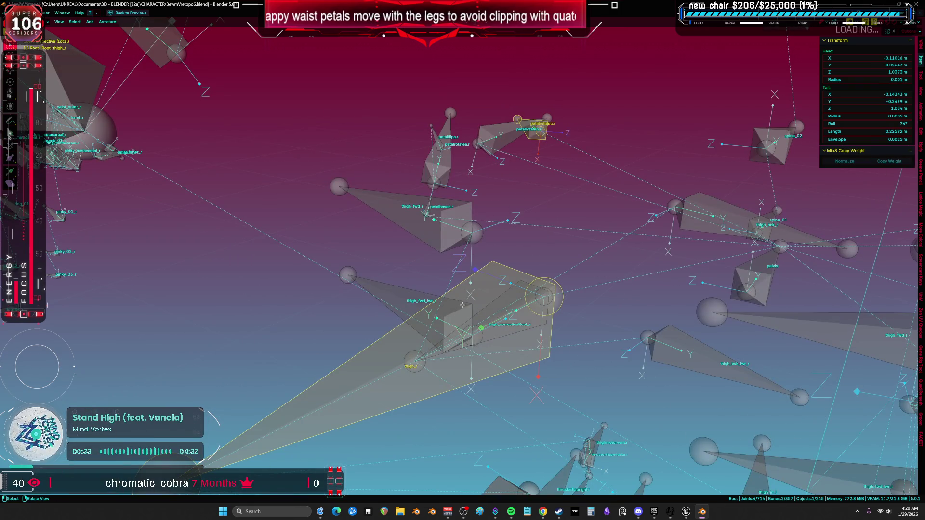
{"action": "key", "text": "shift+n"}
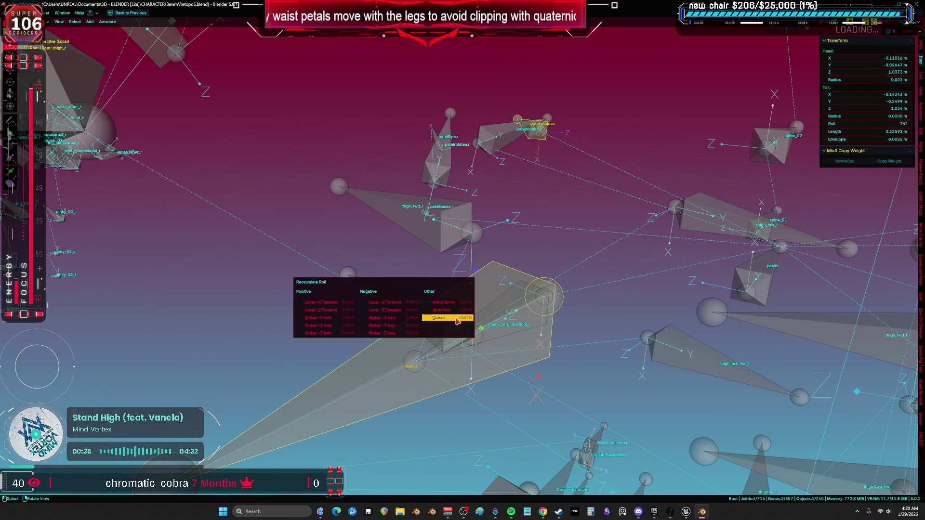
{"action": "left_click", "coordinate": [457, 310]}
{"action": "mouse_move", "coordinate": [498, 253]}
{"action": "left_mouse_down"}
{"action": "mouse_move", "coordinate": [521, 248]}
{"action": "mouse_move", "coordinate": [481, 229]}
{"action": "left_mouse_up"}
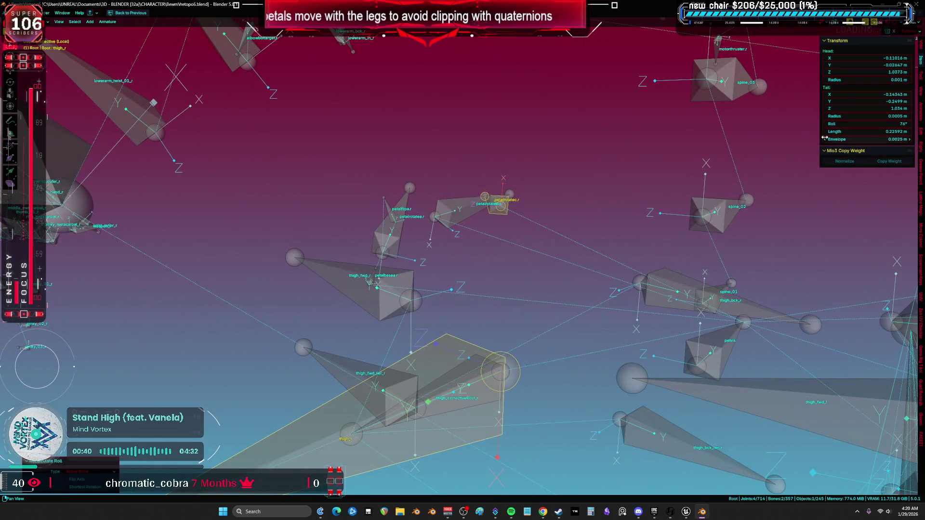
{"action": "left_click", "coordinate": [864, 123]}
{"action": "key", "text": "ctrl+v"}
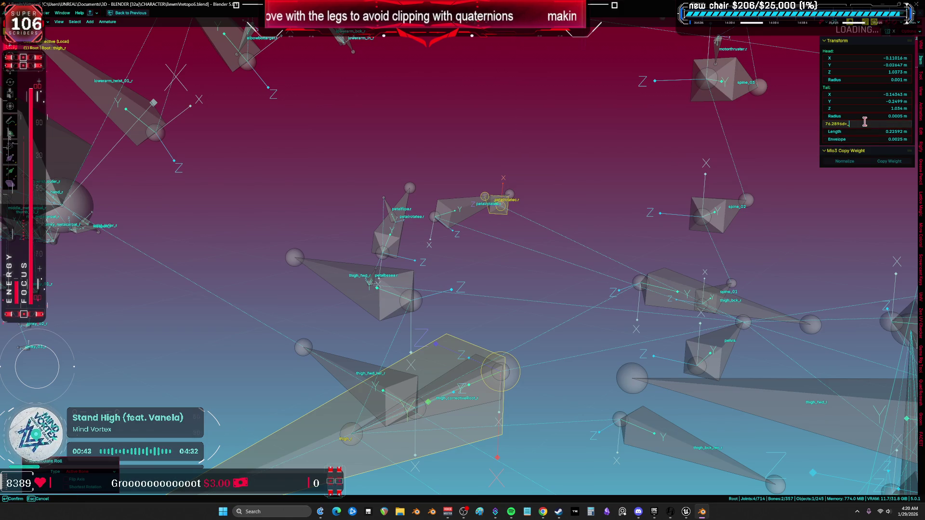
{"action": "type", "text": "90"}
{"action": "key", "text": "Return"}
{"action": "key", "text": "ctrl+z"}
{"action": "left_click_drag", "start_coordinate": [501, 207], "coordinate": [515, 212]}
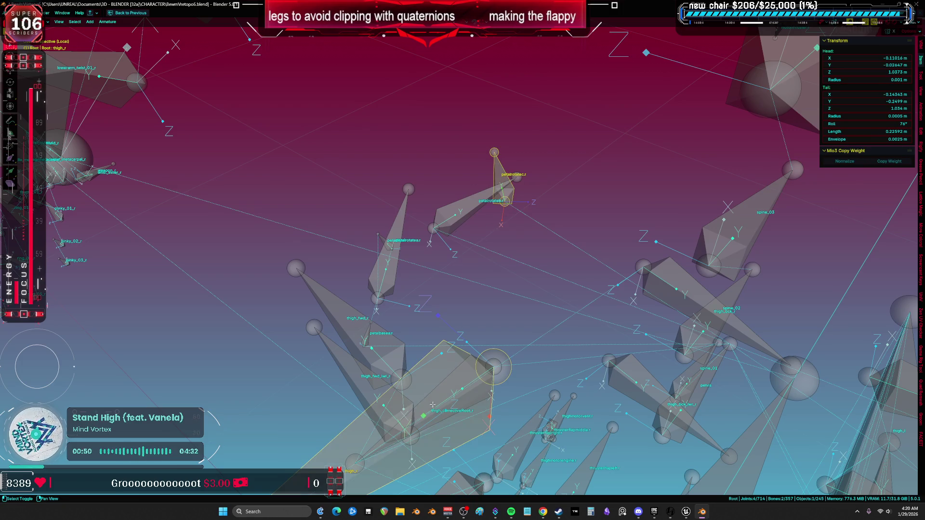
{"action": "key", "text": "shift+s"}
{"action": "key", "text": "Escape"}
{"action": "key", "text": "shift+n"}
{"action": "left_click", "coordinate": [511, 286]}
{"action": "mouse_move", "coordinate": [512, 286]}
{"action": "left_mouse_down"}
{"action": "mouse_move", "coordinate": [682, 194]}
{"action": "mouse_move", "coordinate": [723, 183]}
{"action": "mouse_move", "coordinate": [685, 193]}
{"action": "left_mouse_up"}
- Increase the petal bone's roll by 90 and check it from side and front views
{"action": "double_click", "coordinate": [878, 118]}
{"action": "double_click", "coordinate": [881, 124]}
{"action": "left_click", "coordinate": [881, 125]}
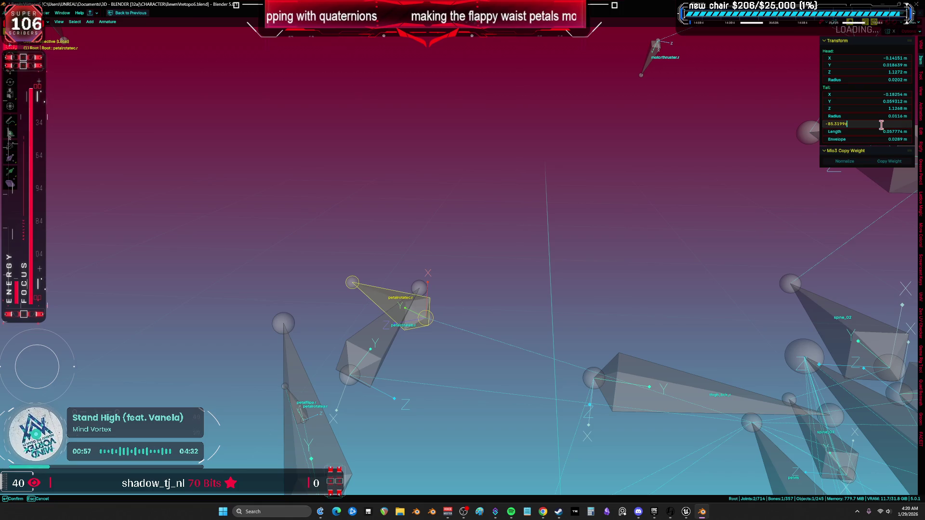
{"action": "type", "text": "90"}
{"action": "key", "text": "Return"}
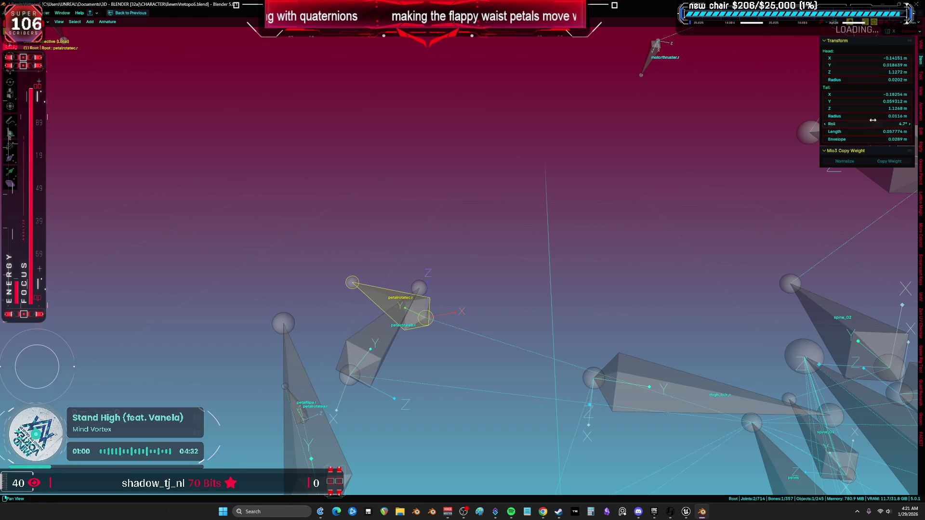
{"action": "key", "text": "KP_3"}
{"action": "key", "text": "KP_Decimal"}
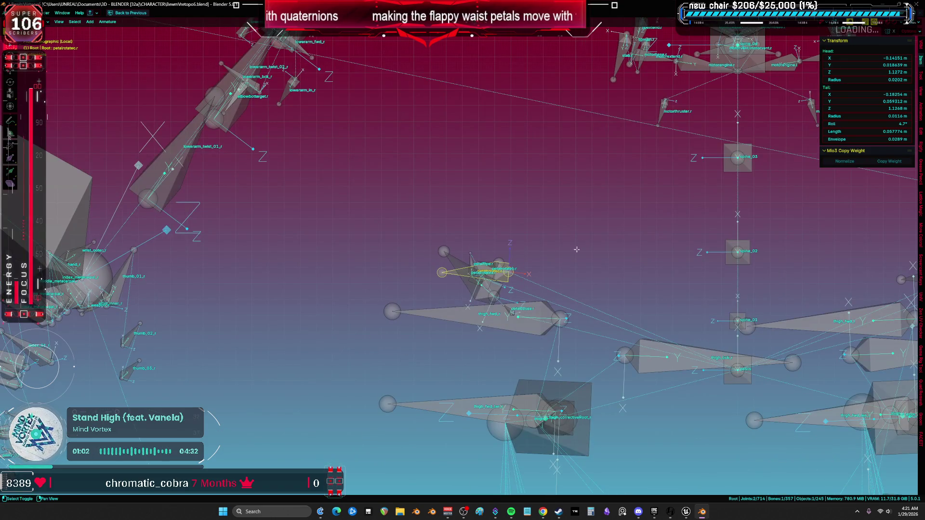
{"action": "scroll", "coordinate": [577, 250], "scroll_direction": "down", "scroll_amount": 5}
{"action": "key", "text": "KP_1"}
{"action": "left_click_drag", "start_coordinate": [471, 332], "coordinate": [441, 256]}
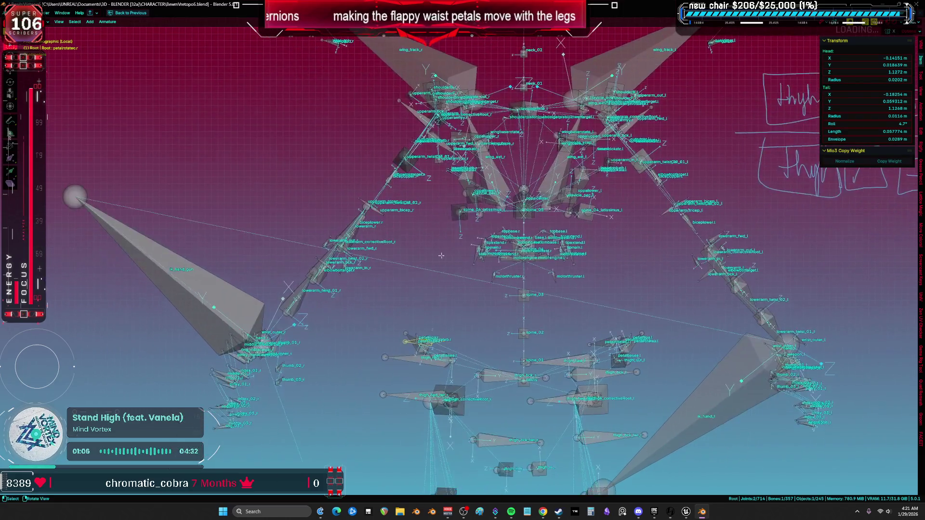
{"action": "key", "text": "KP_Decimal"}
{"action": "left_click_drag", "start_coordinate": [512, 239], "coordinate": [525, 231]}
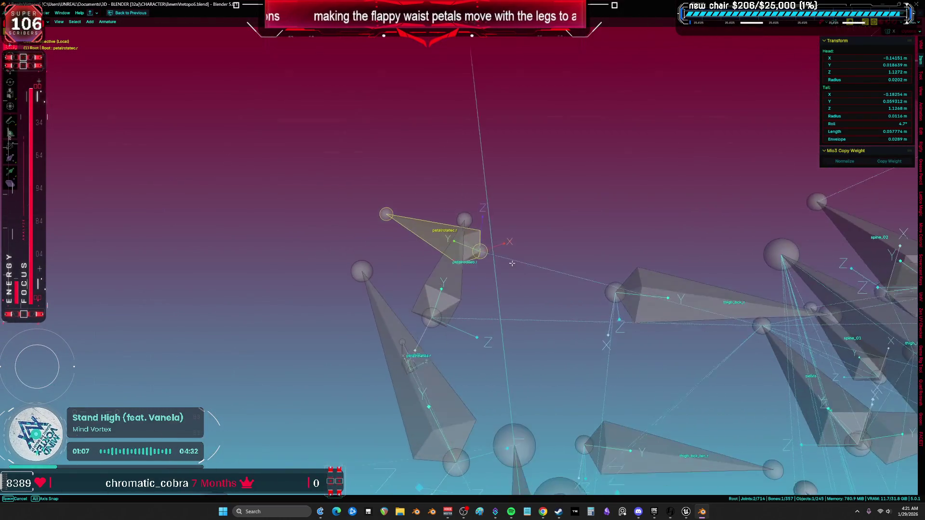
- Set the petal bone's roll to -85° and return the armature to Object Mode
{"action": "left_click", "coordinate": [879, 124]}
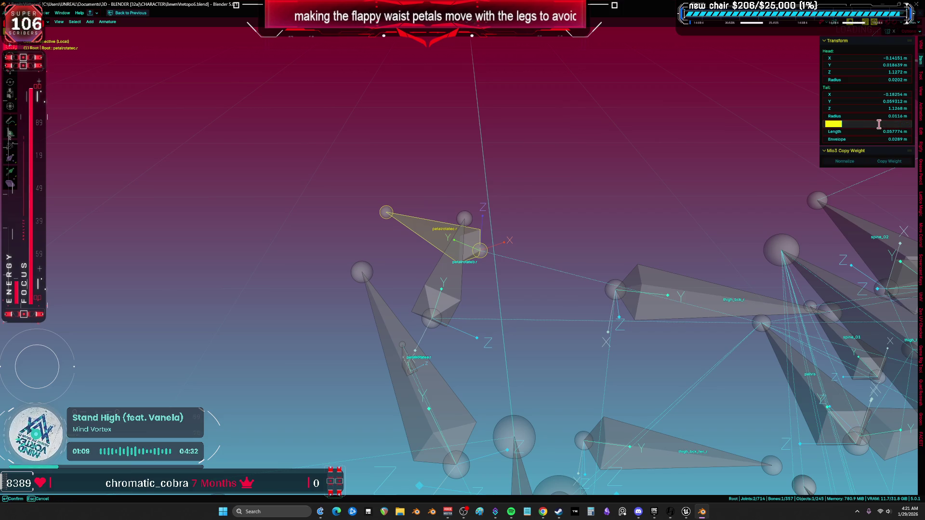
{"action": "key", "text": "Return"}
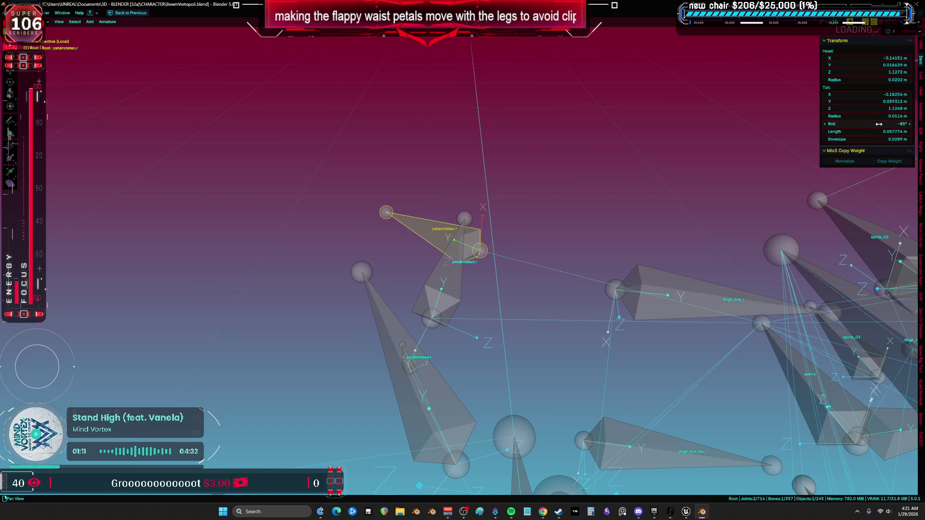
{"action": "scroll", "coordinate": [600, 252], "scroll_direction": "down", "scroll_amount": 3}
{"action": "key", "text": "ctrl+Tab"}
{"action": "left_click", "coordinate": [387, 255]}
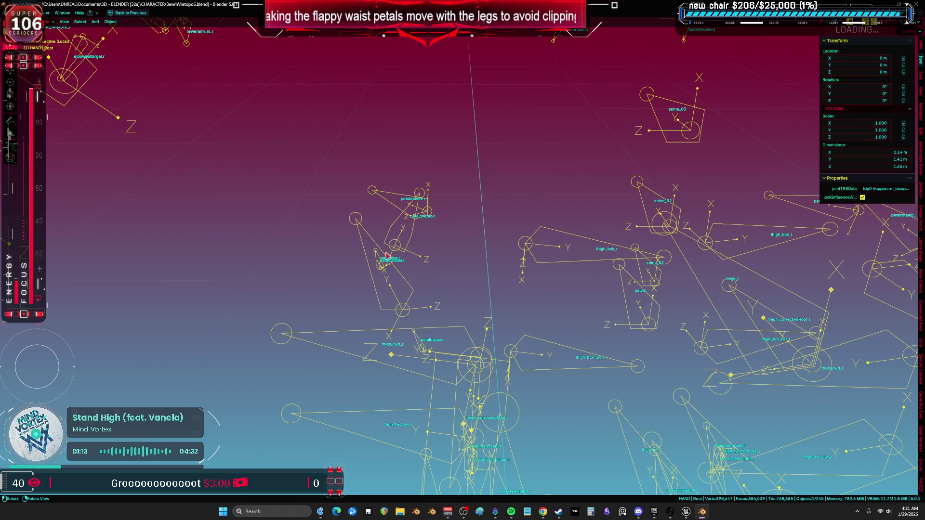
- Hide the body mesh and box-select the rig parts around the torso and hips
{"action": "key", "text": "KP_Divide"}
{"action": "mouse_move", "coordinate": [305, 183]}
{"action": "left_mouse_down"}
{"action": "mouse_move", "coordinate": [363, 263]}
{"action": "mouse_move", "coordinate": [334, 176]}
{"action": "left_mouse_up"}
{"action": "key", "text": "KP_1"}
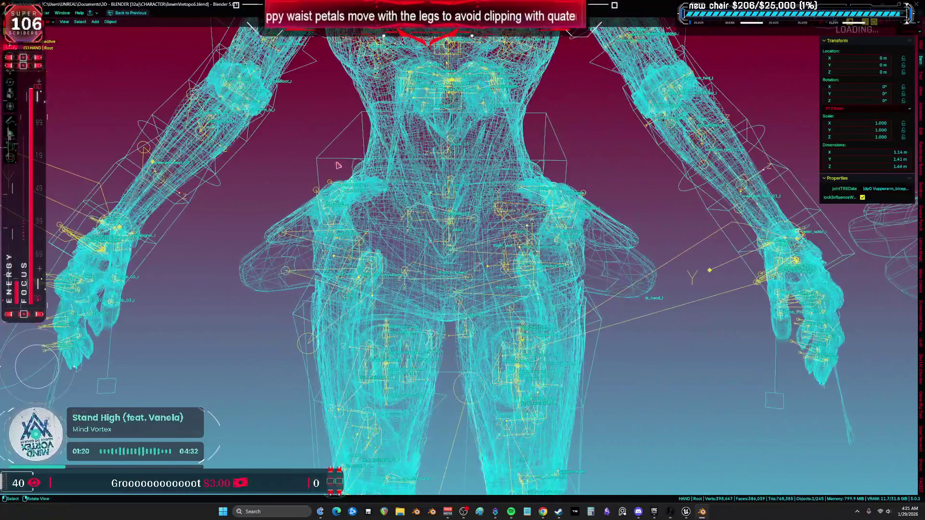
{"action": "key", "text": "h"}
{"action": "mouse_move", "coordinate": [314, 163]}
{"action": "left_mouse_down"}
{"action": "mouse_move", "coordinate": [381, 203]}
{"action": "mouse_move", "coordinate": [332, 306]}
{"action": "left_mouse_up"}
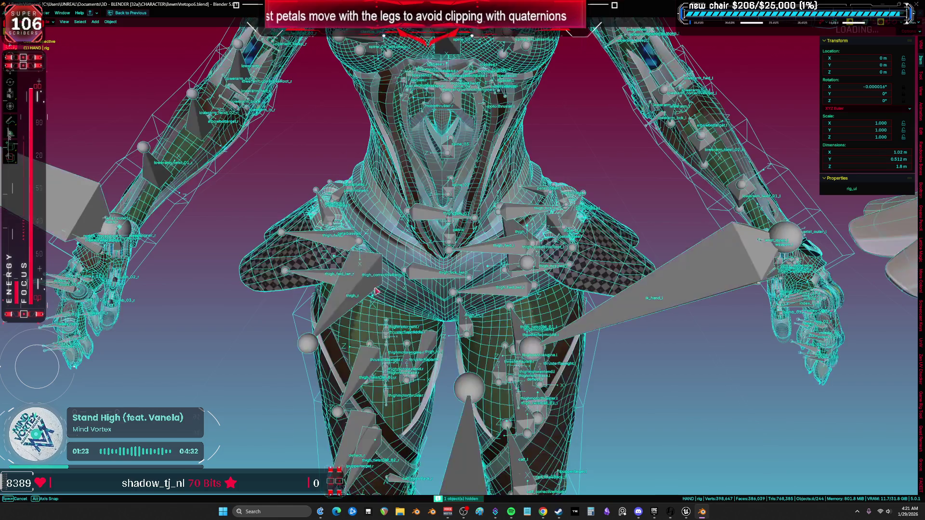
{"action": "key", "text": "shift+z"}
{"action": "left_click", "coordinate": [300, 315]}
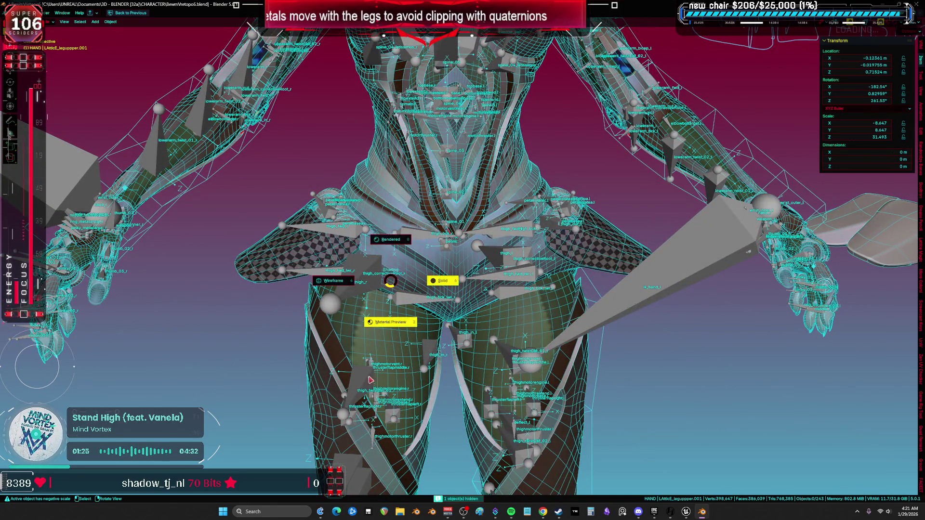
{"action": "key", "text": "alt+z"}
{"action": "key", "text": "shift+z"}
{"action": "left_click_drag", "start_coordinate": [275, 180], "coordinate": [395, 341]}
- Export the selection as TESST.fbx and switch back to Unreal Engine
{"action": "left_click", "coordinate": [19, 13]}
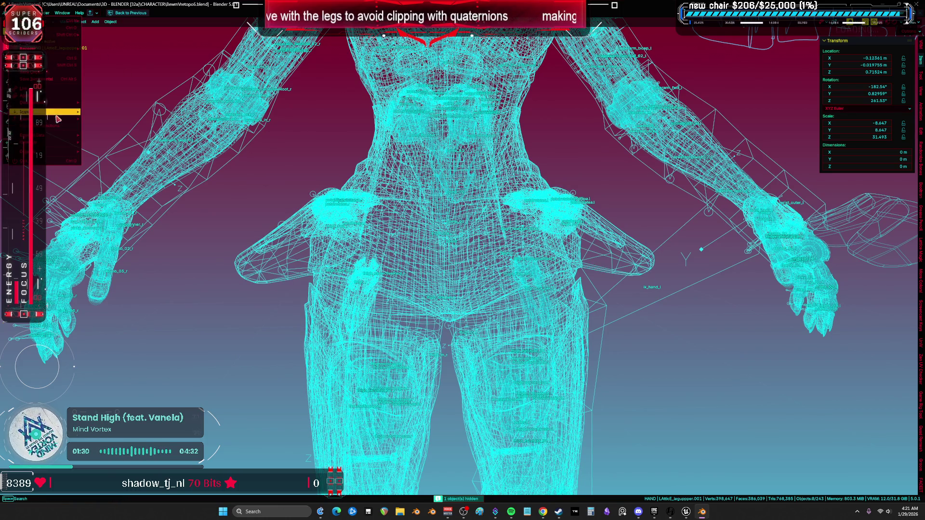
{"action": "mouse_move", "coordinate": [29, 118]}
{"action": "left_click", "coordinate": [118, 177]}
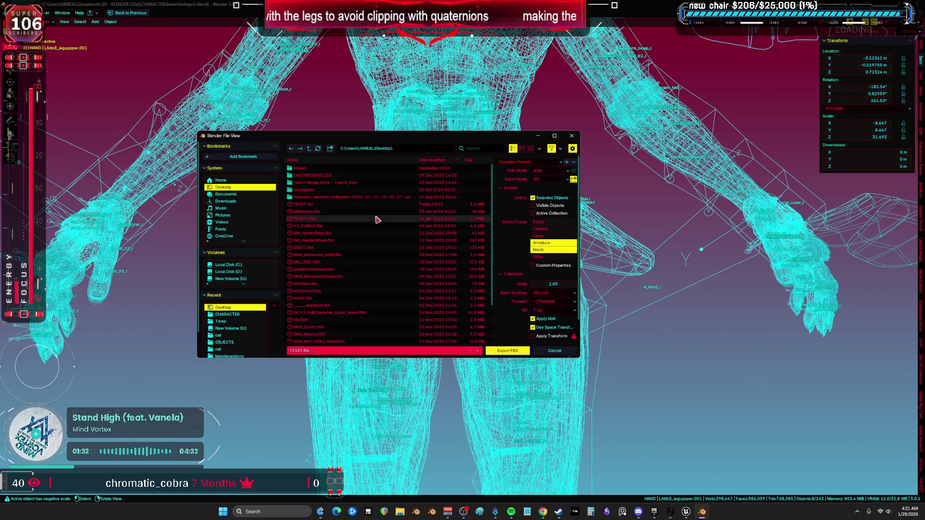
{"action": "left_click", "coordinate": [499, 352]}
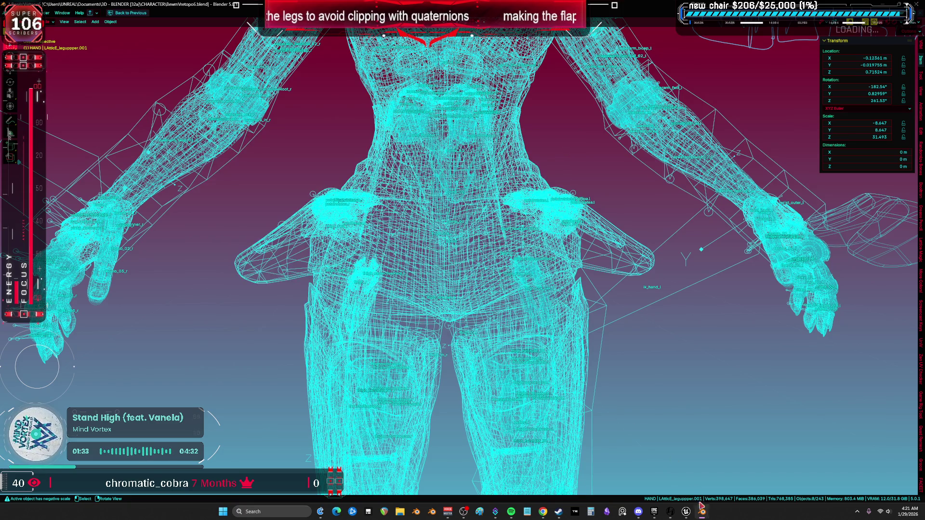
{"action": "left_click", "coordinate": [686, 512]}
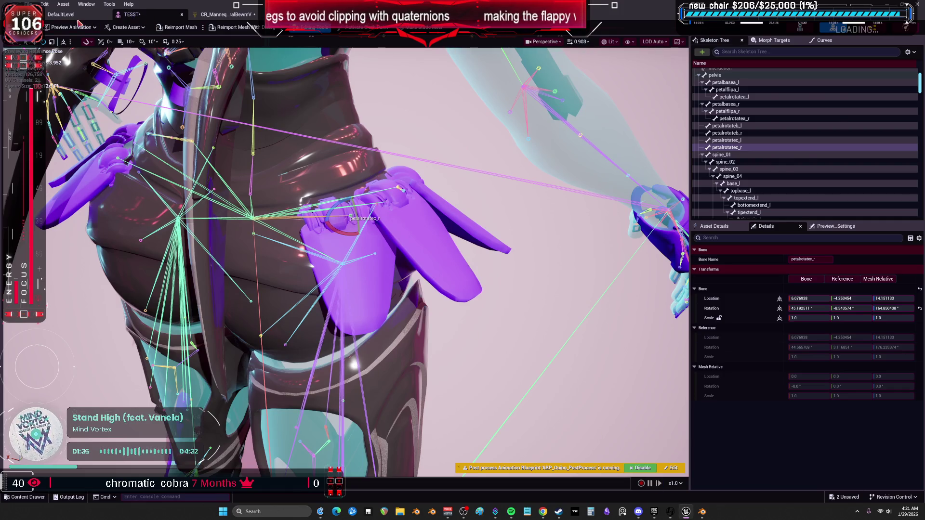
- Reimport the TESST skeletal mesh from the Content Browser, then open Task Manager
{"action": "left_click", "coordinate": [77, 17]}
{"action": "right_click", "coordinate": [280, 149]}
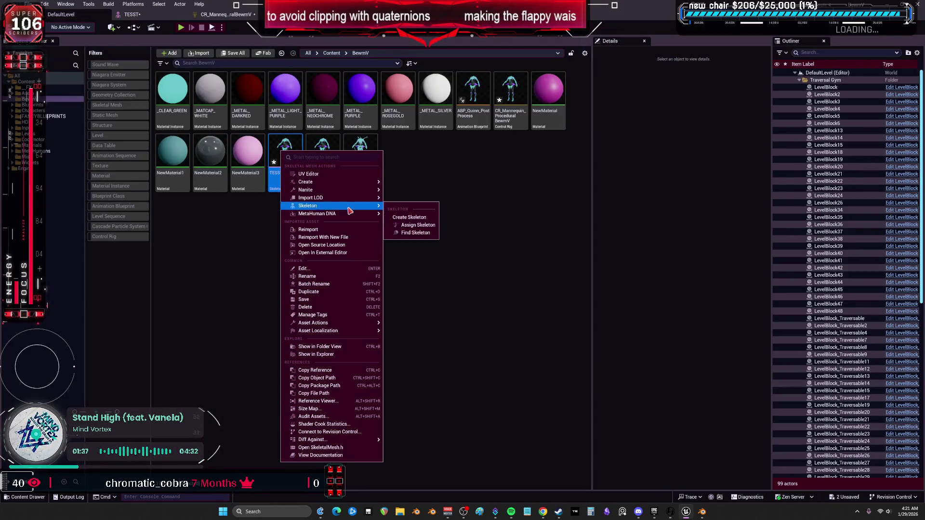
{"action": "left_click", "coordinate": [351, 232]}
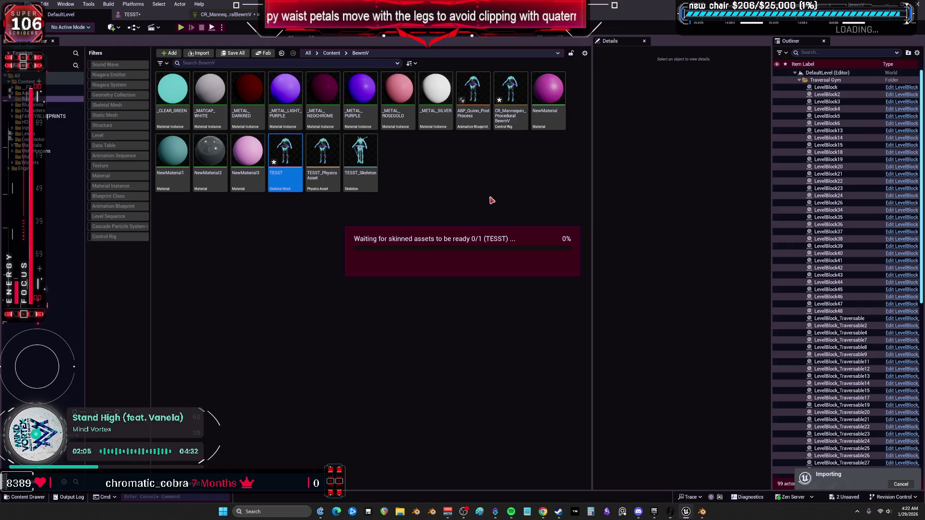
{"action": "key", "text": "ctrl+shift+Escape"}
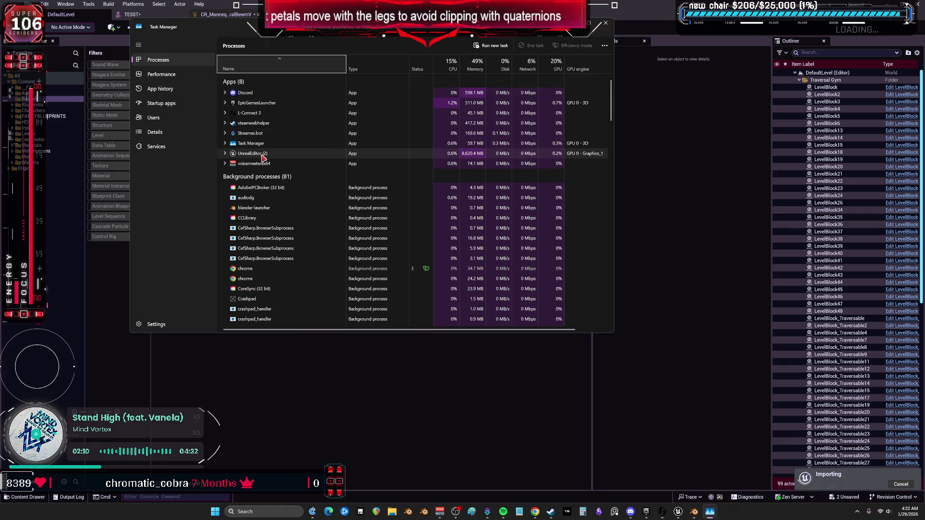
- End the frozen Unreal Editor process, close Task Manager and bring up the Epic Games Launcher
{"action": "left_click", "coordinate": [327, 157]}
{"action": "left_click", "coordinate": [299, 204]}
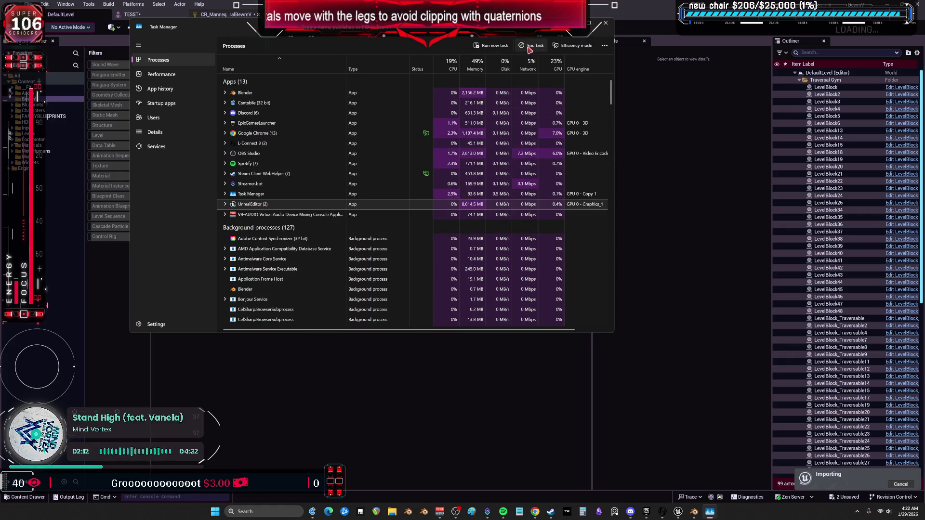
{"action": "key", "text": "Delete"}
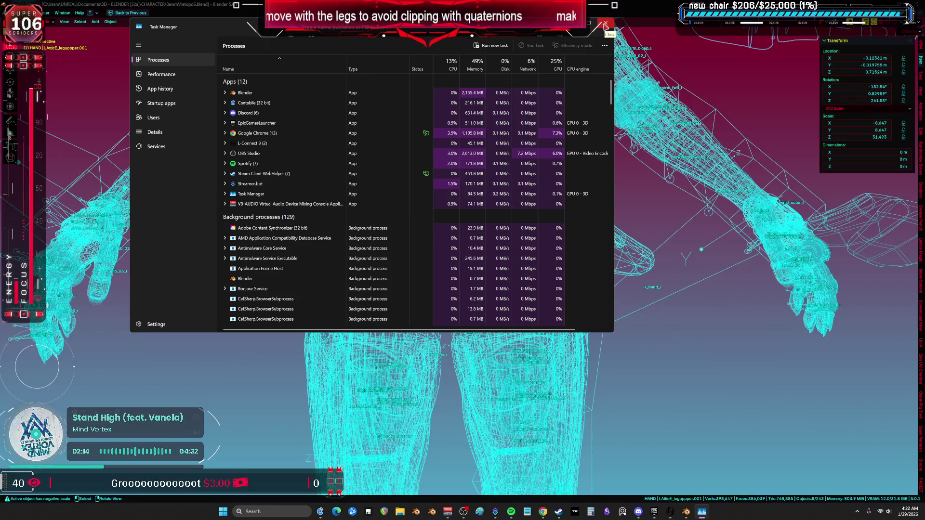
{"action": "left_click", "coordinate": [604, 23]}
{"action": "left_click", "coordinate": [662, 511]}
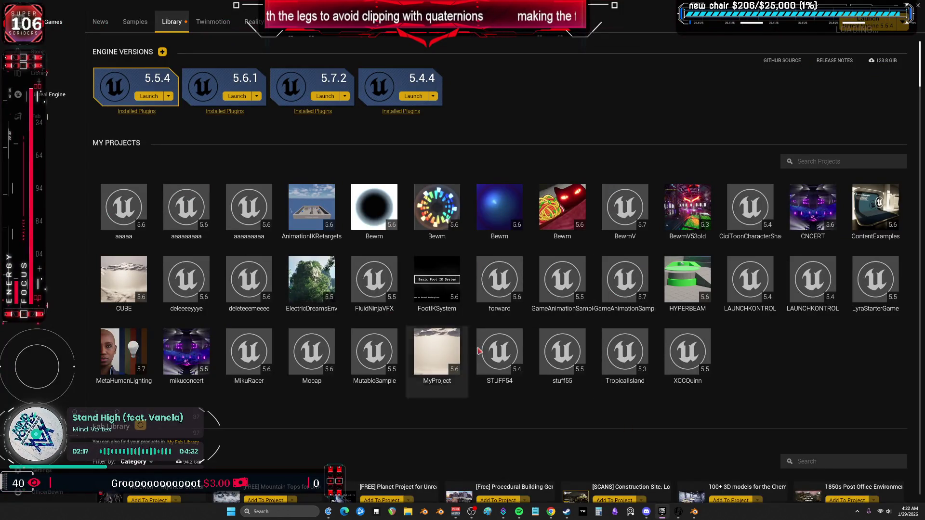
- Launch the BewmV project and skip restoring its auto-saved packages
{"action": "left_click", "coordinate": [627, 203]}
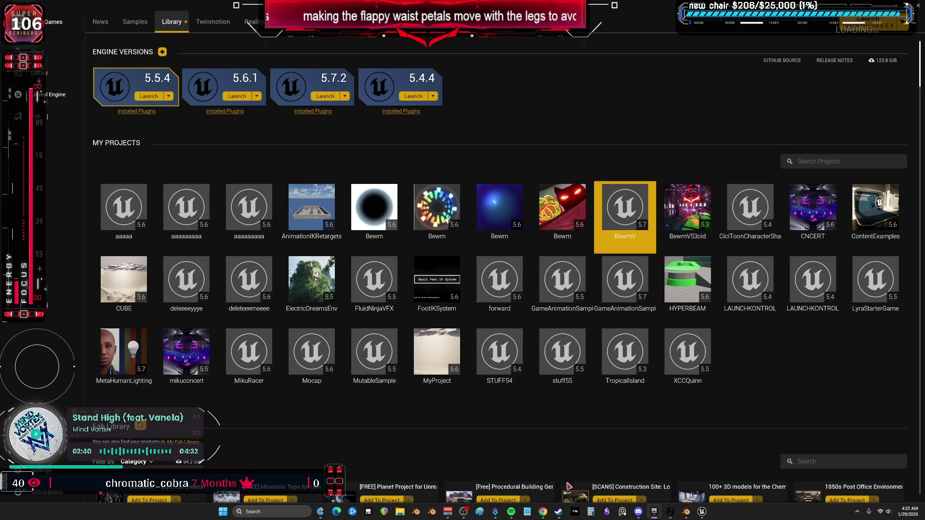
{"action": "mouse_move", "coordinate": [463, 512]}
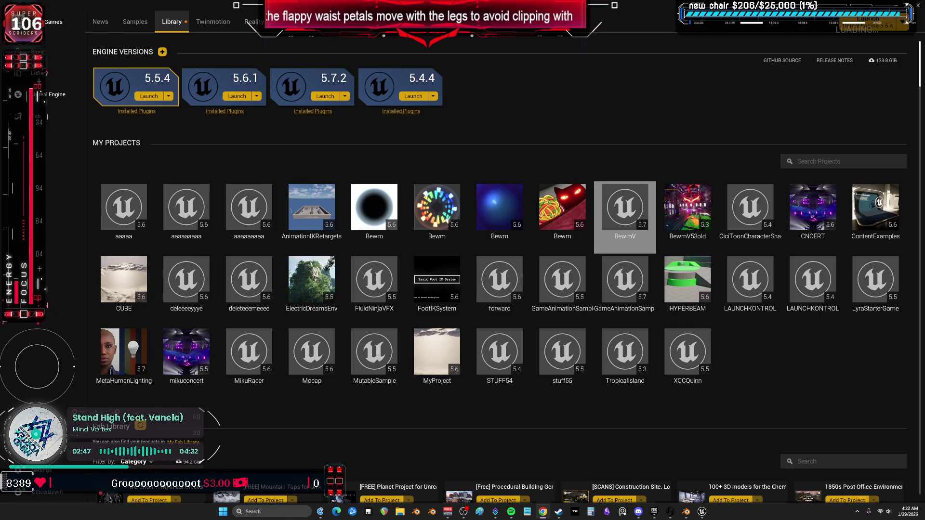
{"action": "left_click", "coordinate": [702, 512]}
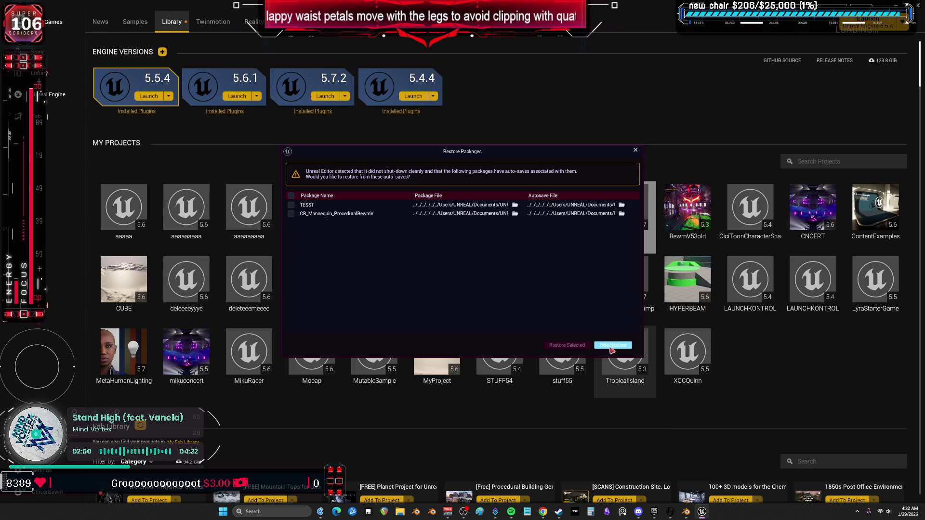
{"action": "left_click", "coordinate": [612, 346]}
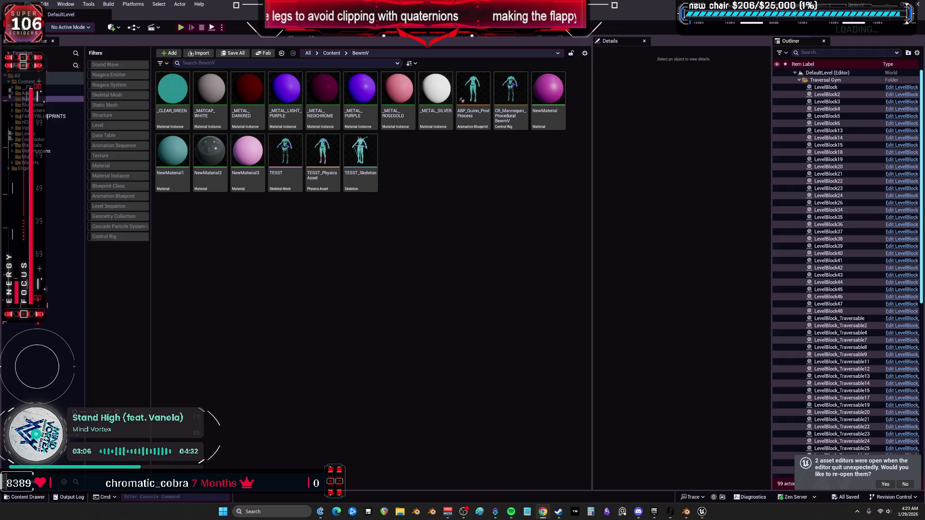
- Reimport the TESST mesh, then open the CR_Mannequin_ProceduralBewmV control rig for editing
{"action": "left_click", "coordinate": [298, 152]}
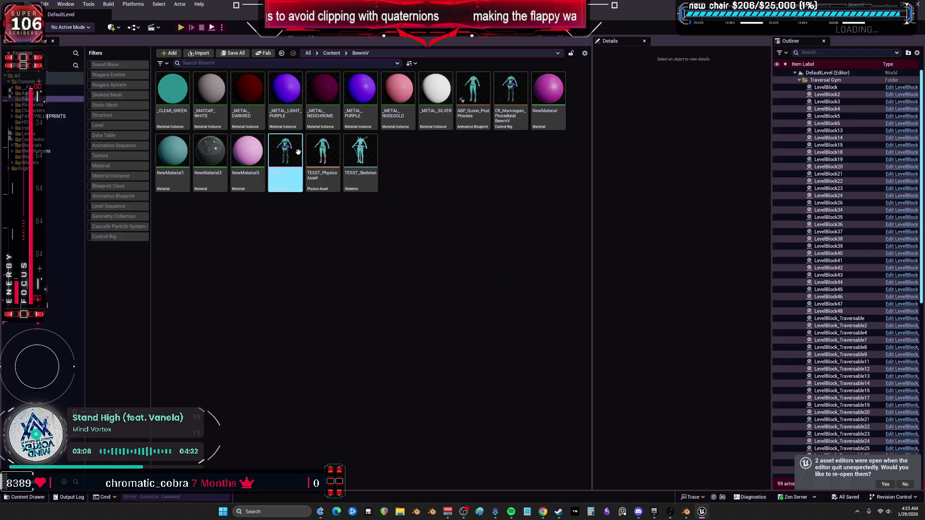
{"action": "right_click", "coordinate": [299, 152]}
{"action": "left_click", "coordinate": [328, 228]}
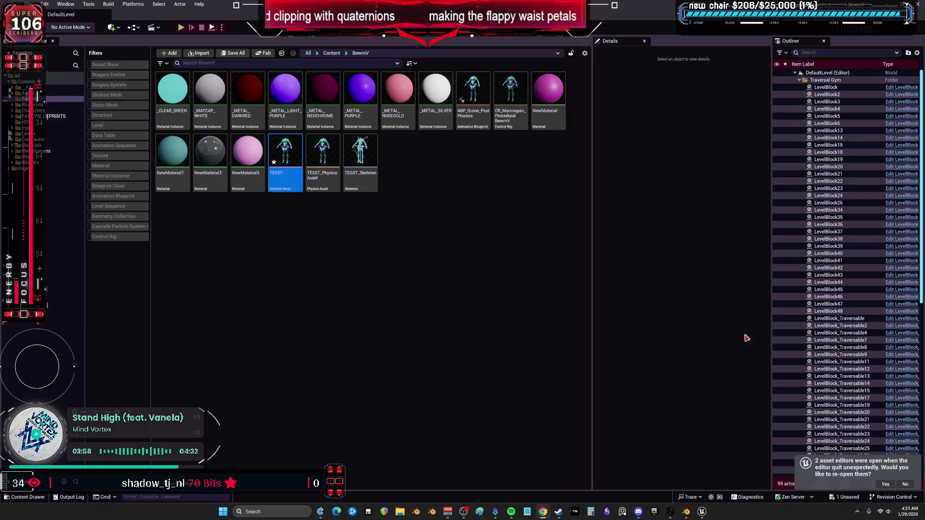
{"action": "left_click", "coordinate": [504, 116]}
{"action": "double_click", "coordinate": [503, 113]}
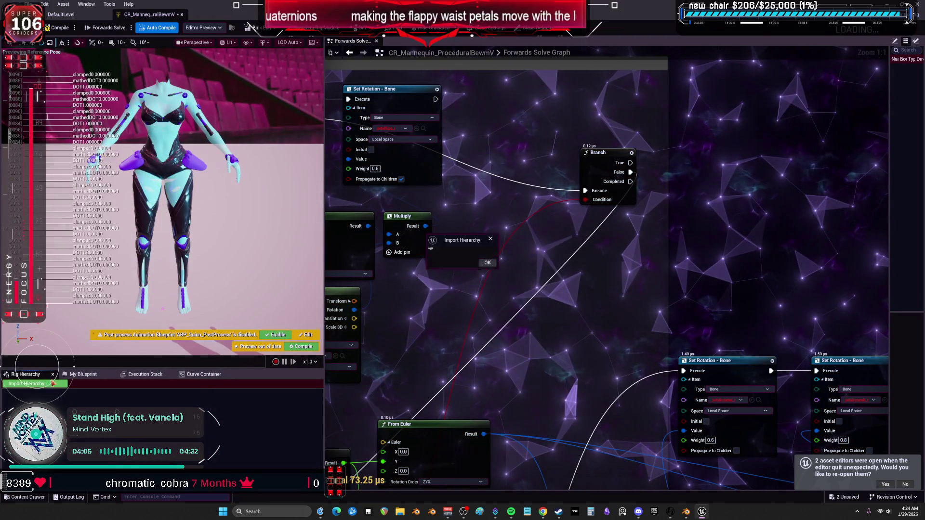
- Import the bone hierarchy from the TESST mesh into the control rig
{"action": "type", "text": "tess"}
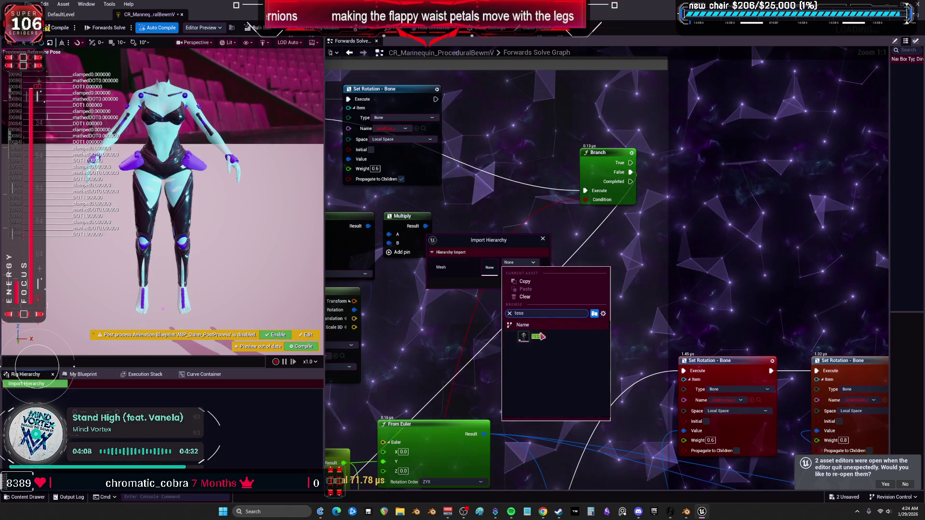
{"action": "left_click", "coordinate": [554, 336]}
{"action": "left_click", "coordinate": [539, 284]}
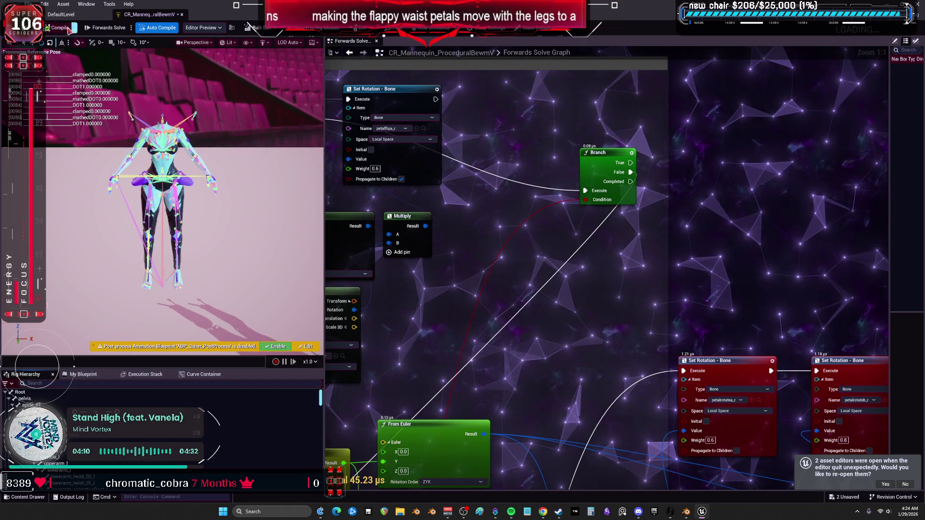
{"action": "scroll", "coordinate": [600, 288], "scroll_direction": "down", "scroll_amount": 7}
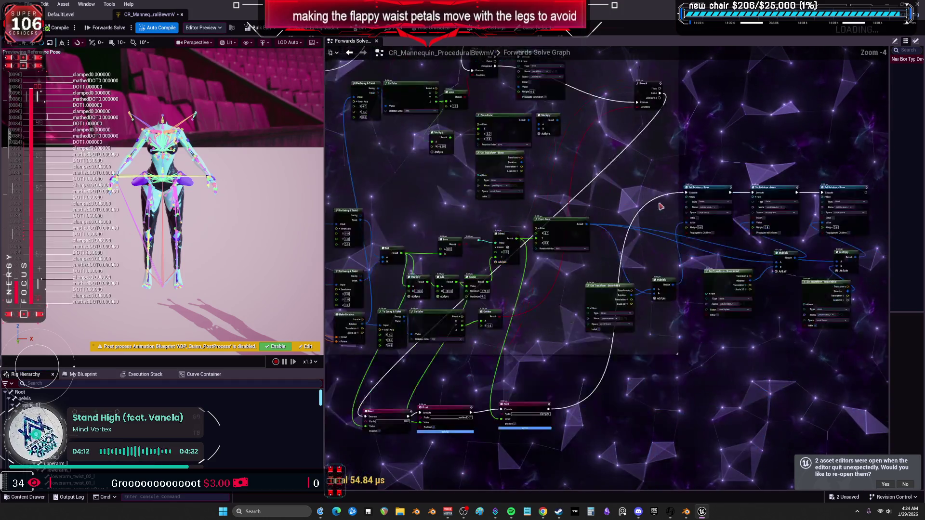
{"action": "left_click_drag", "start_coordinate": [525, 285], "coordinate": [557, 74]}
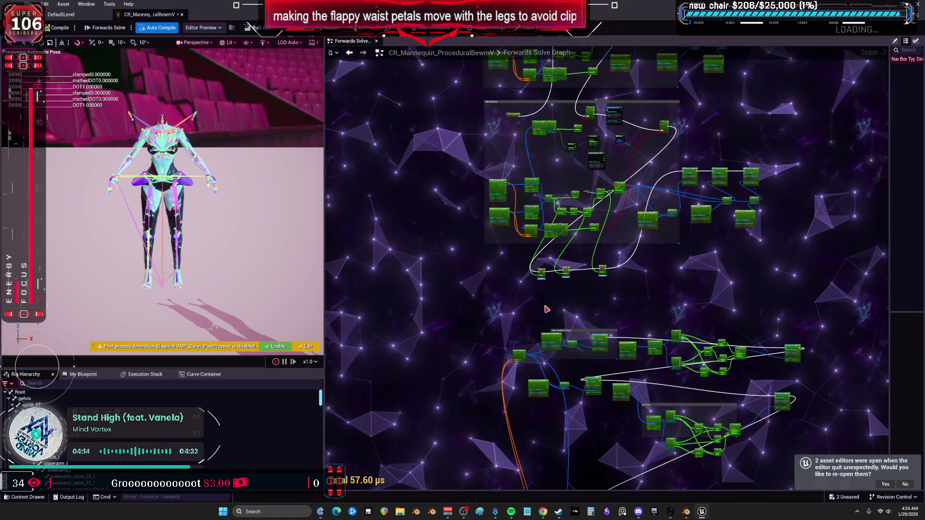
{"action": "scroll", "coordinate": [532, 164], "scroll_direction": "up", "scroll_amount": 3}
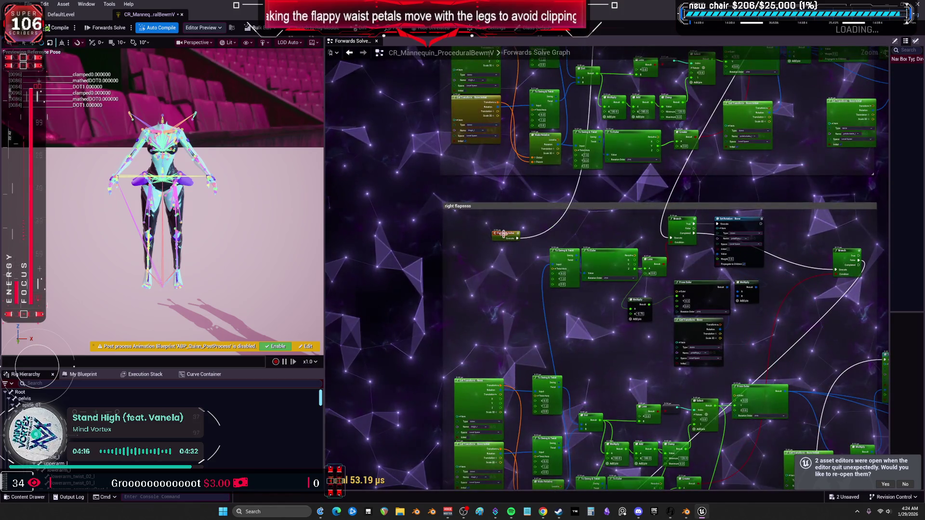
{"action": "mouse_move", "coordinate": [867, 409]}
{"action": "left_mouse_down"}
{"action": "mouse_move", "coordinate": [867, 477]}
{"action": "mouse_move", "coordinate": [741, 233]}
{"action": "mouse_move", "coordinate": [693, 233]}
{"action": "left_mouse_up"}
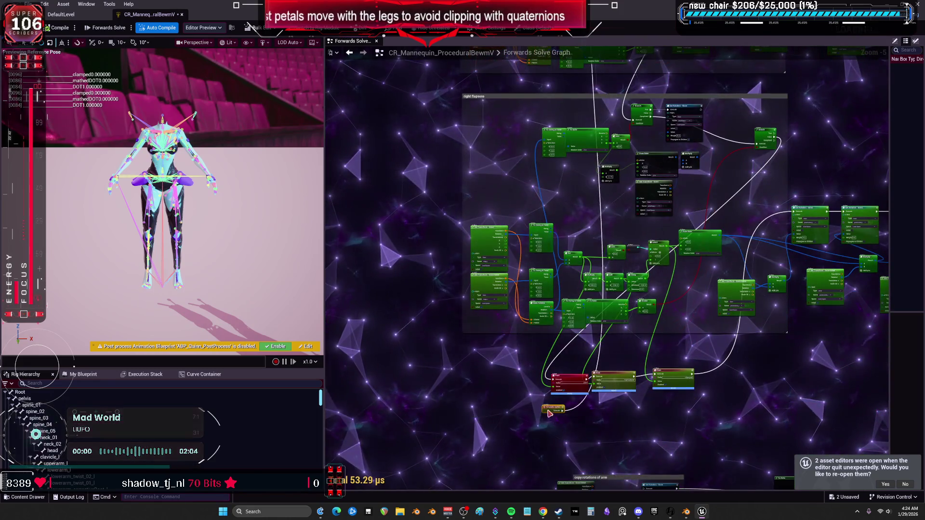
{"action": "scroll", "coordinate": [630, 401], "scroll_direction": "up", "scroll_amount": 4}
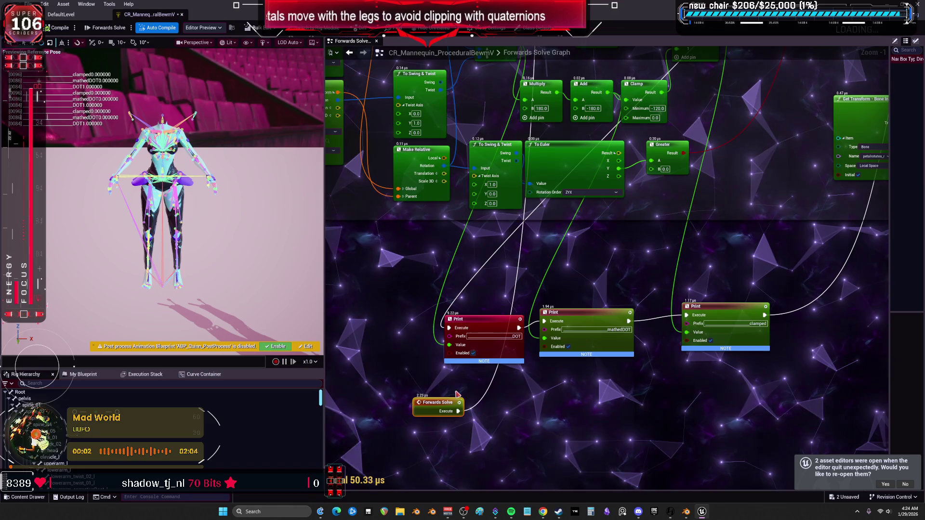
- Wire Forwards Solve to the first Print node and set the Set Rotation weight to 1.0
{"action": "left_click_drag", "start_coordinate": [448, 329], "coordinate": [449, 328]}
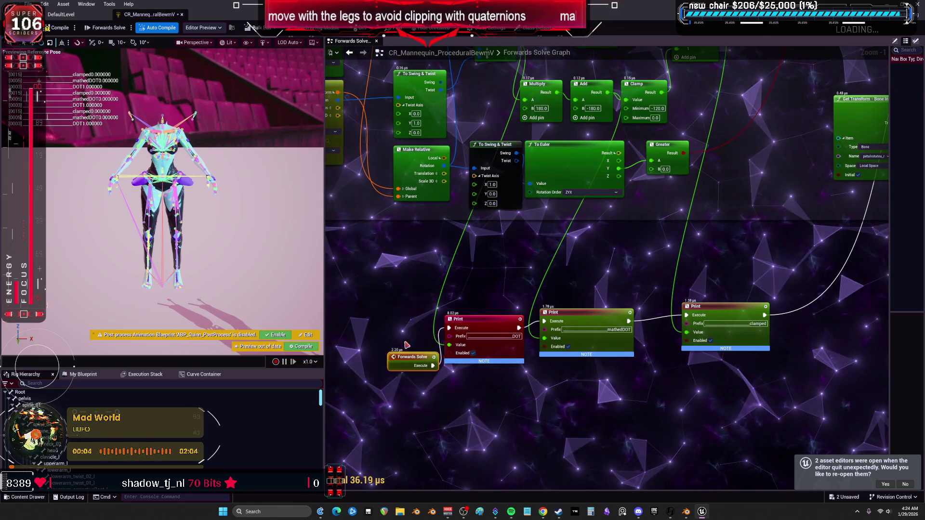
{"action": "left_click_drag", "start_coordinate": [392, 320], "coordinate": [391, 325]}
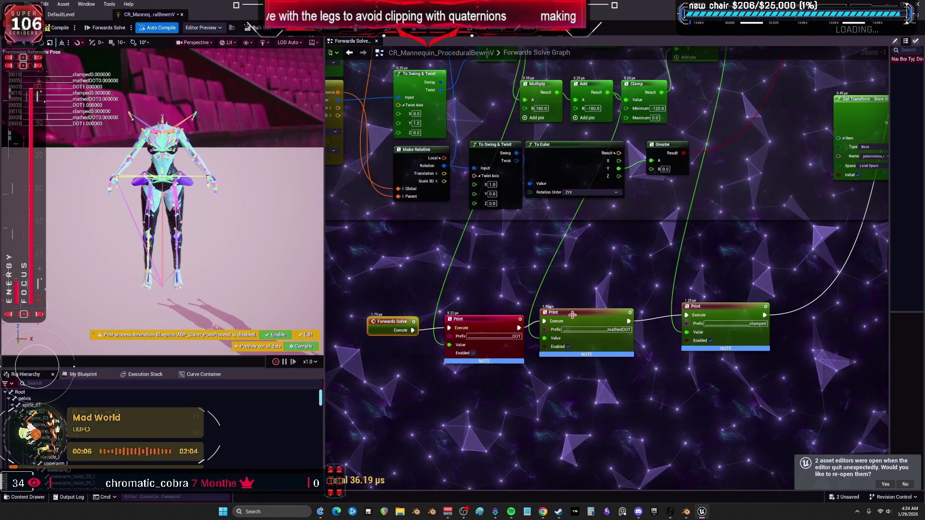
{"action": "left_click_drag", "start_coordinate": [553, 312], "coordinate": [559, 316]}
{"action": "left_click_drag", "start_coordinate": [696, 307], "coordinate": [685, 312]}
{"action": "left_click_drag", "start_coordinate": [589, 266], "coordinate": [618, 396]}
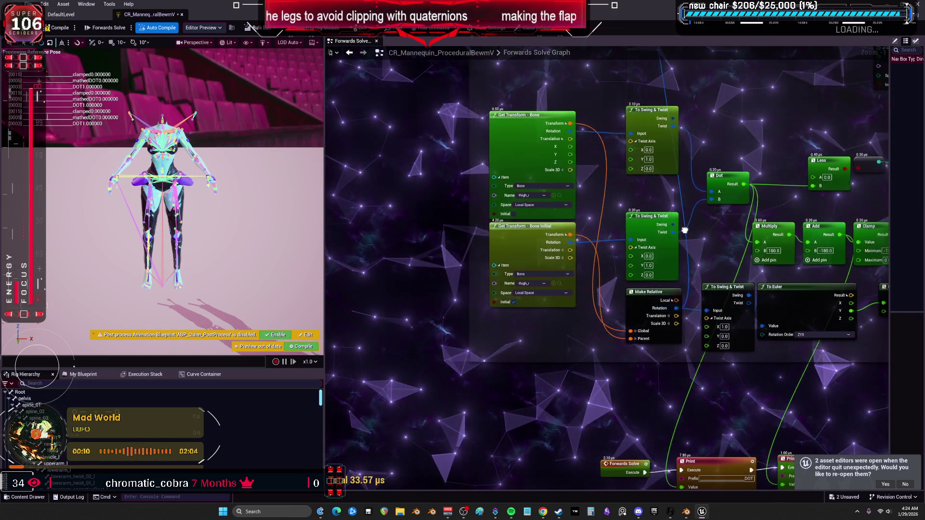
{"action": "left_click_drag", "start_coordinate": [520, 210], "coordinate": [327, 181]}
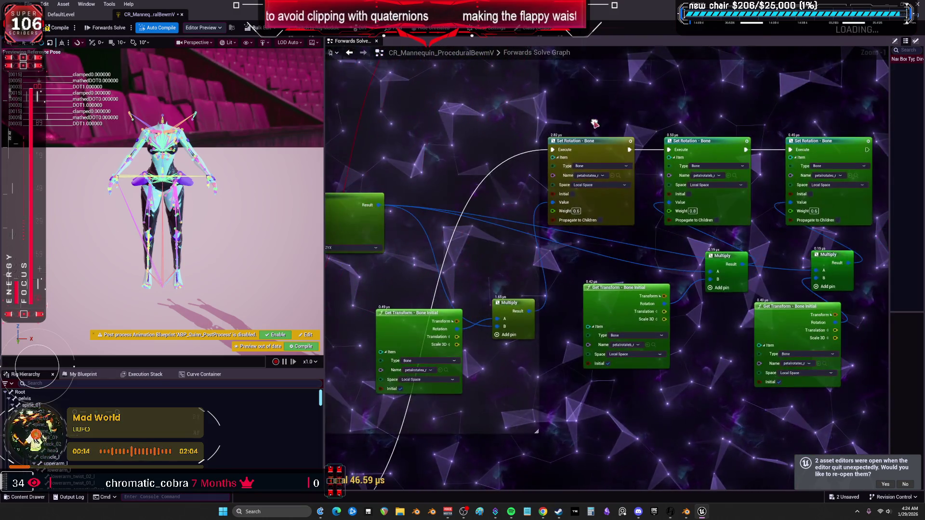
{"action": "left_click_drag", "start_coordinate": [595, 124], "coordinate": [579, 116]}
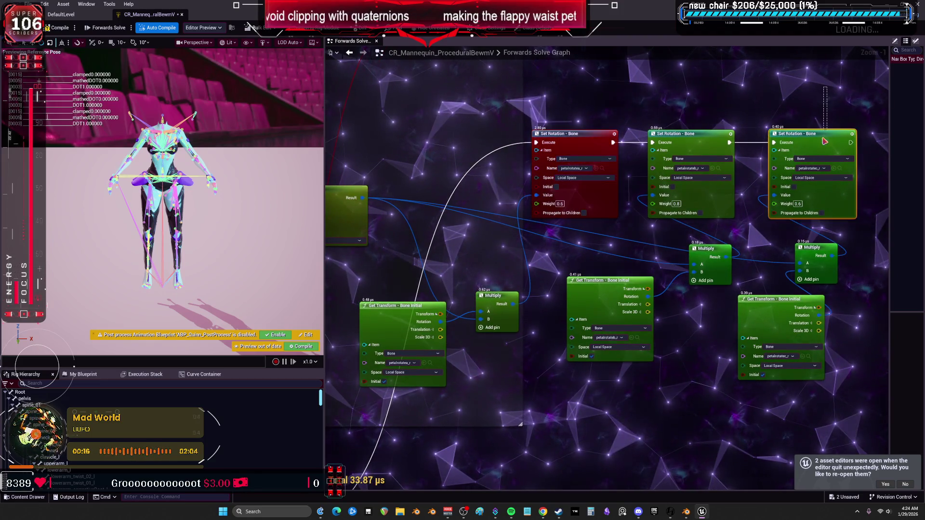
{"action": "mouse_move", "coordinate": [703, 404]}
{"action": "left_mouse_down"}
{"action": "mouse_move", "coordinate": [554, 324]}
{"action": "mouse_move", "coordinate": [628, 208]}
{"action": "left_mouse_up"}
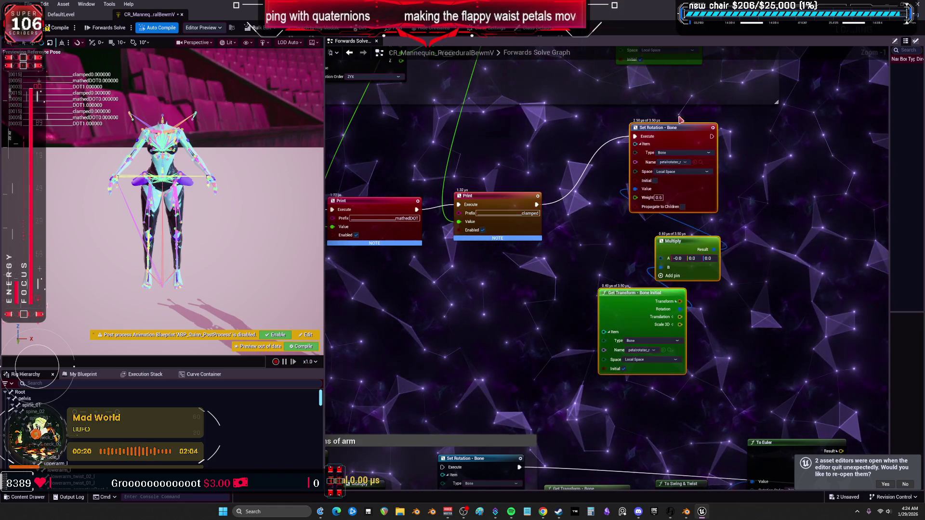
{"action": "left_click_drag", "start_coordinate": [695, 141], "coordinate": [701, 142]}
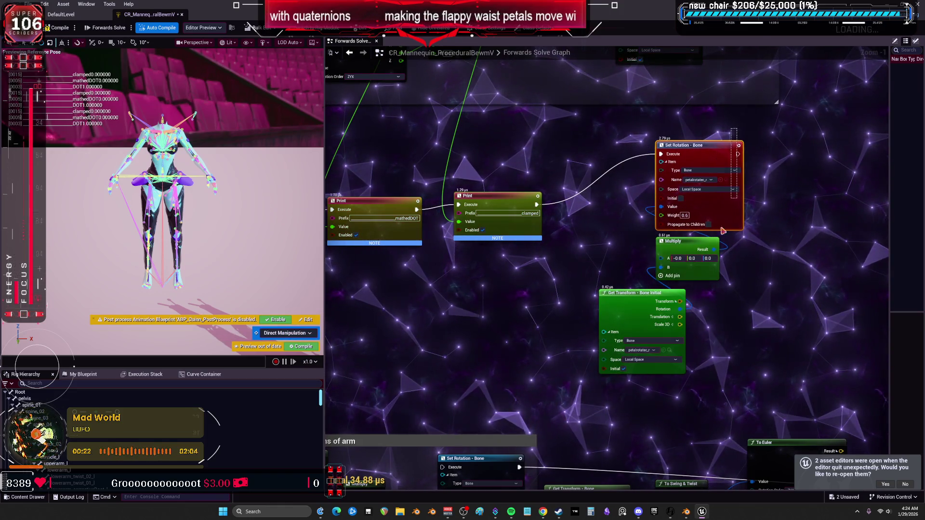
{"action": "left_click", "coordinate": [695, 244]}
{"action": "left_click", "coordinate": [627, 221]}
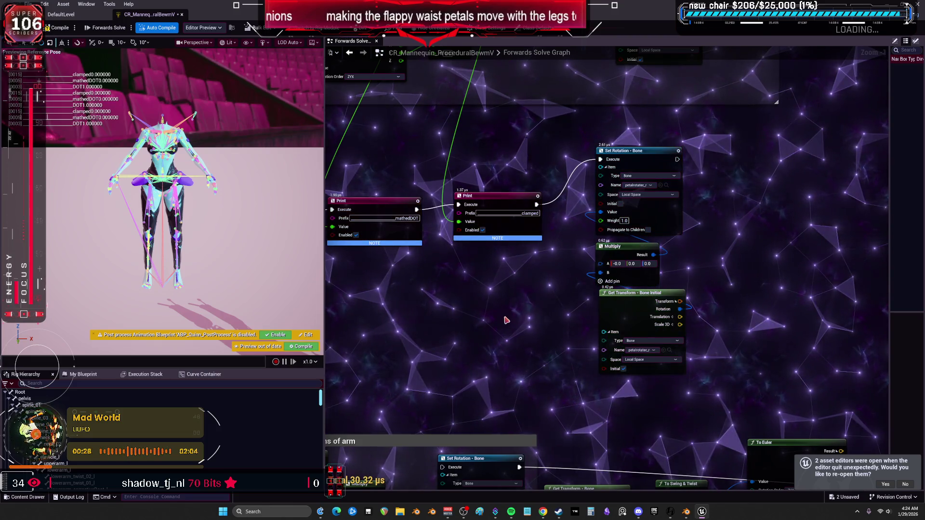
- Connect From Euler's Result to the Set Rotation Value, then return to the level editor
{"action": "left_click_drag", "start_coordinate": [325, 275], "coordinate": [511, 294]}
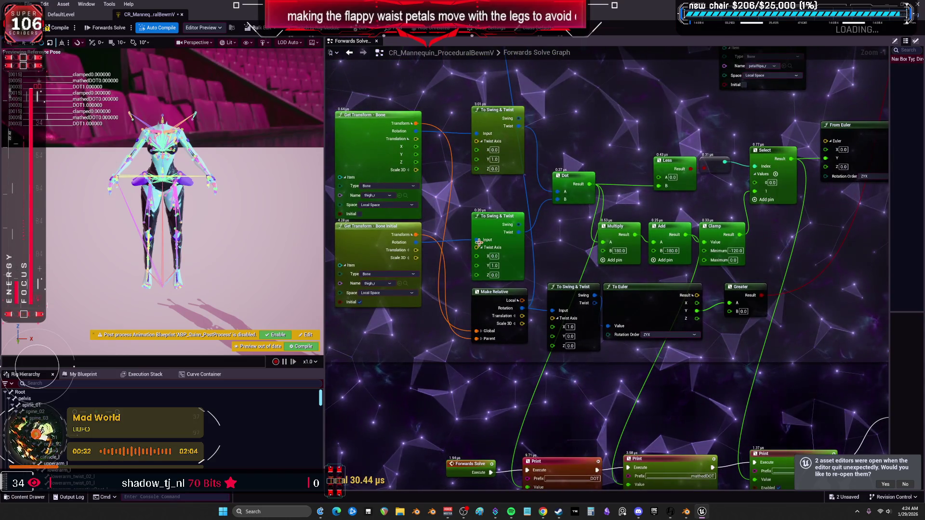
{"action": "left_click_drag", "start_coordinate": [723, 416], "coordinate": [614, 305]}
{"action": "left_click_drag", "start_coordinate": [614, 340], "coordinate": [662, 470]}
{"action": "mouse_move", "coordinate": [651, 178]}
{"action": "left_mouse_down"}
{"action": "mouse_move", "coordinate": [690, 235]}
{"action": "mouse_move", "coordinate": [584, 200]}
{"action": "mouse_move", "coordinate": [625, 114]}
{"action": "left_mouse_up"}
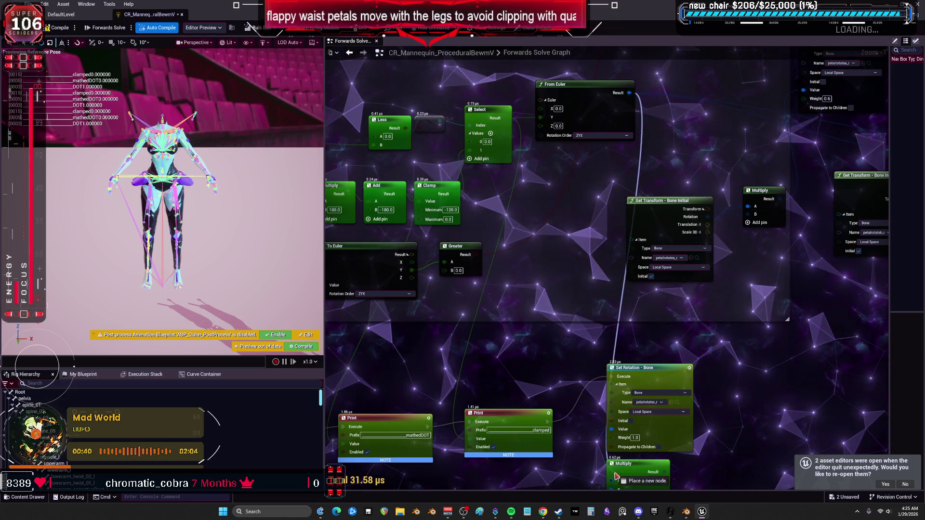
{"action": "left_click_drag", "start_coordinate": [618, 478], "coordinate": [804, 90]}
{"action": "mouse_move", "coordinate": [626, 96]}
{"action": "left_mouse_down"}
{"action": "mouse_move", "coordinate": [630, 207]}
{"action": "mouse_move", "coordinate": [632, 72]}
{"action": "left_mouse_up"}
{"action": "left_click", "coordinate": [63, 15]}
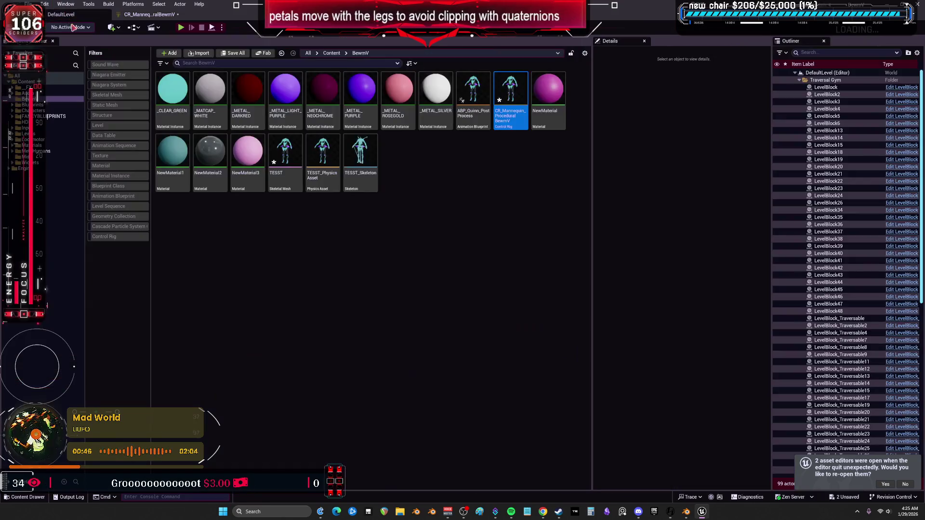
- Open the TESST mesh, select thigh_r and swing the right leg into a side kick
{"action": "double_click", "coordinate": [293, 155]}
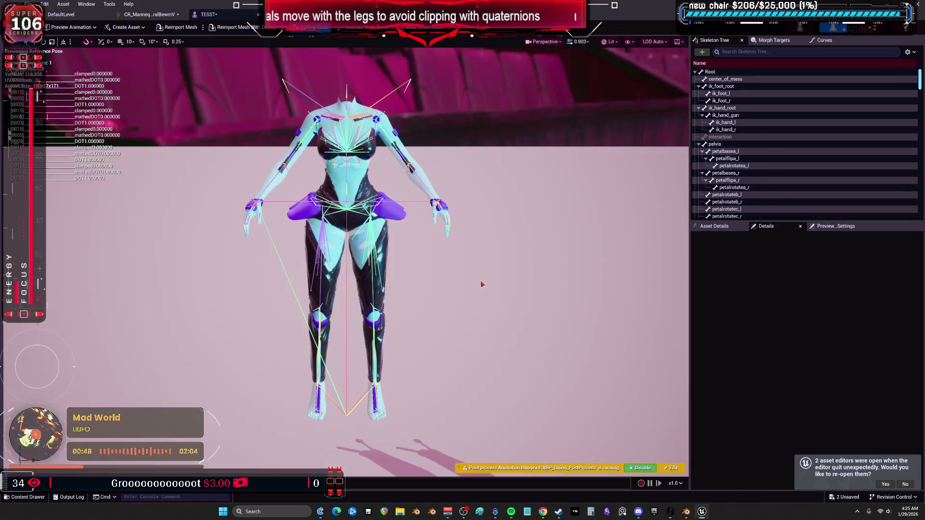
{"action": "mouse_move", "coordinate": [407, 289]}
{"action": "left_mouse_down"}
{"action": "mouse_move", "coordinate": [349, 263]}
{"action": "mouse_move", "coordinate": [337, 270]}
{"action": "mouse_move", "coordinate": [389, 259]}
{"action": "left_mouse_up"}
{"action": "left_click", "coordinate": [325, 228]}
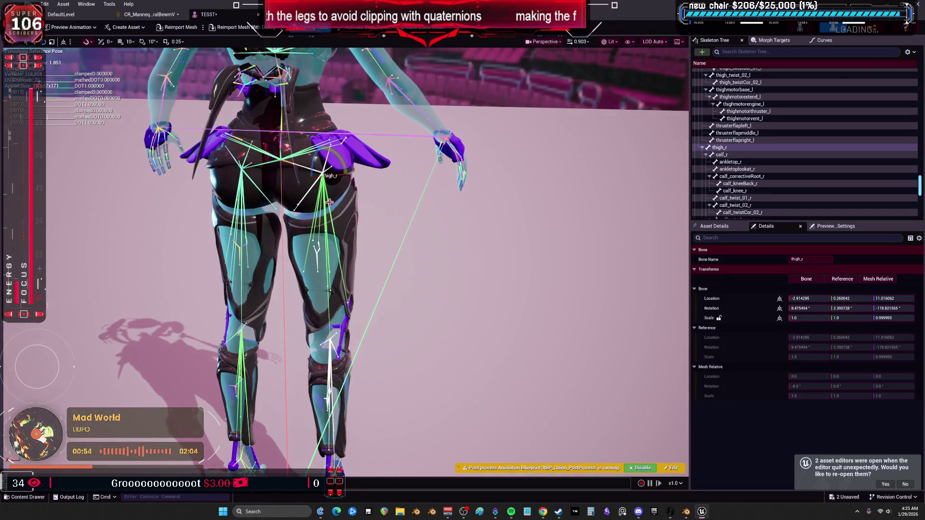
{"action": "mouse_move", "coordinate": [338, 196]}
{"action": "left_mouse_down"}
{"action": "mouse_move", "coordinate": [366, 177]}
{"action": "mouse_move", "coordinate": [308, 217]}
{"action": "mouse_move", "coordinate": [344, 203]}
{"action": "left_mouse_up"}
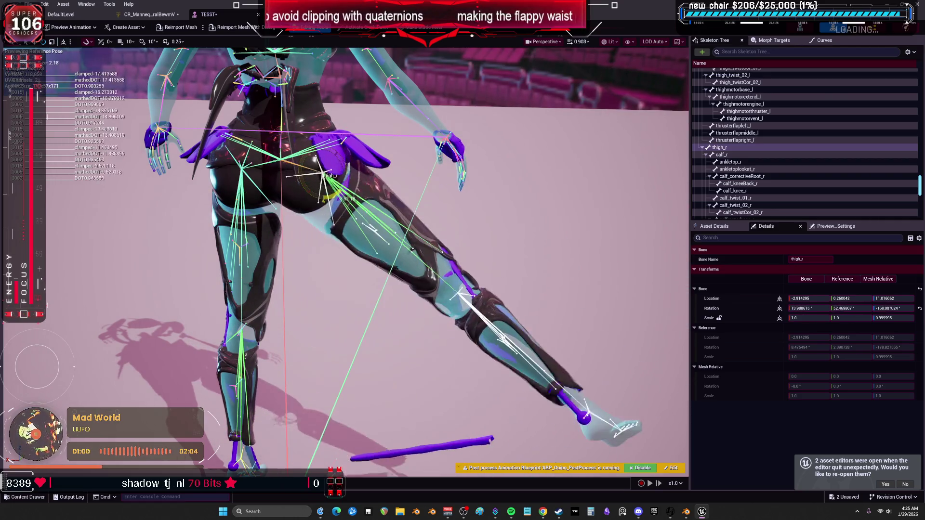
{"action": "scroll", "coordinate": [302, 190], "scroll_direction": "up", "scroll_amount": 5}
{"action": "scroll", "coordinate": [302, 191], "scroll_direction": "down", "scroll_amount": 3}
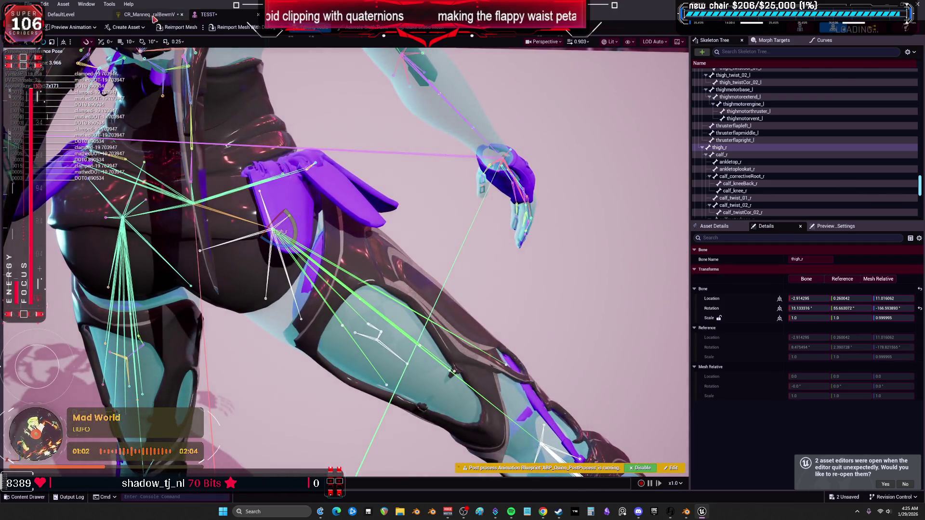
{"action": "left_click", "coordinate": [149, 15]}
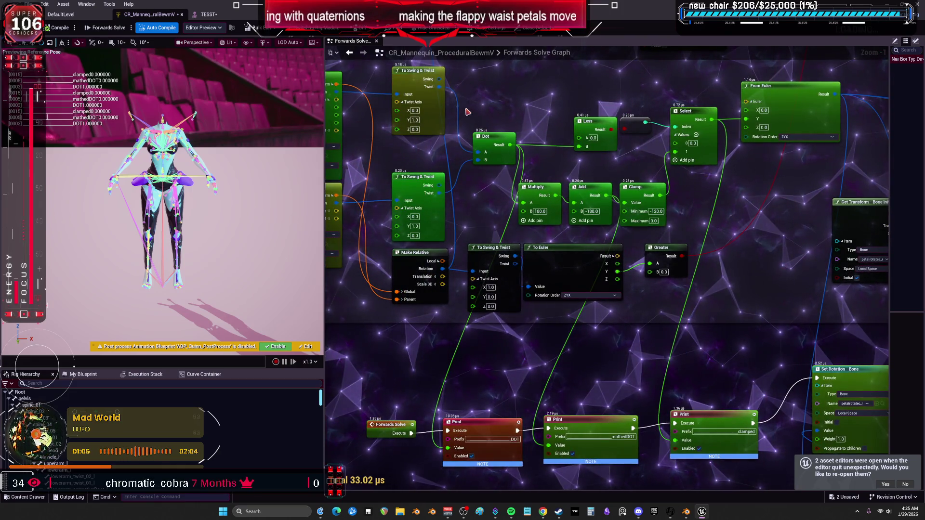
- Rotate thigh_r again in the preview to fine-tune the leg swing, then return to the graph
{"action": "scroll", "coordinate": [491, 208], "scroll_direction": "down", "scroll_amount": 1}
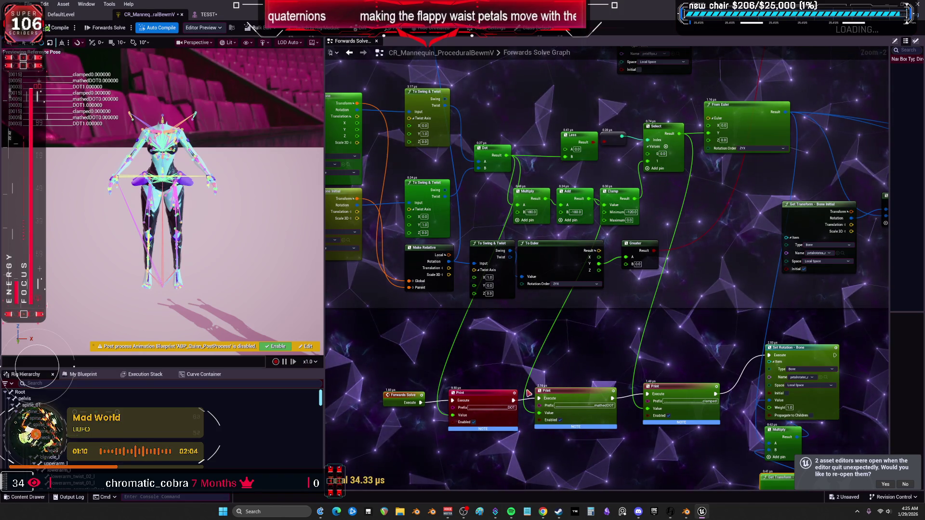
{"action": "key", "text": "ctrl+Tab"}
{"action": "mouse_move", "coordinate": [289, 220]}
{"action": "left_mouse_down"}
{"action": "mouse_move", "coordinate": [327, 231]}
{"action": "mouse_move", "coordinate": [260, 217]}
{"action": "mouse_move", "coordinate": [270, 258]}
{"action": "left_mouse_up"}
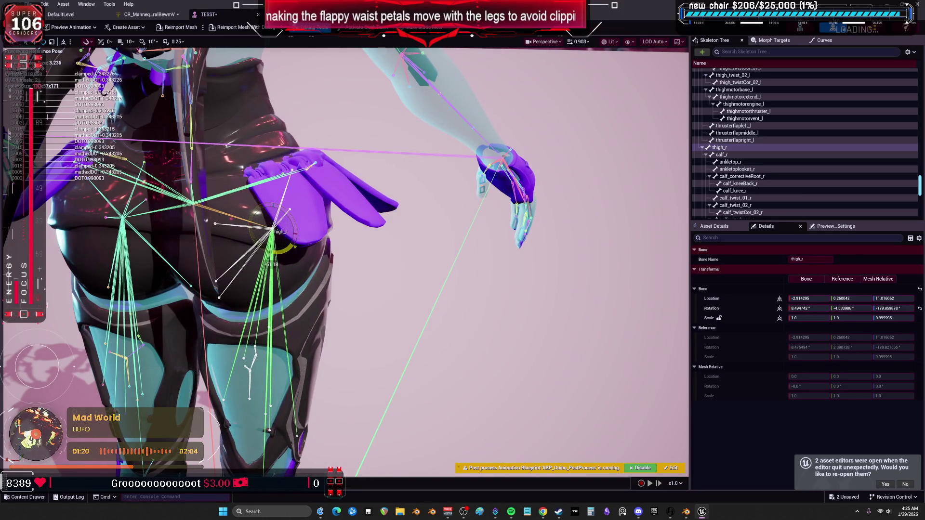
{"action": "mouse_move", "coordinate": [270, 259]}
{"action": "left_mouse_down"}
{"action": "mouse_move", "coordinate": [302, 236]}
{"action": "mouse_move", "coordinate": [284, 205]}
{"action": "mouse_move", "coordinate": [277, 264]}
{"action": "mouse_move", "coordinate": [295, 260]}
{"action": "mouse_move", "coordinate": [294, 209]}
{"action": "mouse_move", "coordinate": [271, 197]}
{"action": "mouse_move", "coordinate": [301, 219]}
{"action": "mouse_move", "coordinate": [301, 250]}
{"action": "mouse_move", "coordinate": [256, 188]}
{"action": "left_mouse_up"}
{"action": "left_click", "coordinate": [149, 14]}
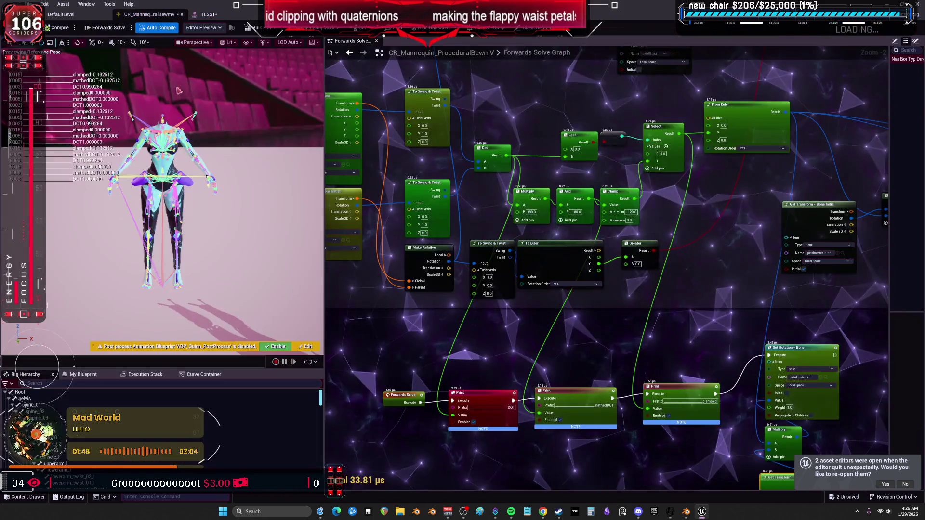
- Rearrange the Multiply, Add and Clamp nodes to make room for a new node
{"action": "left_click_drag", "start_coordinate": [585, 400], "coordinate": [667, 305]}
{"action": "key", "text": "ctrl+z"}
{"action": "scroll", "coordinate": [572, 221], "scroll_direction": "up", "scroll_amount": 2}
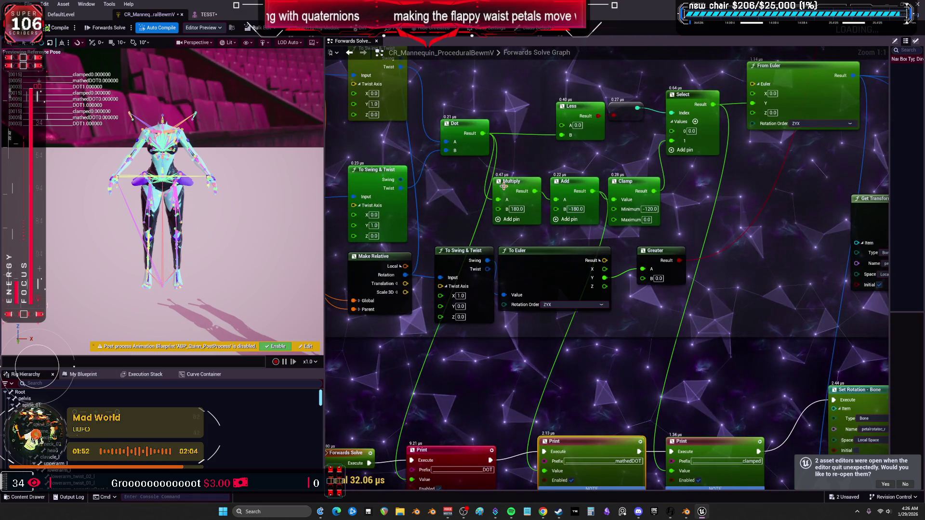
{"action": "left_click_drag", "start_coordinate": [504, 186], "coordinate": [469, 186]}
{"action": "mouse_move", "coordinate": [564, 182]}
{"action": "left_mouse_down"}
{"action": "mouse_move", "coordinate": [535, 182]}
{"action": "mouse_move", "coordinate": [623, 175]}
{"action": "left_mouse_up"}
{"action": "scroll", "coordinate": [557, 178], "scroll_direction": "right", "scroll_amount": 3}
{"action": "left_click_drag", "start_coordinate": [433, 176], "coordinate": [416, 176]}
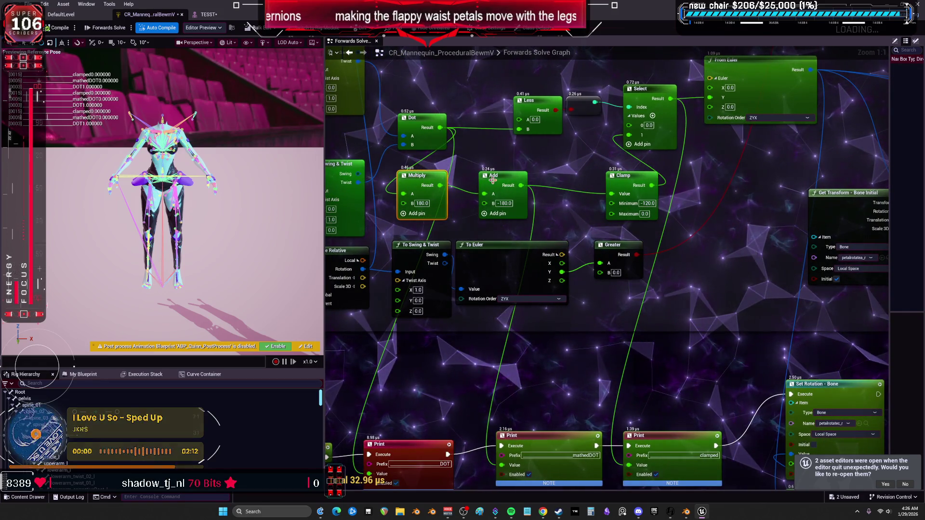
{"action": "left_click_drag", "start_coordinate": [493, 180], "coordinate": [475, 179]}
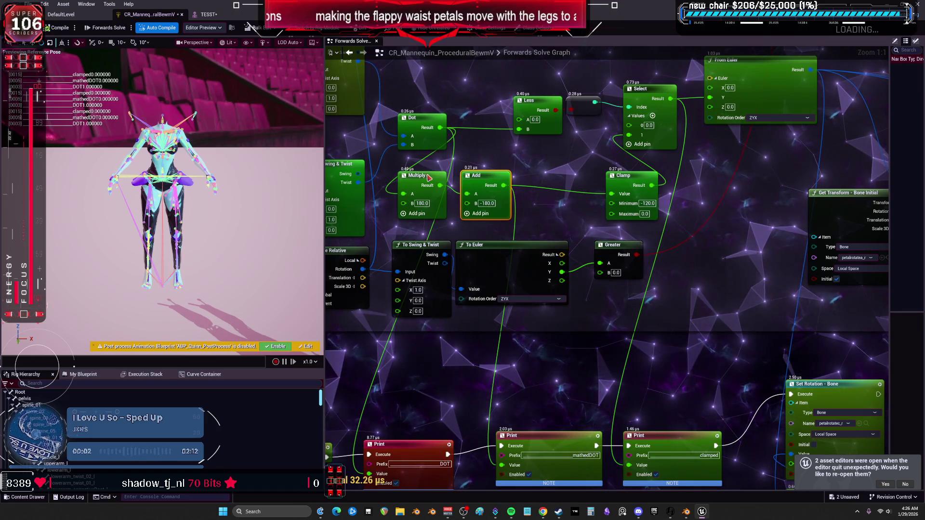
- Add a Multiply node (B -1.0) negating the Add result into the mathedDOT Print, and test it
{"action": "key", "text": "ctrl+d"}
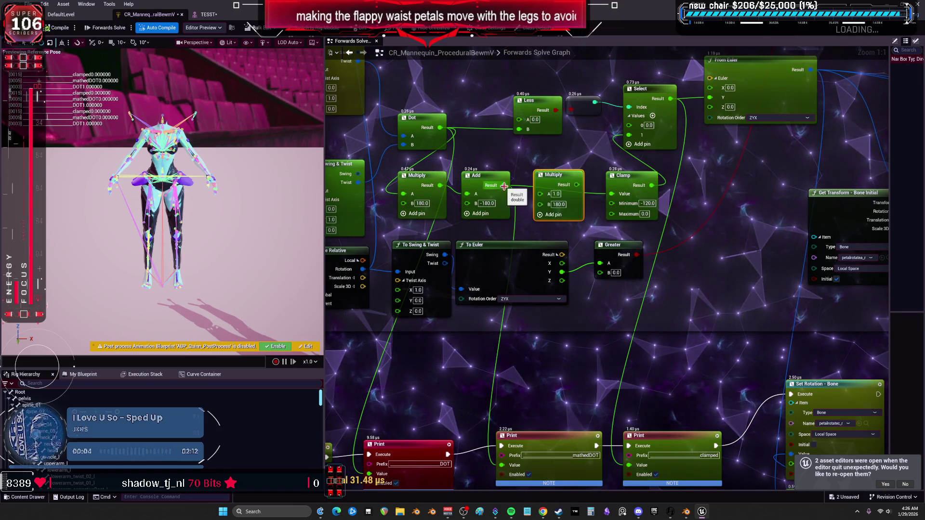
{"action": "left_click_drag", "start_coordinate": [504, 186], "coordinate": [540, 194]}
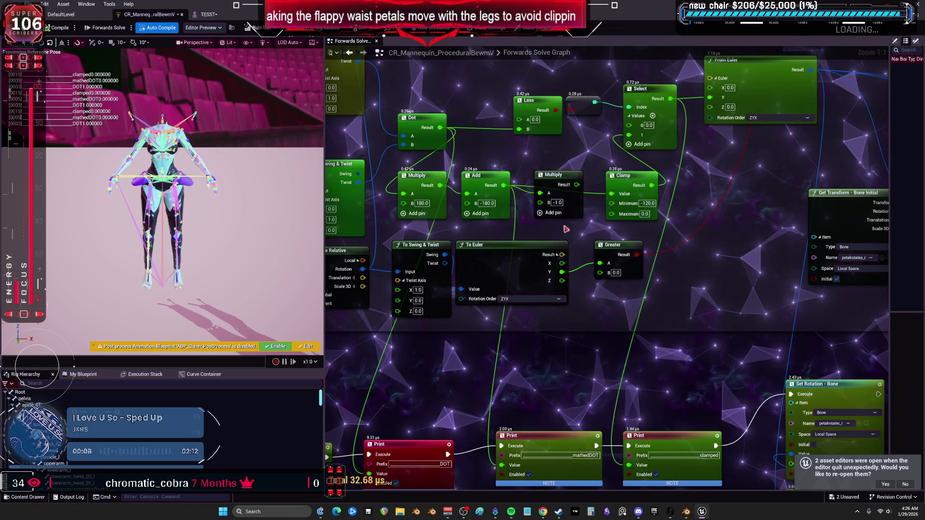
{"action": "mouse_move", "coordinate": [576, 185]}
{"action": "left_mouse_down"}
{"action": "mouse_move", "coordinate": [590, 311]}
{"action": "mouse_move", "coordinate": [501, 465]}
{"action": "left_mouse_up"}
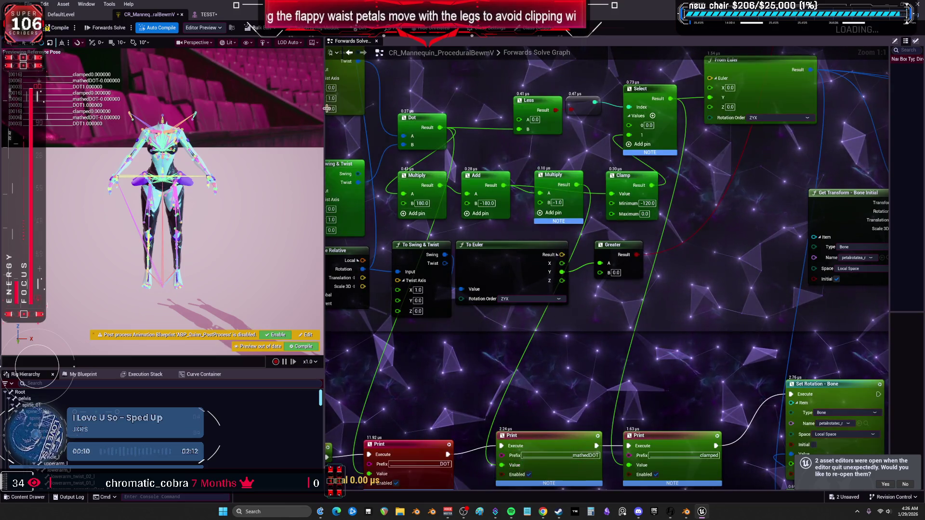
{"action": "left_click", "coordinate": [209, 14]}
{"action": "mouse_move", "coordinate": [301, 235]}
{"action": "left_mouse_down"}
{"action": "mouse_move", "coordinate": [323, 279]}
{"action": "mouse_move", "coordinate": [182, 24]}
{"action": "left_mouse_up"}
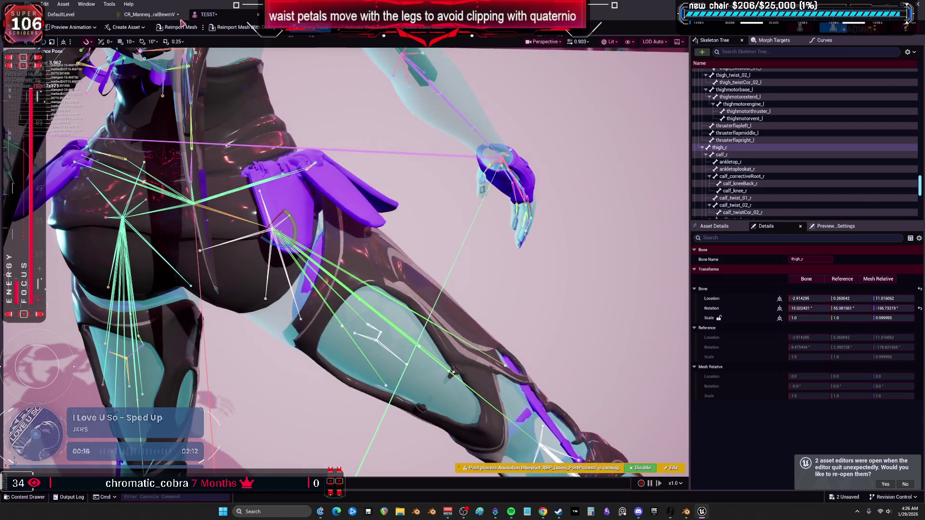
{"action": "left_click", "coordinate": [168, 15]}
{"action": "mouse_move", "coordinate": [546, 135]}
{"action": "left_mouse_down"}
{"action": "mouse_move", "coordinate": [534, 189]}
{"action": "mouse_move", "coordinate": [466, 320]}
{"action": "left_mouse_up"}
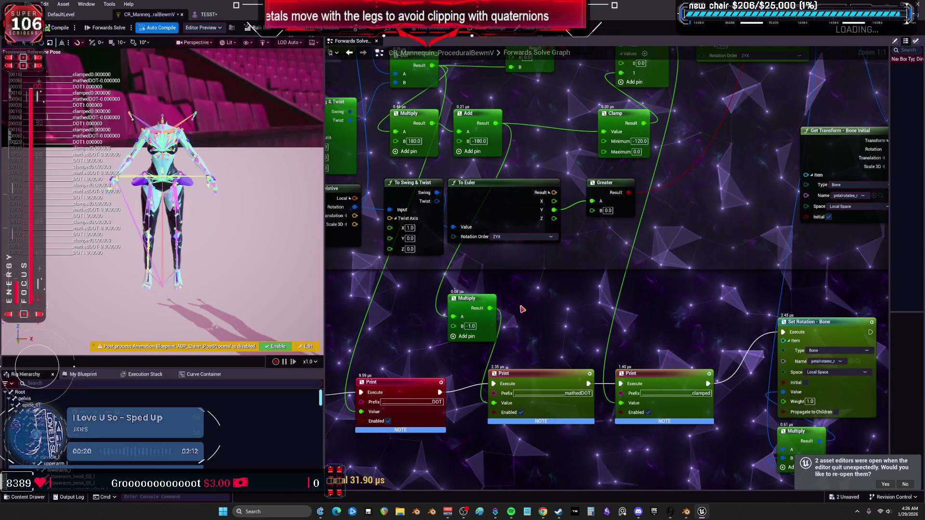
- Add a comment titled 'add 0- 180- degrees' beside the negating Multiply node
{"action": "type", "text": "c"}
{"action": "type", "text": "d 9"}
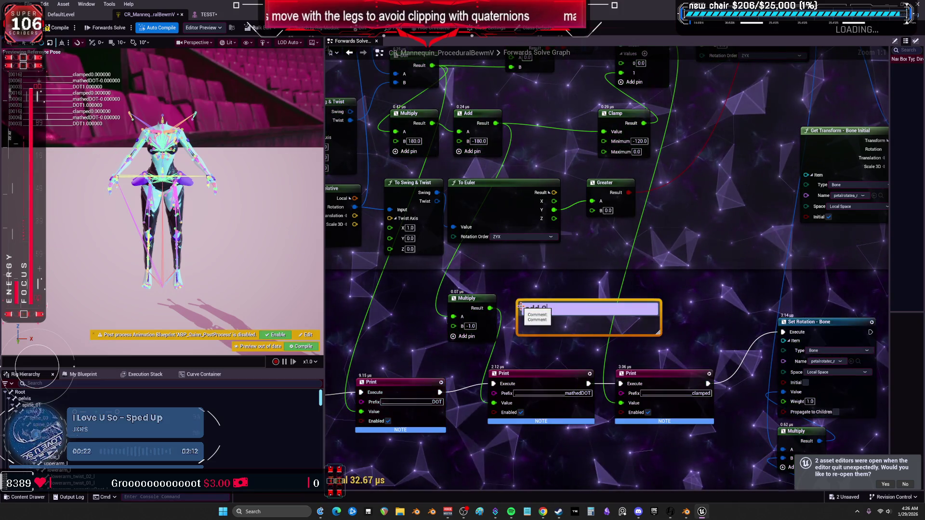
{"action": "type", "text": "180- de"}
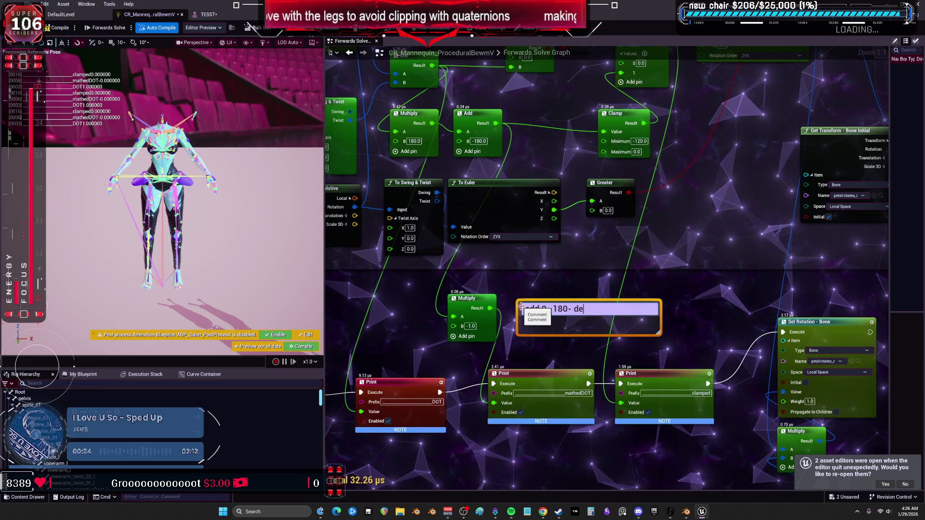
{"action": "scroll", "coordinate": [628, 380], "scroll_direction": "down", "scroll_amount": 5}
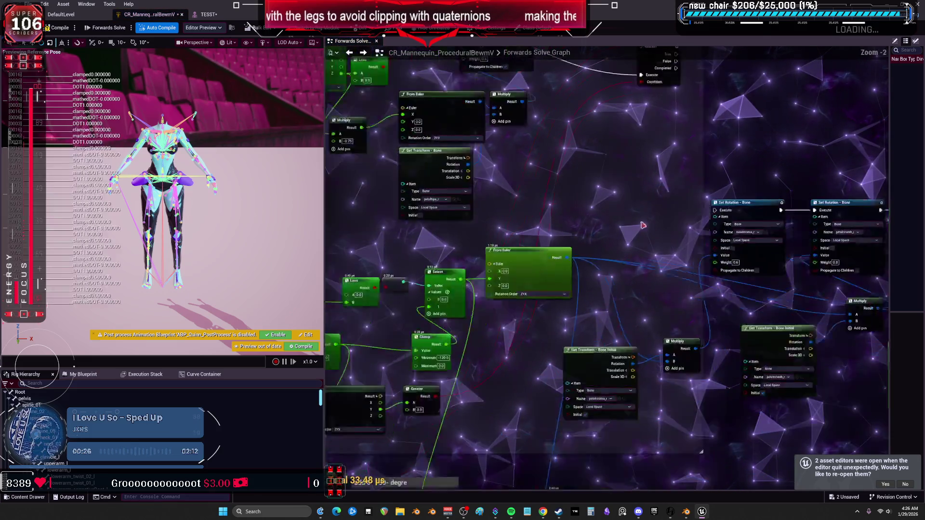
{"action": "scroll", "coordinate": [532, 228], "scroll_direction": "up", "scroll_amount": 5}
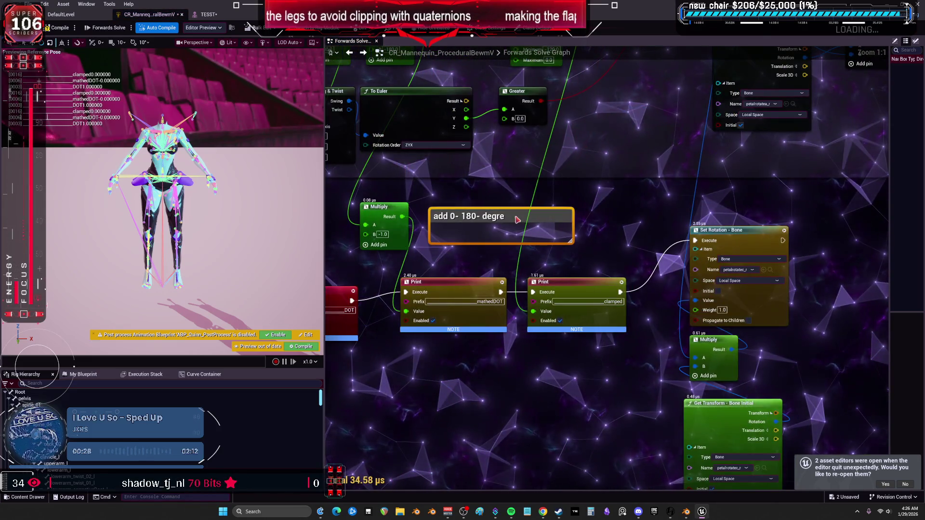
{"action": "double_click", "coordinate": [516, 218]}
{"action": "key", "text": "ctrl+z"}
{"action": "type", "text": "s"}
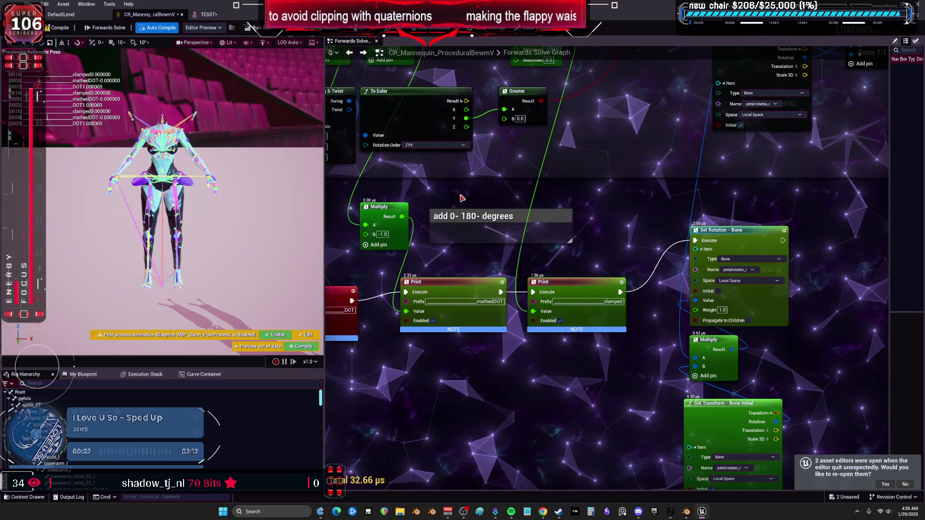
- Select the Multiply node and pull a connection from its Result to list compatible nodes
{"action": "left_click_drag", "start_coordinate": [462, 198], "coordinate": [502, 186]}
{"action": "key", "text": "ctrl+z"}
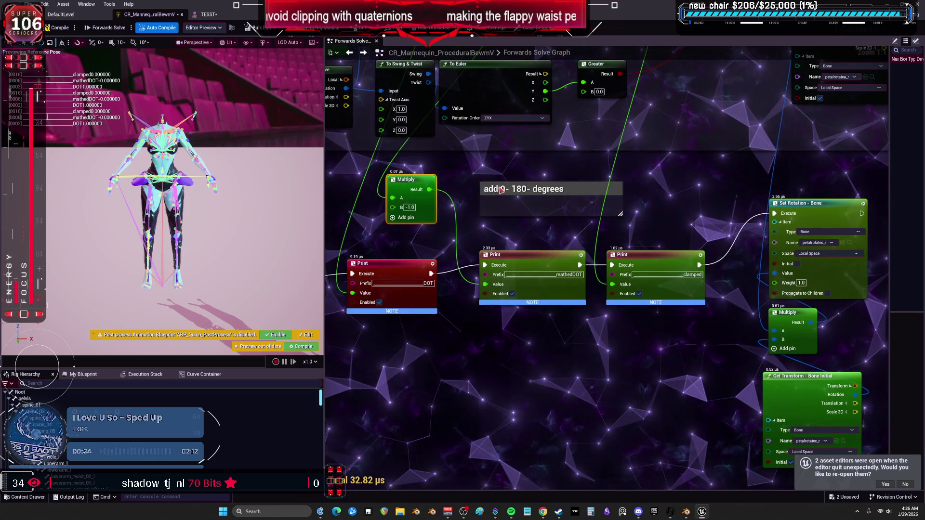
{"action": "left_click_drag", "start_coordinate": [429, 191], "coordinate": [423, 198]}
{"action": "left_click_drag", "start_coordinate": [626, 188], "coordinate": [626, 199]}
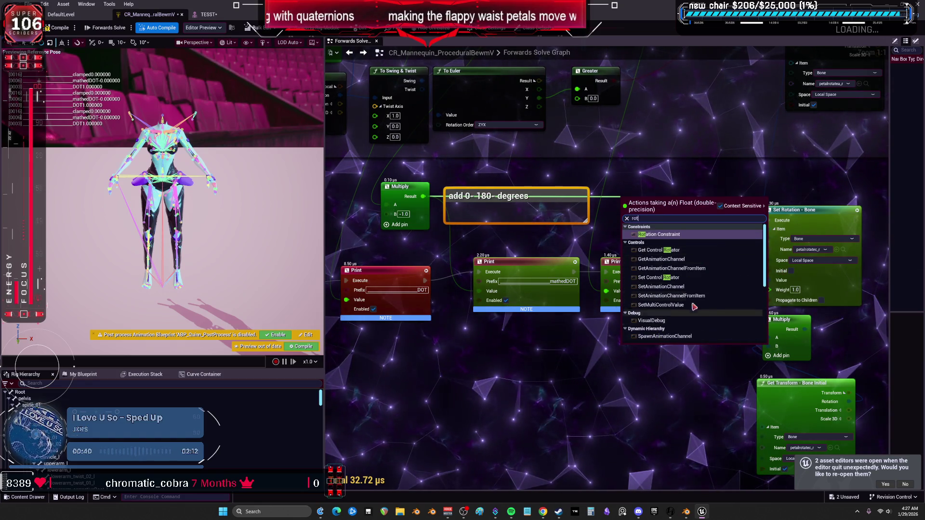
- Browse the Float actions list, search 'make', then dismiss it without adding a node
{"action": "scroll", "coordinate": [713, 296], "scroll_direction": "down", "scroll_amount": 3}
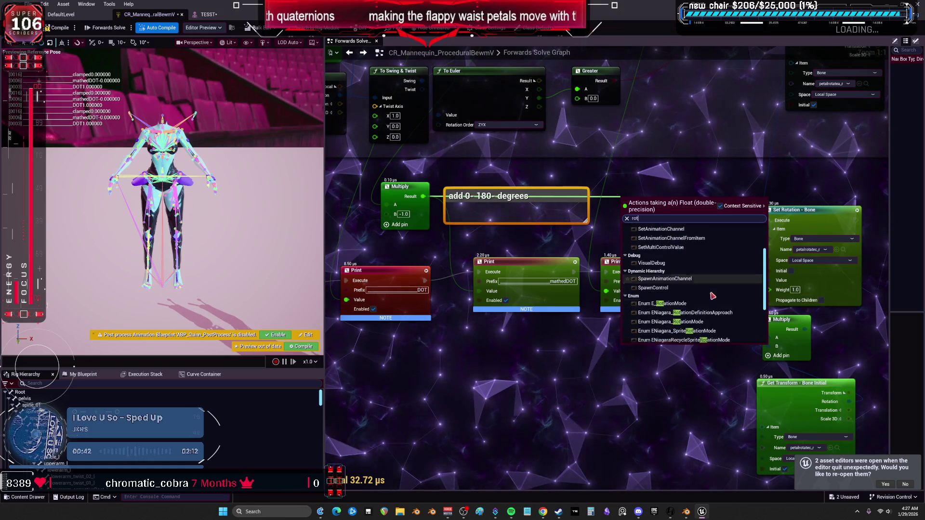
{"action": "scroll", "coordinate": [712, 295], "scroll_direction": "down", "scroll_amount": 1}
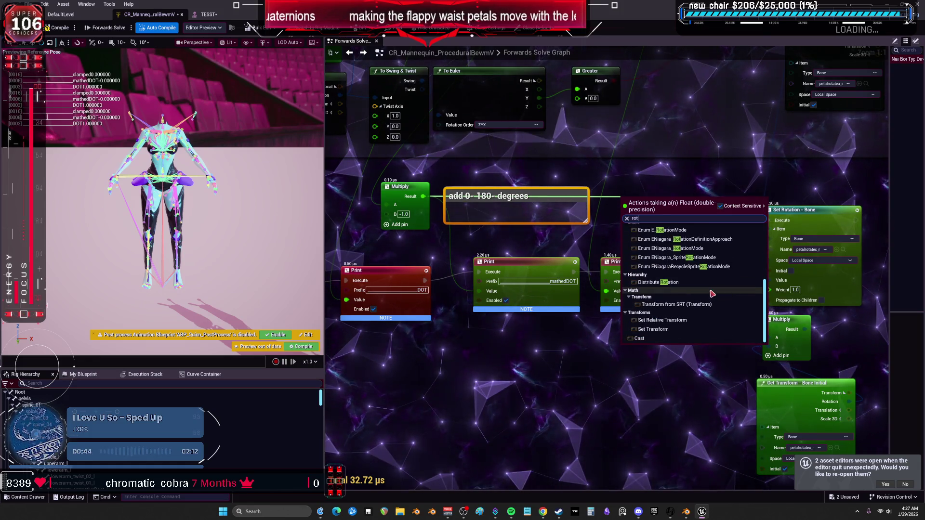
{"action": "scroll", "coordinate": [713, 285], "scroll_direction": "up", "scroll_amount": 10}
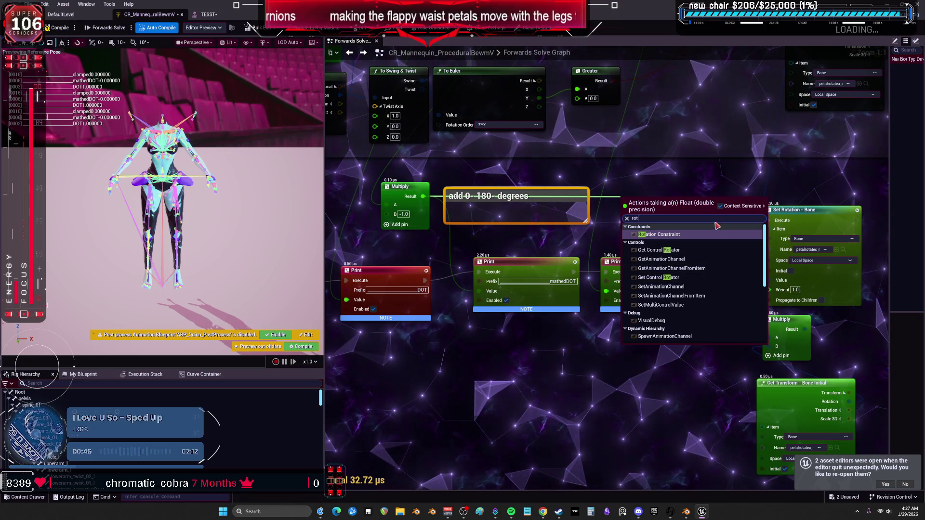
{"action": "key", "text": "BackSpace"}
{"action": "key", "text": "BackSpace"}
{"action": "key", "text": "BackSpace"}
{"action": "type", "text": "make"}
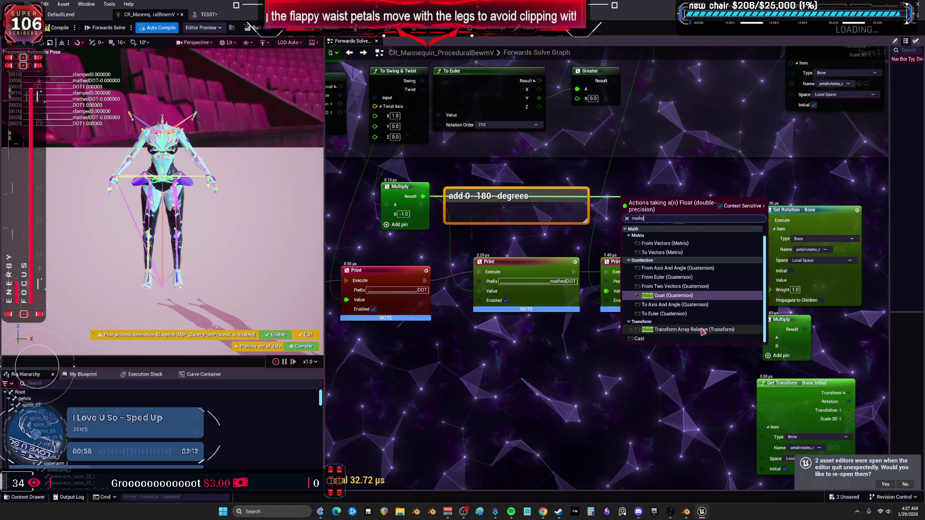
{"action": "scroll", "coordinate": [707, 313], "scroll_direction": "up", "scroll_amount": 1}
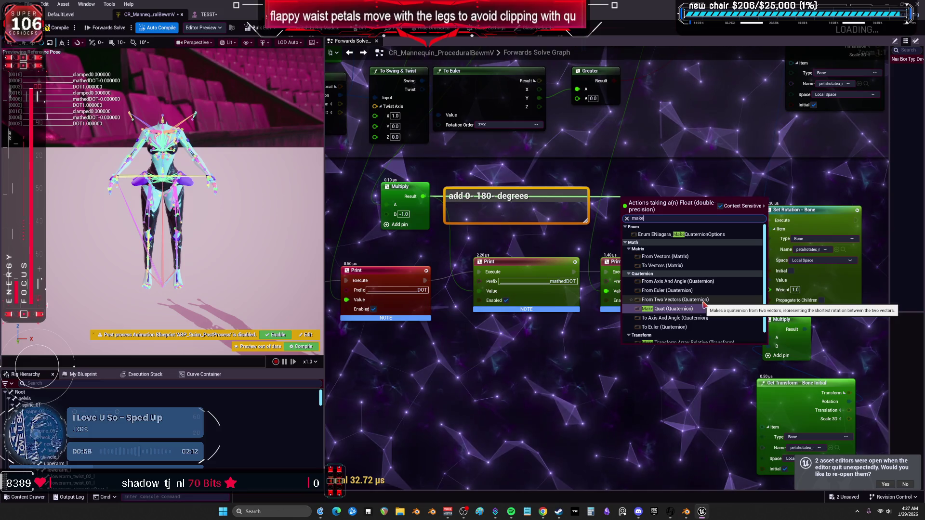
{"action": "key", "text": "Escape"}
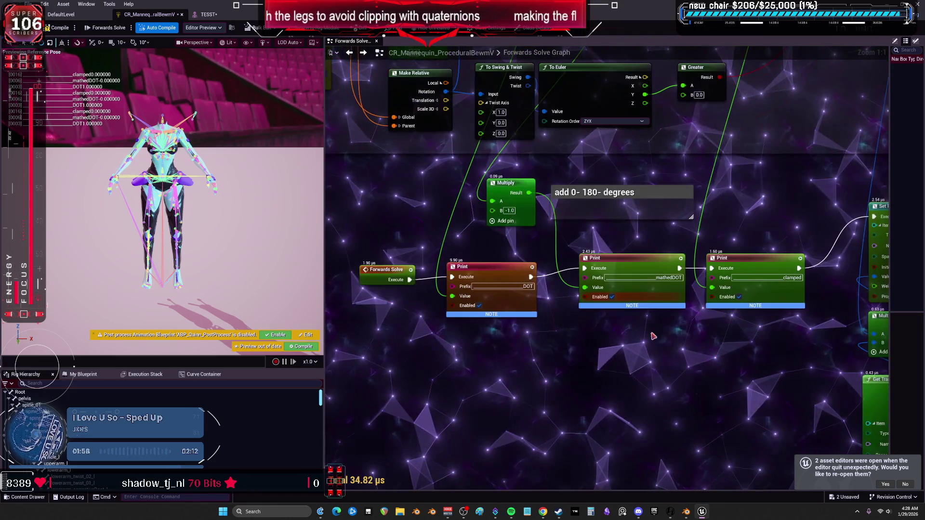
- Paste a Clamp node below the Print nodes with Minimum 0 and Maximum 179
{"action": "key", "text": "ctrl+v"}
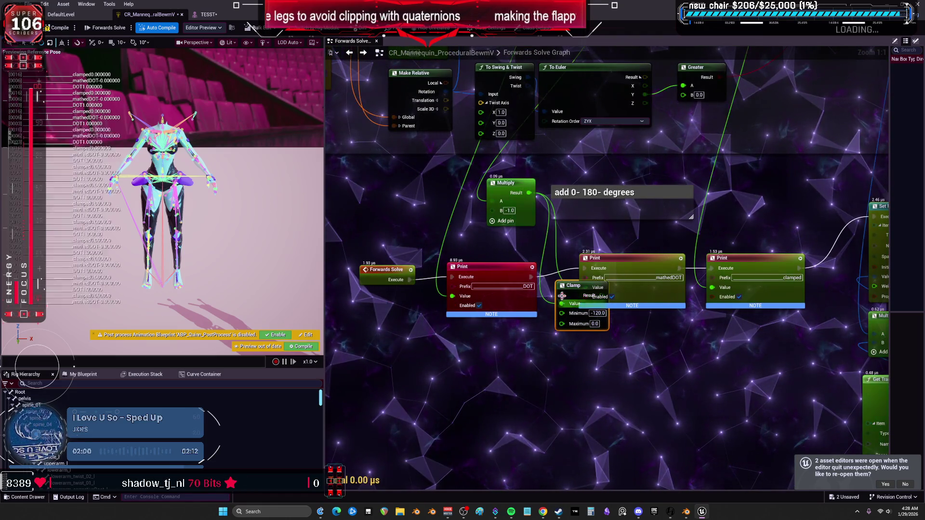
{"action": "left_click", "coordinate": [604, 356]}
{"action": "type", "text": "0"}
{"action": "key", "text": "Tab"}
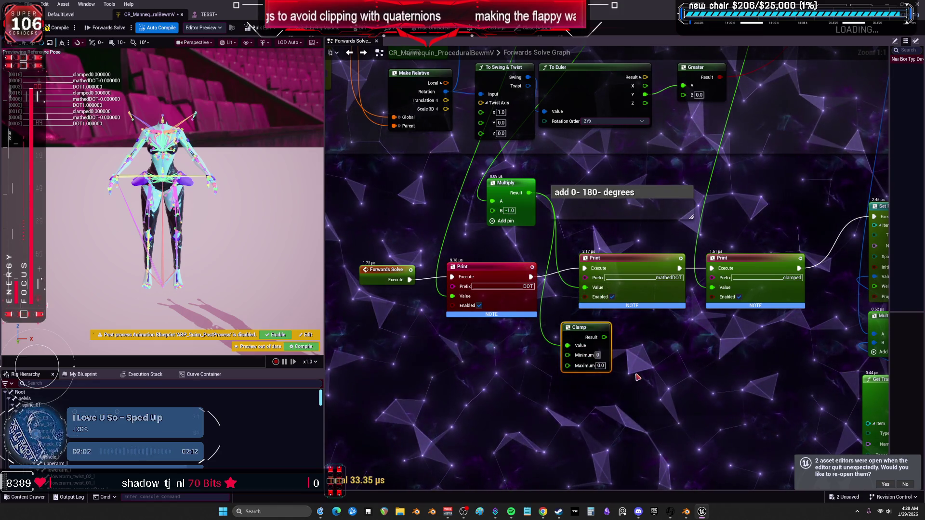
{"action": "type", "text": "180"}
{"action": "key", "text": "Return"}
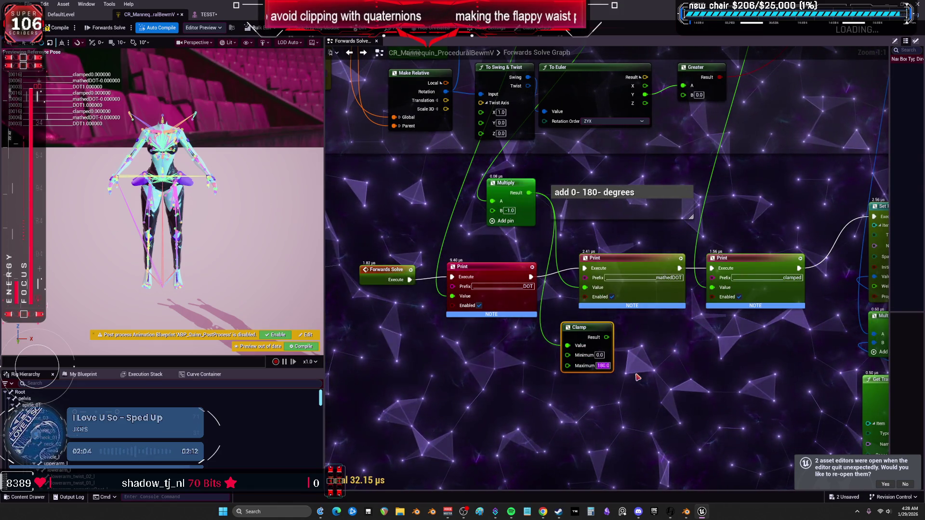
{"action": "type", "text": "179"}
{"action": "key", "text": "Return"}
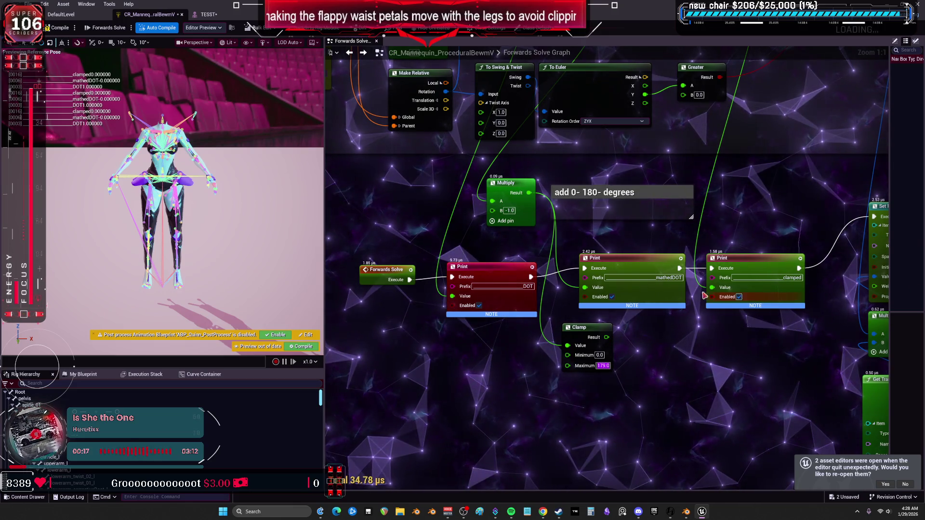
- Bring up the graph's node search and filter it to 'map'
{"action": "scroll", "coordinate": [704, 295], "scroll_direction": "down", "scroll_amount": 1}
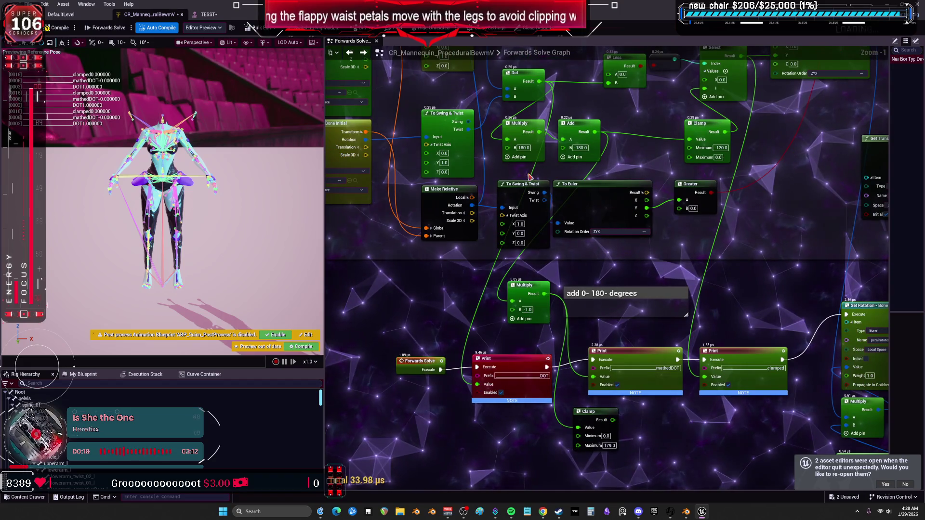
{"action": "scroll", "coordinate": [534, 140], "scroll_direction": "up", "scroll_amount": 1}
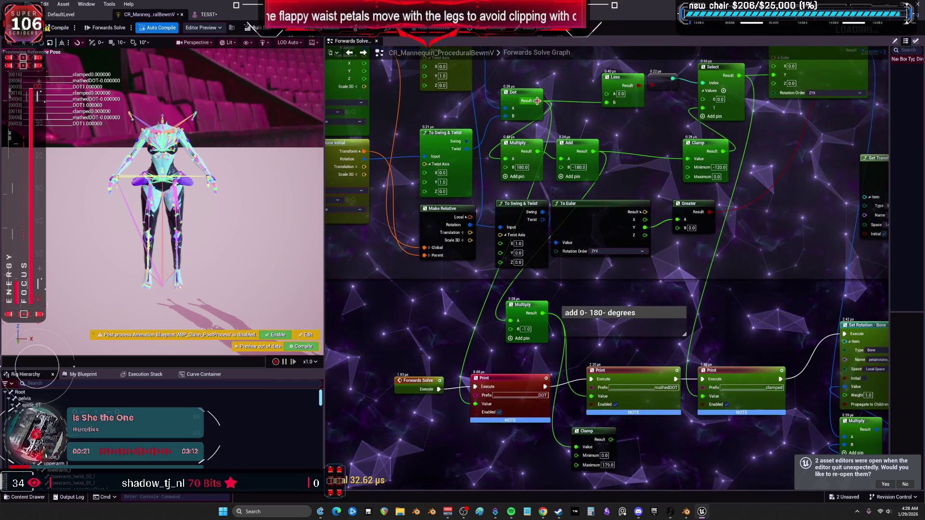
{"action": "right_click", "coordinate": [485, 408]}
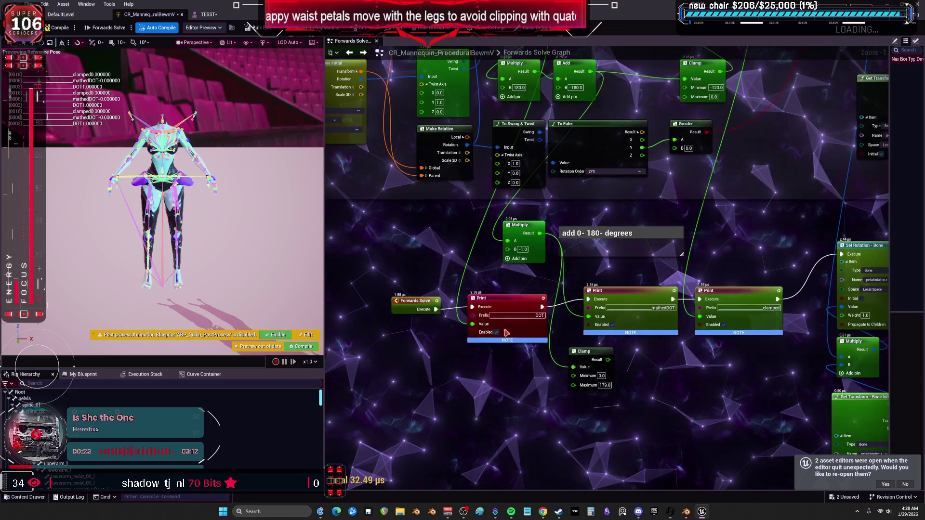
{"action": "key", "text": "BackSpace"}
{"action": "type", "text": "map"}
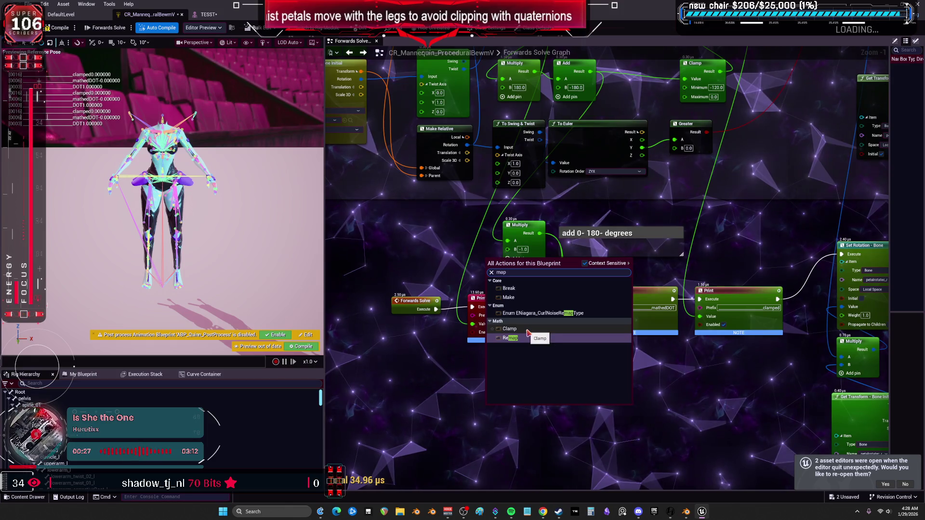
- Add a Remap node and test the petals by raising the right thigh in the preview
{"action": "key", "text": "Return"}
{"action": "mouse_move", "coordinate": [577, 62]}
{"action": "left_mouse_down"}
{"action": "mouse_move", "coordinate": [587, 111]}
{"action": "mouse_move", "coordinate": [558, 181]}
{"action": "mouse_move", "coordinate": [520, 472]}
{"action": "mouse_move", "coordinate": [513, 363]}
{"action": "left_mouse_up"}
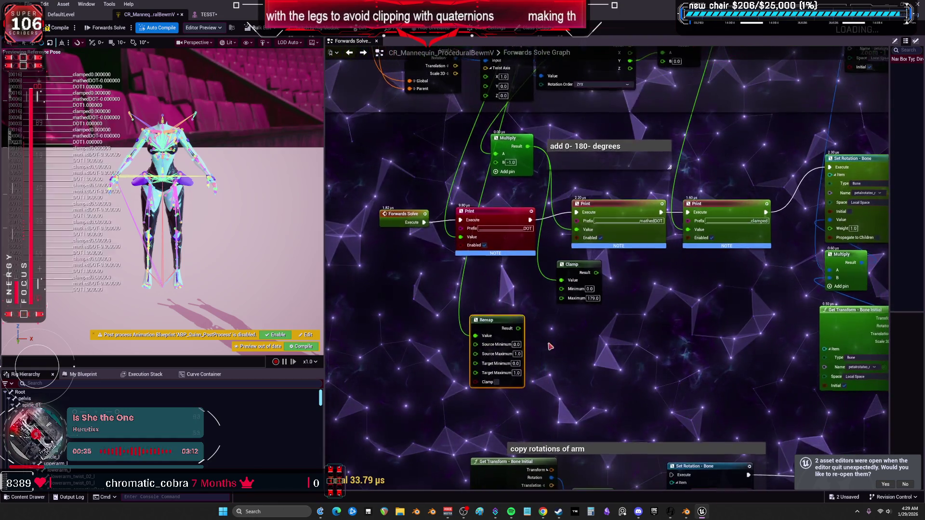
{"action": "left_click_drag", "start_coordinate": [544, 288], "coordinate": [549, 429]}
{"action": "left_click", "coordinate": [209, 14]}
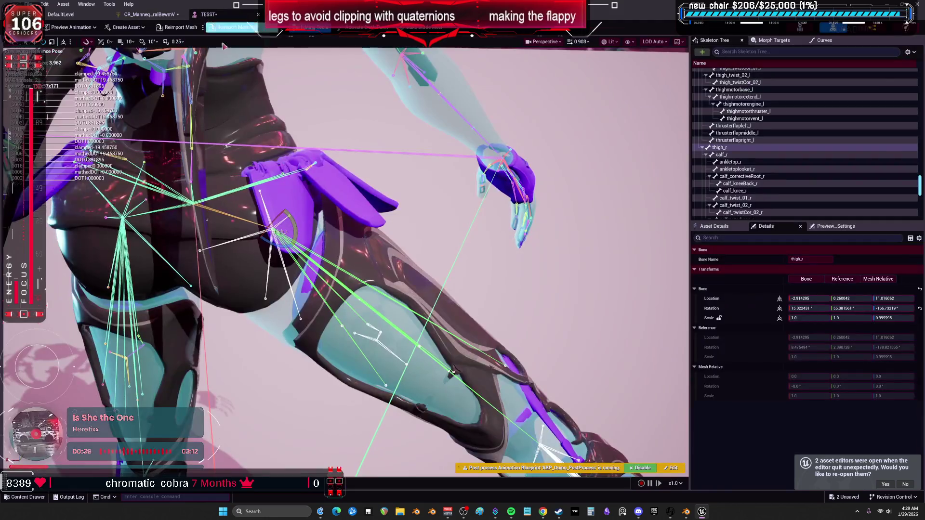
{"action": "mouse_move", "coordinate": [288, 263]}
{"action": "left_mouse_down"}
{"action": "mouse_move", "coordinate": [297, 212]}
{"action": "mouse_move", "coordinate": [282, 212]}
{"action": "left_mouse_up"}
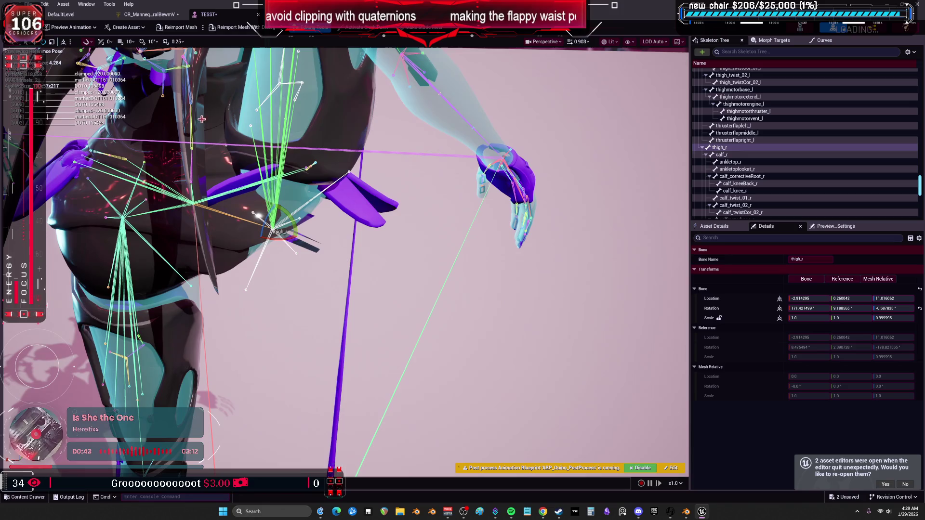
{"action": "left_click", "coordinate": [149, 14]}
{"action": "scroll", "coordinate": [538, 351], "scroll_direction": "up", "scroll_amount": 1}
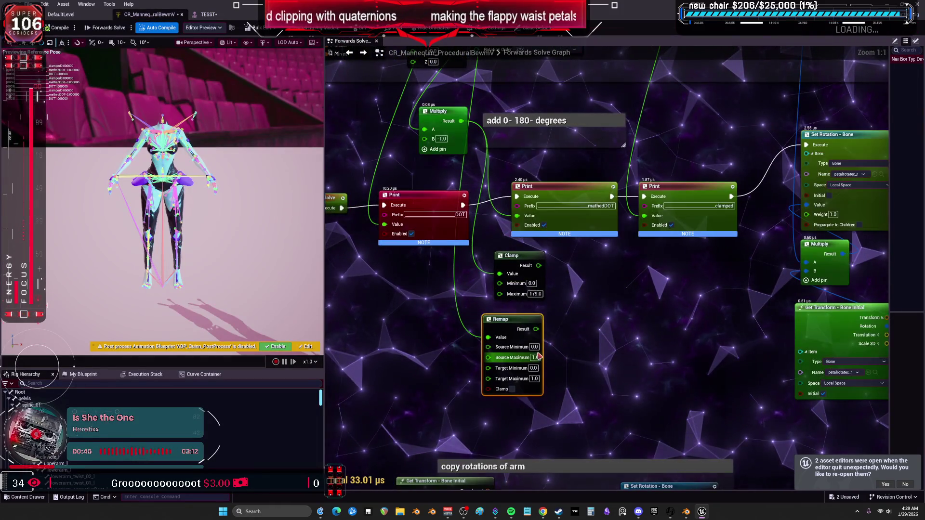
{"action": "left_click_drag", "start_coordinate": [511, 327], "coordinate": [508, 295]}
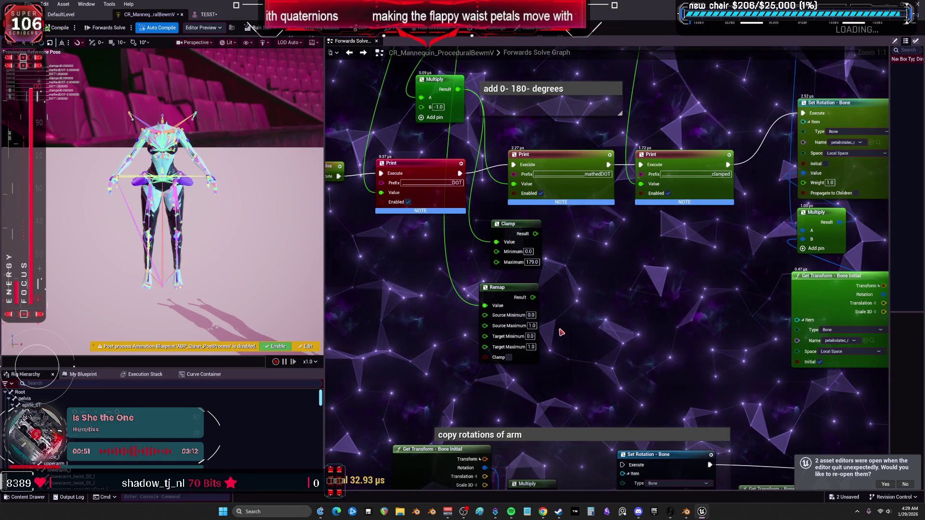
- Set Remap Source Min 1, Source Max 0, Target Max 179, and enable Clamp
{"action": "left_click", "coordinate": [531, 315]}
{"action": "type", "text": "1"}
{"action": "key", "text": "Tab"}
{"action": "type", "text": "0"}
{"action": "key", "text": "Return"}
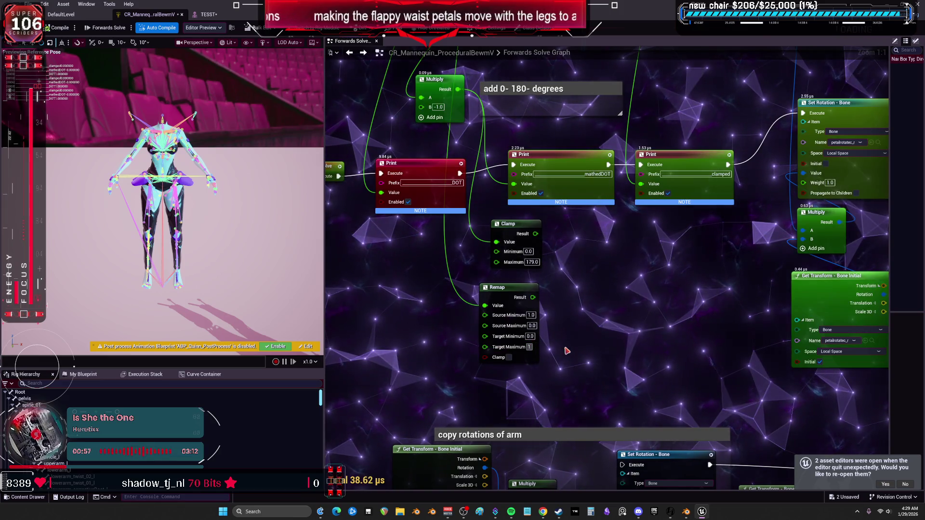
{"action": "type", "text": "79"}
{"action": "key", "text": "Return"}
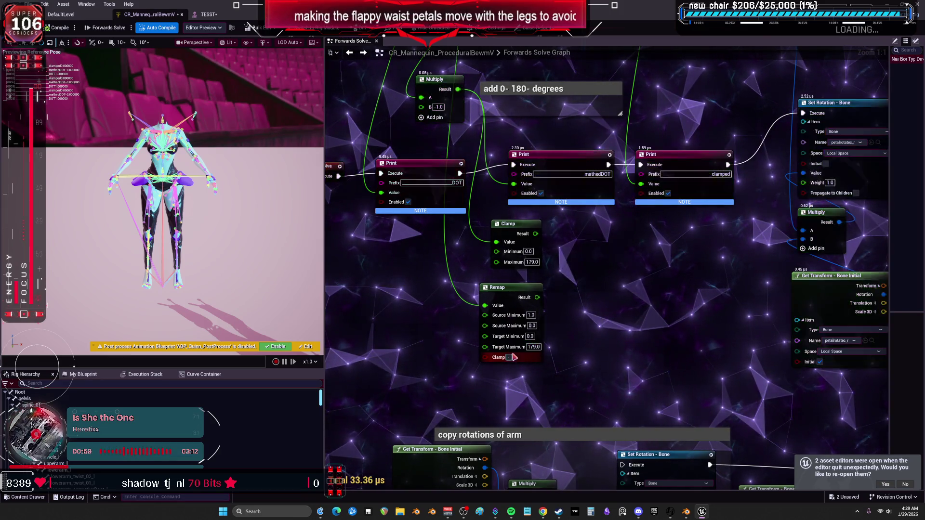
{"action": "left_click", "coordinate": [509, 357]}
{"action": "mouse_move", "coordinate": [537, 339]}
{"action": "left_mouse_down"}
{"action": "mouse_move", "coordinate": [643, 331]}
{"action": "mouse_move", "coordinate": [640, 226]}
{"action": "left_mouse_up"}
- Compile the Control Rig and test by swinging the right thigh down
{"action": "left_click", "coordinate": [57, 27]}
{"action": "left_click", "coordinate": [208, 14]}
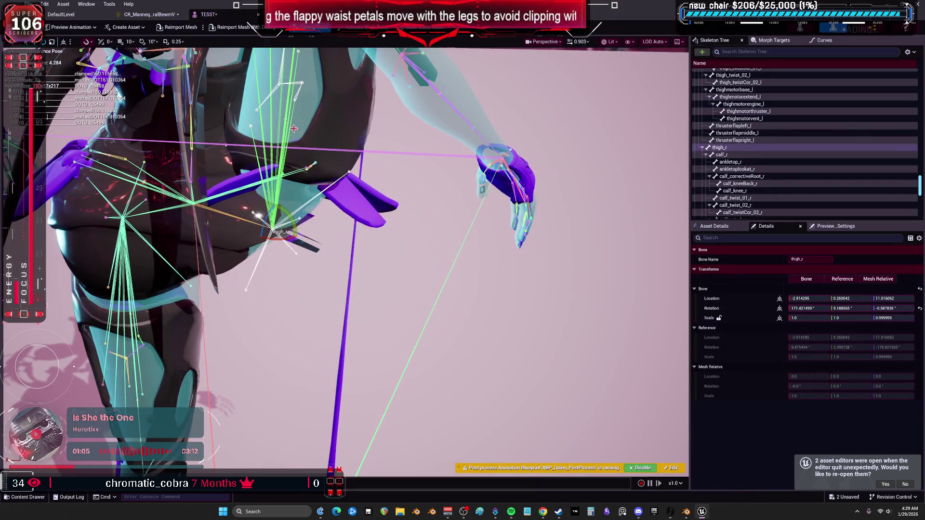
{"action": "left_click_drag", "start_coordinate": [299, 210], "coordinate": [272, 262]}
{"action": "key", "text": "ctrl+Tab"}
{"action": "scroll", "coordinate": [545, 328], "scroll_direction": "down", "scroll_amount": 1}
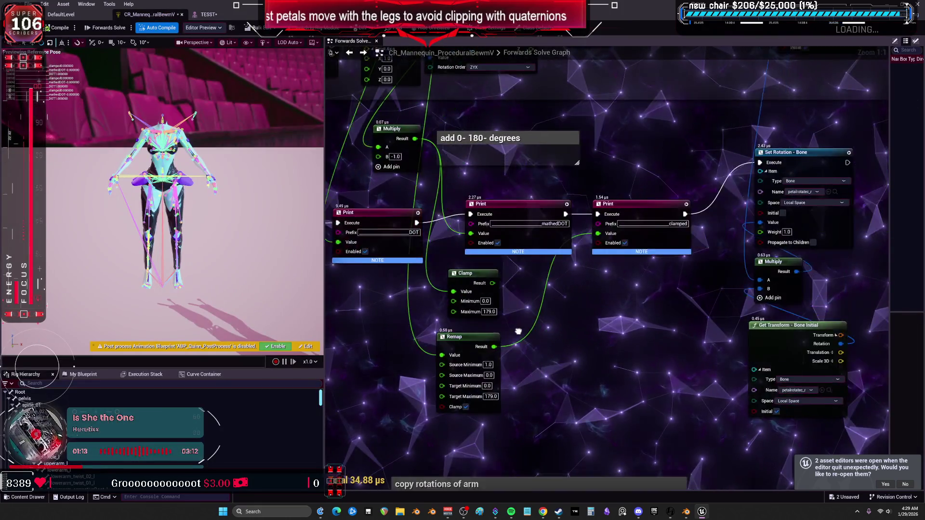
- Delete the old Clamp node, add a 'use this' comment above Remap, and search 'from eul' from its Result
{"action": "left_click", "coordinate": [469, 278]}
{"action": "key", "text": "Delete"}
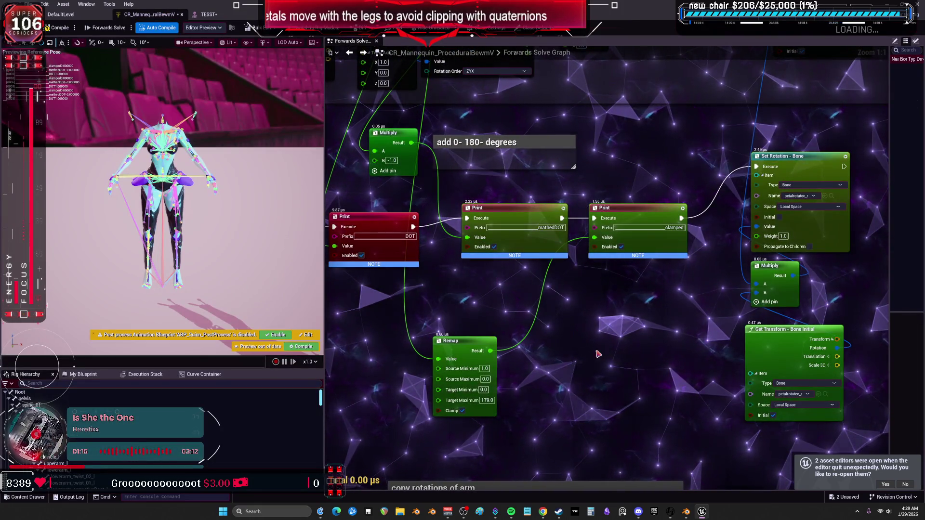
{"action": "left_click_drag", "start_coordinate": [450, 308], "coordinate": [456, 274]}
{"action": "type", "text": "c"}
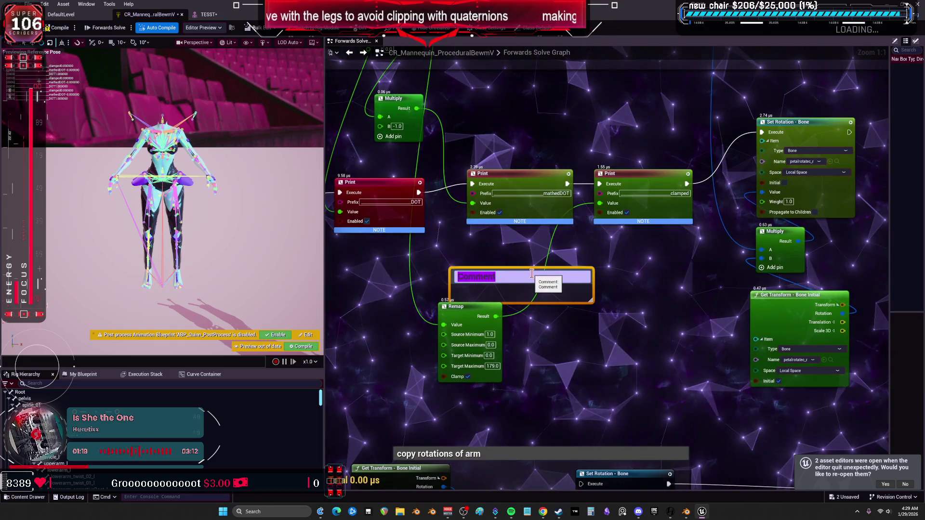
{"action": "type", "text": "use this"}
{"action": "key", "text": "Return"}
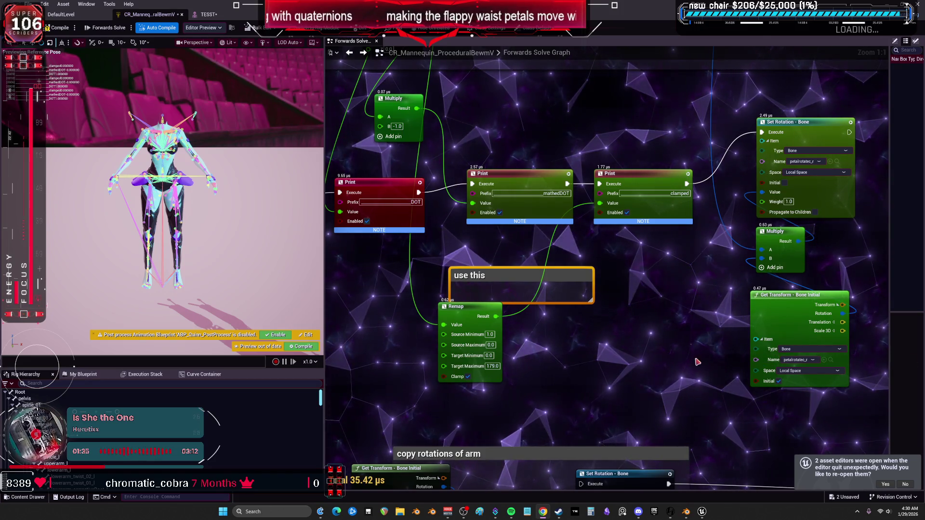
{"action": "left_click_drag", "start_coordinate": [496, 316], "coordinate": [560, 341]}
{"action": "type", "text": "f"}
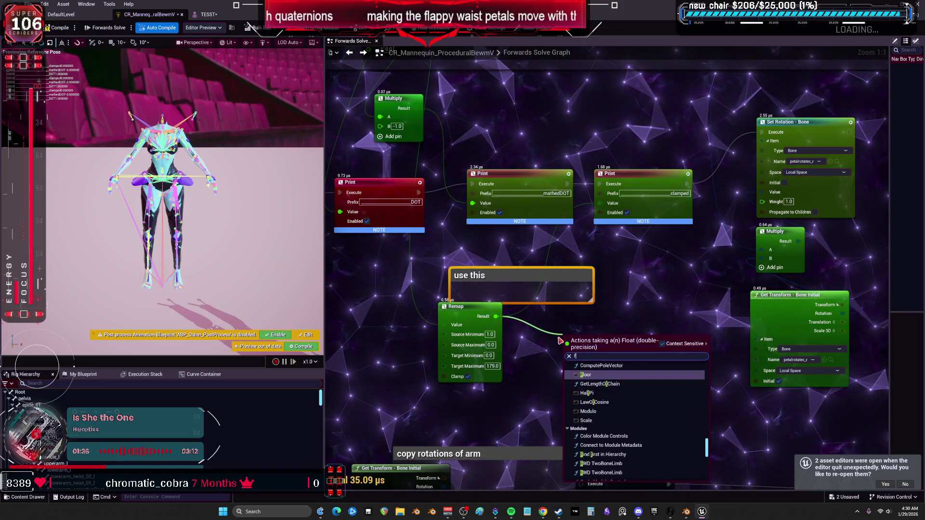
{"action": "type", "text": "rom eul"}
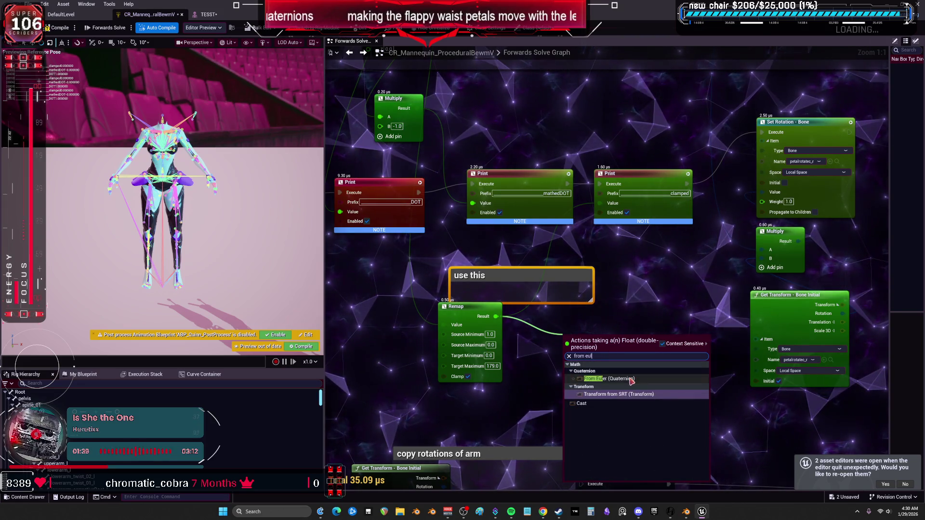
- Add a From Euler node with Remap feeding Y, wire it to Set Rotation, and test the thigh
{"action": "left_click", "coordinate": [626, 379]}
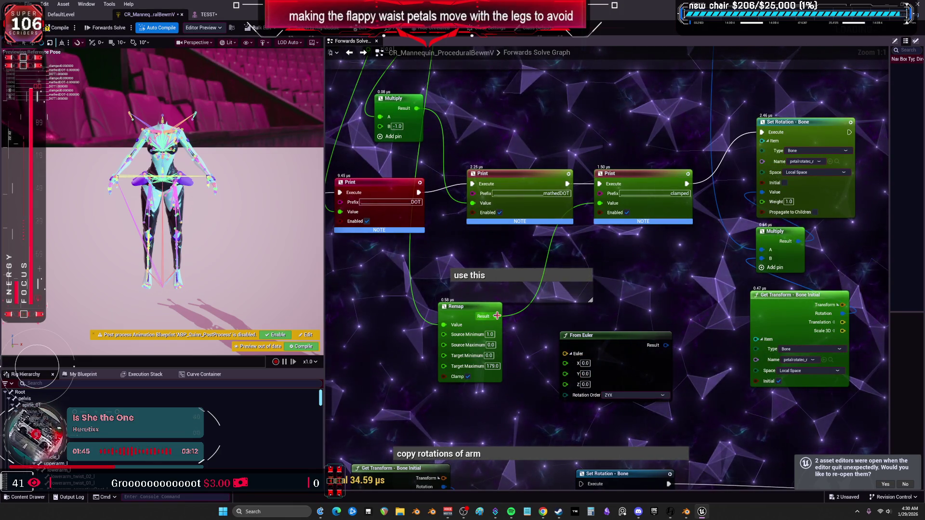
{"action": "left_click_drag", "start_coordinate": [496, 316], "coordinate": [565, 374]}
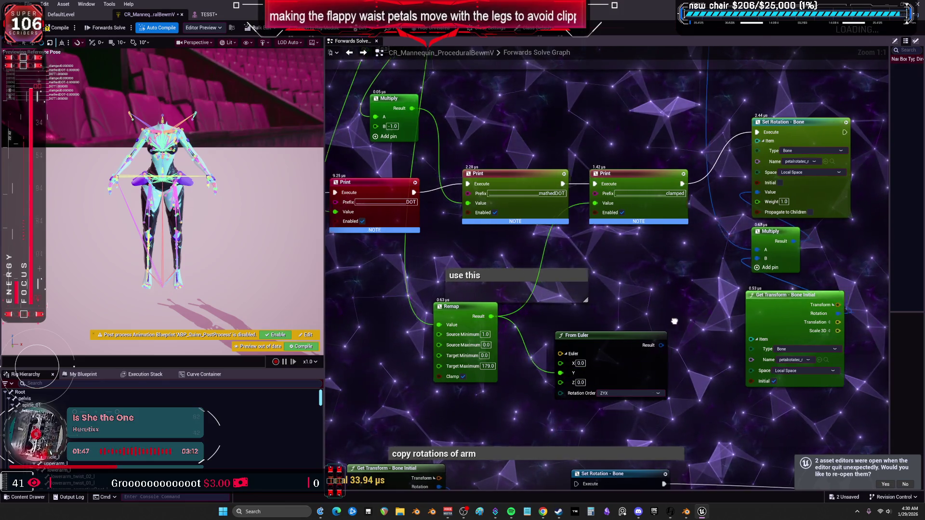
{"action": "left_click_drag", "start_coordinate": [674, 321], "coordinate": [650, 323]}
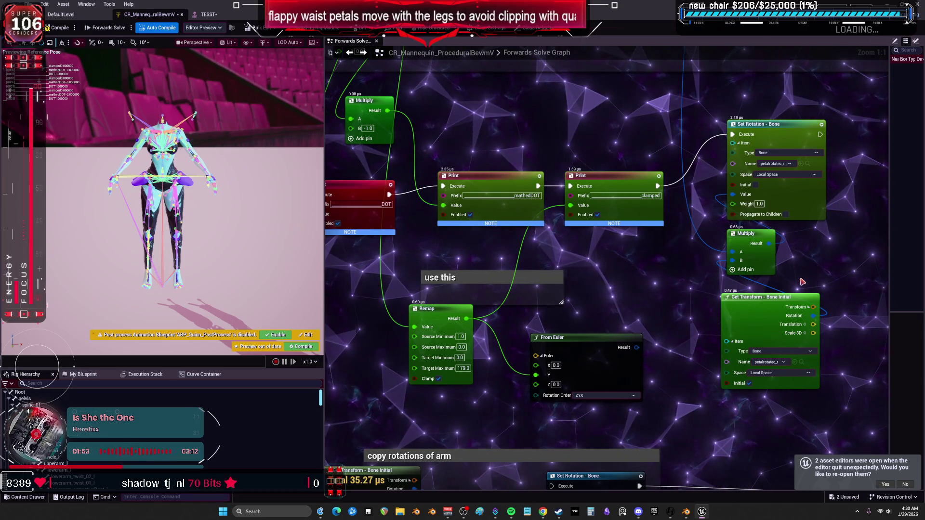
{"action": "left_click_drag", "start_coordinate": [636, 347], "coordinate": [734, 195]}
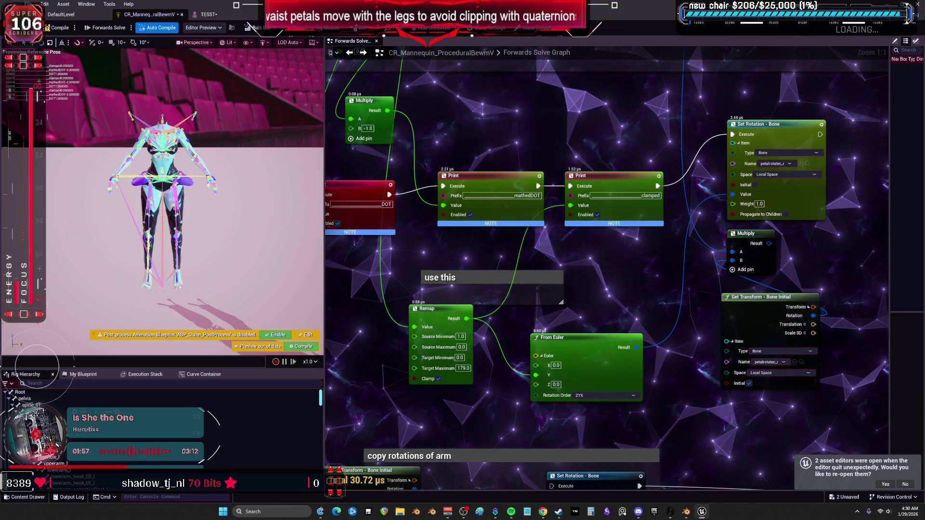
{"action": "left_click", "coordinate": [208, 14]}
{"action": "mouse_move", "coordinate": [281, 265]}
{"action": "left_mouse_down"}
{"action": "mouse_move", "coordinate": [243, 236]}
{"action": "mouse_move", "coordinate": [257, 214]}
{"action": "left_mouse_up"}
{"action": "mouse_move", "coordinate": [246, 207]}
{"action": "left_mouse_down"}
{"action": "mouse_move", "coordinate": [292, 261]}
{"action": "mouse_move", "coordinate": [275, 174]}
{"action": "left_mouse_up"}
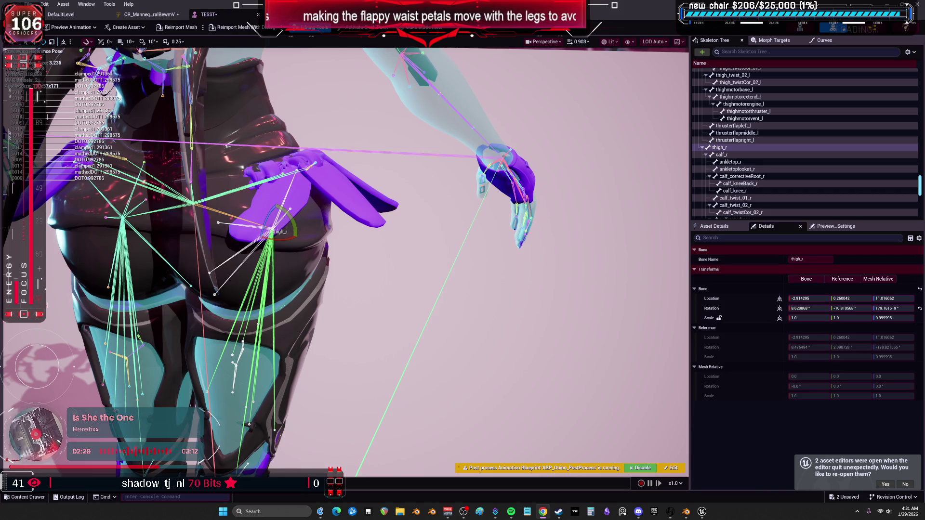
{"action": "left_click", "coordinate": [150, 14]}
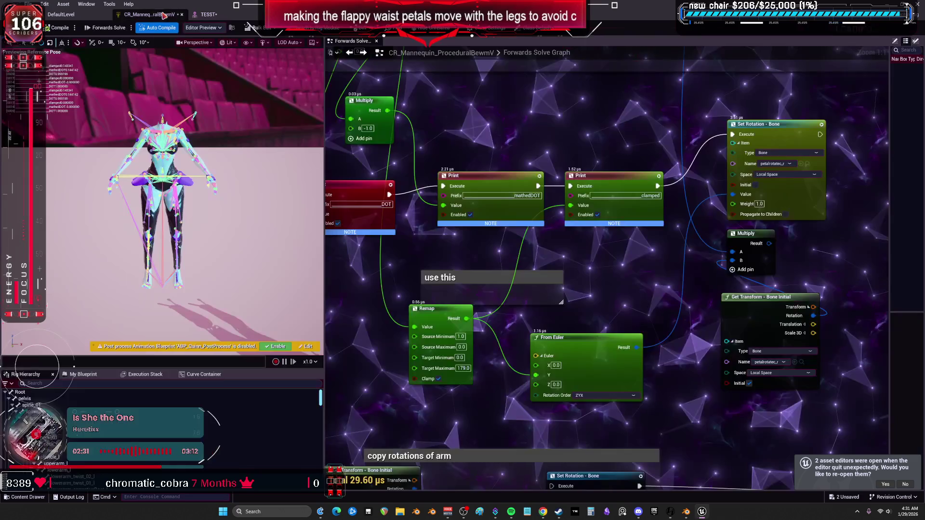
- Reposition From Euler and Set Rotation, connect From Euler's Result to Multiply B, and retest
{"action": "left_click_drag", "start_coordinate": [596, 346], "coordinate": [583, 340]}
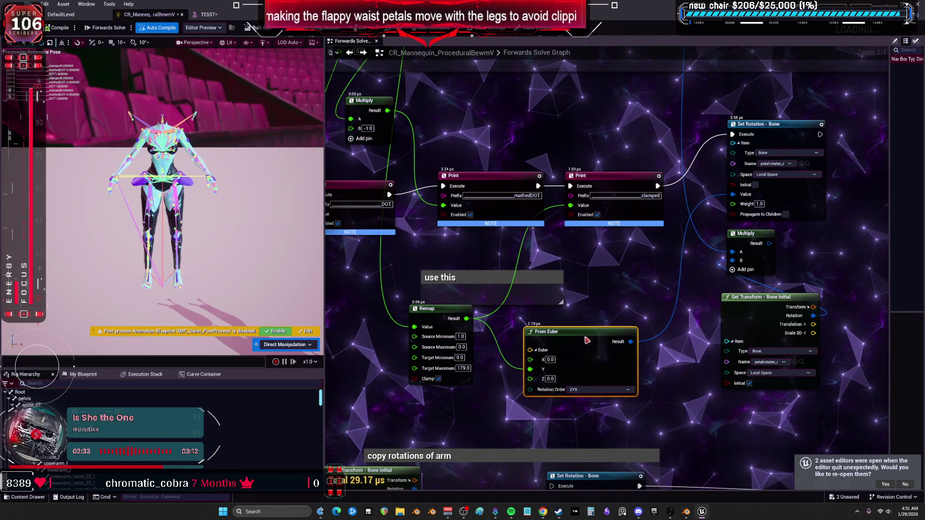
{"action": "left_click_drag", "start_coordinate": [797, 162], "coordinate": [713, 193]}
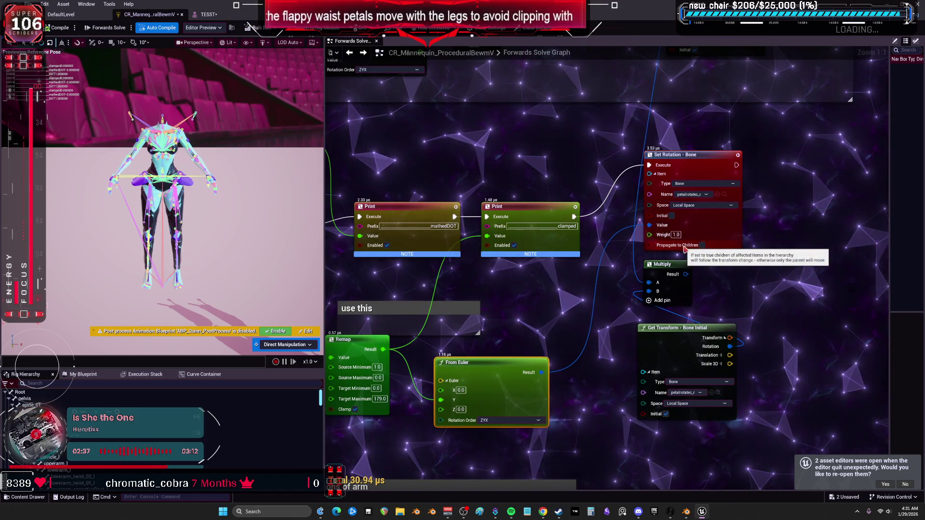
{"action": "left_click_drag", "start_coordinate": [660, 154], "coordinate": [654, 154]}
{"action": "left_click_drag", "start_coordinate": [797, 186], "coordinate": [735, 173]}
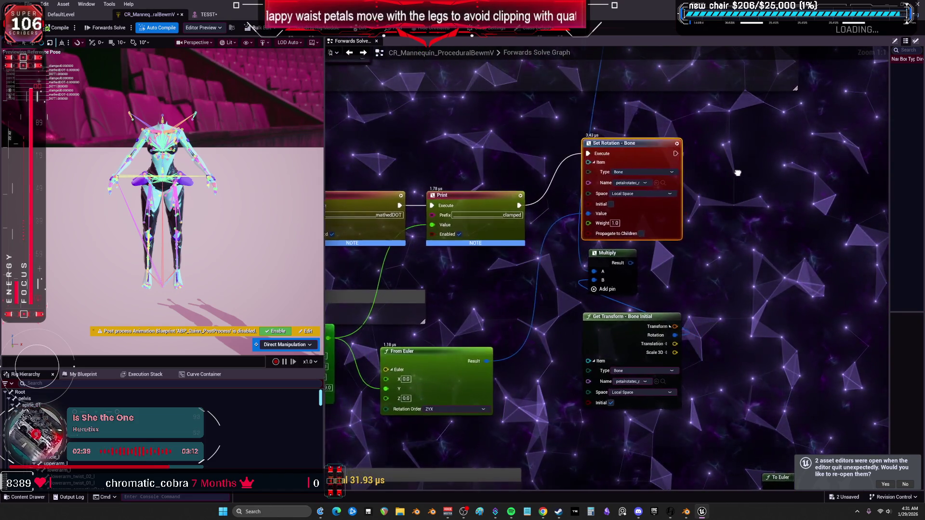
{"action": "left_click_drag", "start_coordinate": [480, 359], "coordinate": [587, 278]}
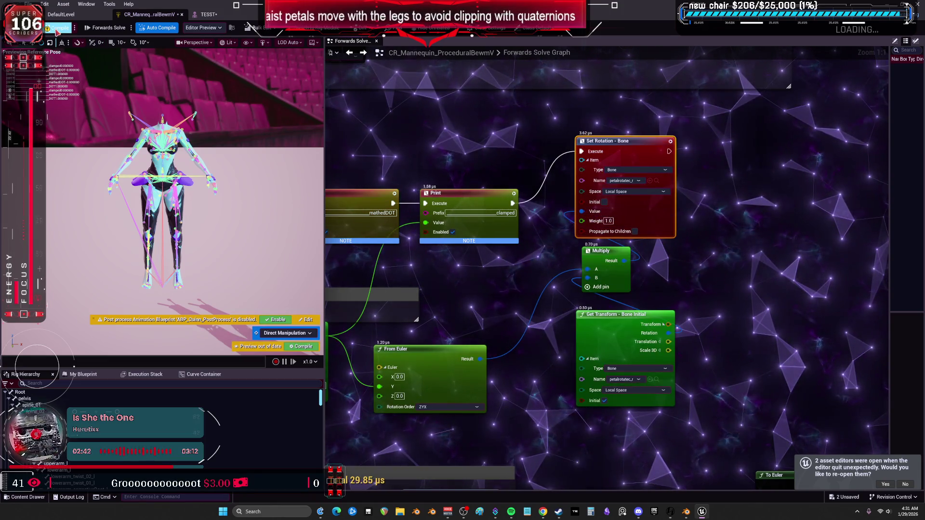
{"action": "left_click", "coordinate": [209, 14]}
{"action": "mouse_move", "coordinate": [277, 250]}
{"action": "left_mouse_down"}
{"action": "mouse_move", "coordinate": [309, 224]}
{"action": "mouse_move", "coordinate": [282, 248]}
{"action": "mouse_move", "coordinate": [309, 227]}
{"action": "mouse_move", "coordinate": [289, 226]}
{"action": "left_mouse_up"}
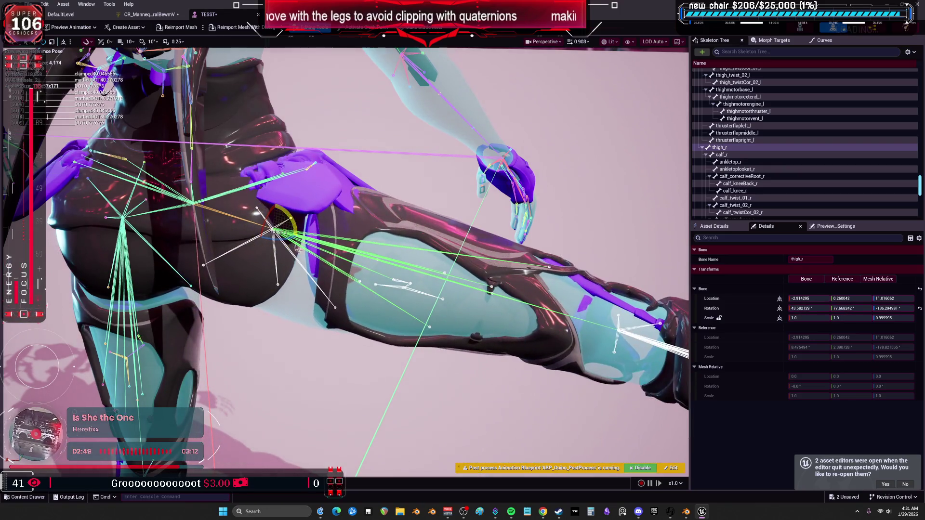
- Inspect the petal bone, then rearrange the Get Transform, Multiply and Set Rotation nodes
{"action": "scroll", "coordinate": [282, 290], "scroll_direction": "up", "scroll_amount": 3}
{"action": "scroll", "coordinate": [300, 234], "scroll_direction": "down", "scroll_amount": 2}
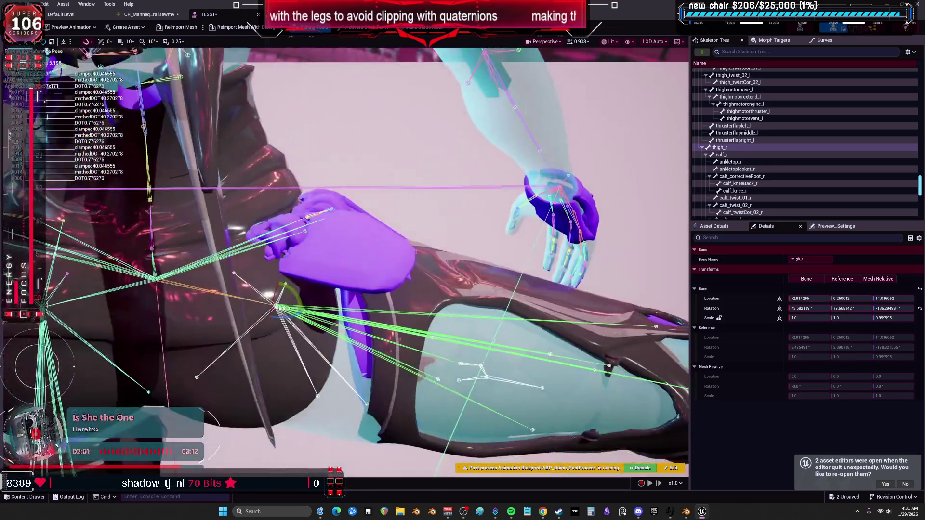
{"action": "left_click", "coordinate": [306, 232]}
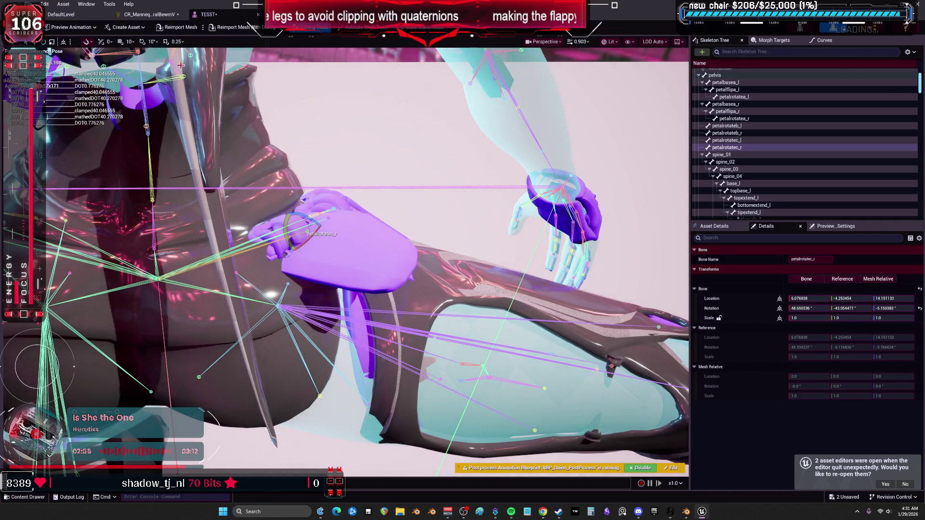
{"action": "left_click", "coordinate": [150, 14]}
{"action": "left_click", "coordinate": [607, 329]}
{"action": "mouse_move", "coordinate": [608, 329]}
{"action": "left_mouse_down"}
{"action": "mouse_move", "coordinate": [676, 260]}
{"action": "mouse_move", "coordinate": [624, 324]}
{"action": "left_mouse_up"}
{"action": "mouse_move", "coordinate": [669, 185]}
{"action": "left_mouse_down"}
{"action": "mouse_move", "coordinate": [613, 235]}
{"action": "mouse_move", "coordinate": [611, 260]}
{"action": "left_mouse_up"}
{"action": "left_click_drag", "start_coordinate": [696, 81], "coordinate": [718, 134]}
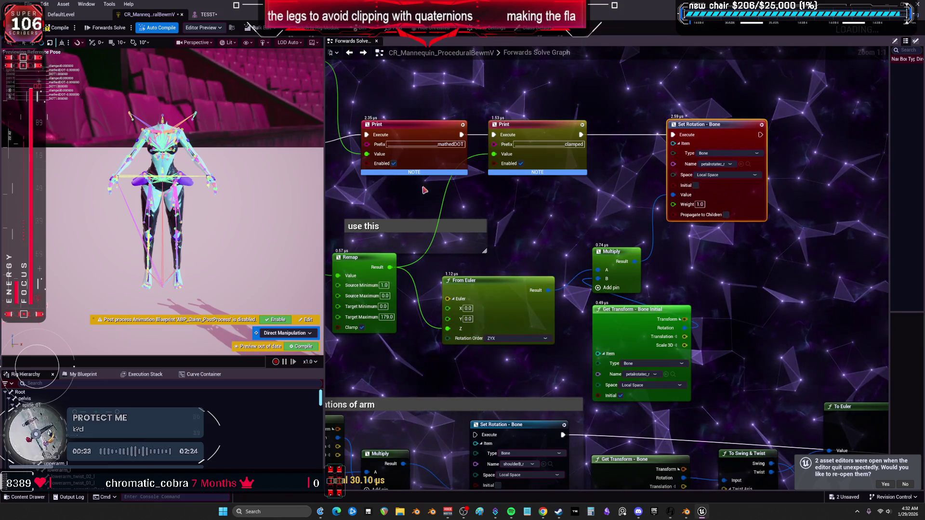
- Reset thigh_r to its reference pose and swing it up to test the petals
{"action": "left_click", "coordinate": [212, 14]}
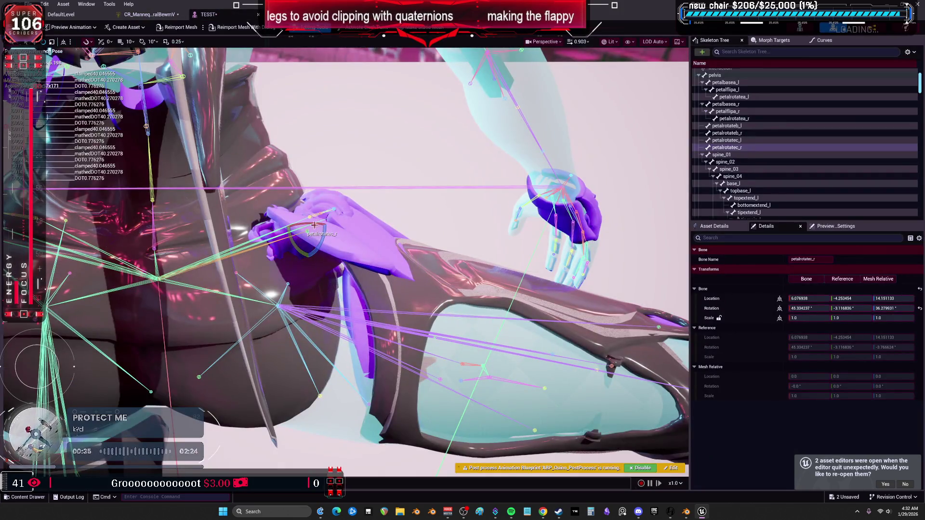
{"action": "left_click", "coordinate": [400, 331]}
{"action": "left_click", "coordinate": [920, 309]}
{"action": "mouse_move", "coordinate": [304, 303]}
{"action": "left_mouse_down"}
{"action": "mouse_move", "coordinate": [320, 340]}
{"action": "mouse_move", "coordinate": [315, 321]}
{"action": "mouse_move", "coordinate": [309, 332]}
{"action": "mouse_move", "coordinate": [313, 323]}
{"action": "mouse_move", "coordinate": [284, 335]}
{"action": "mouse_move", "coordinate": [299, 347]}
{"action": "mouse_move", "coordinate": [260, 322]}
{"action": "mouse_move", "coordinate": [287, 340]}
{"action": "left_mouse_up"}
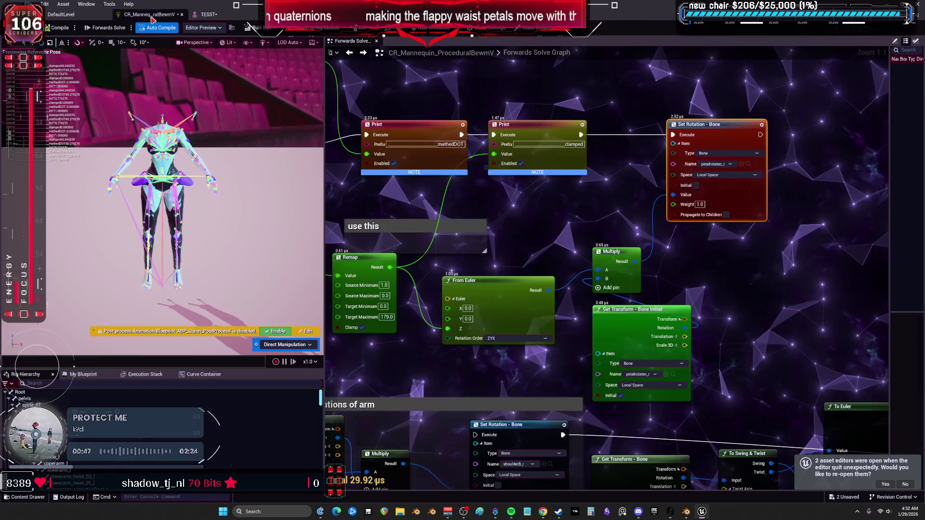
{"action": "left_click", "coordinate": [150, 14]}
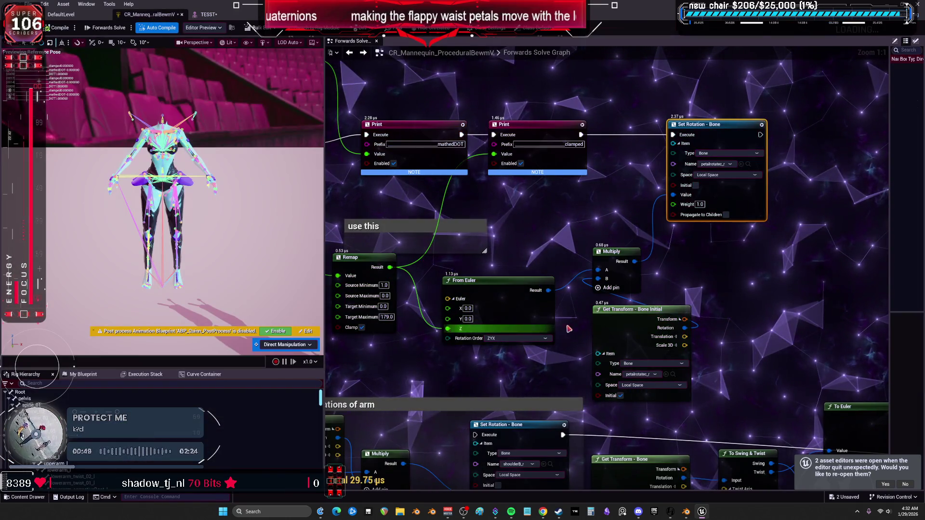
- Rewire the Remap Result to From Euler's X input, compile, and test by rotating thigh_r
{"action": "left_click_drag", "start_coordinate": [448, 329], "coordinate": [448, 319]}
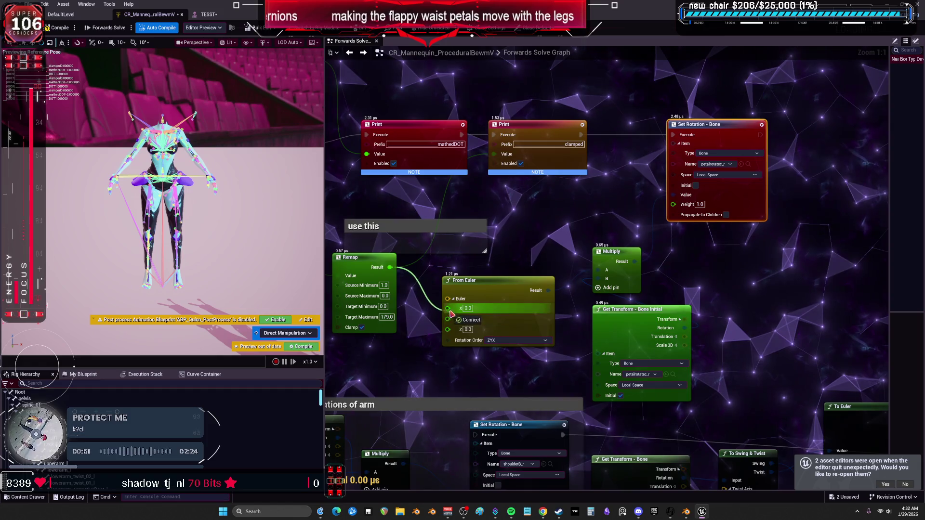
{"action": "left_click", "coordinate": [62, 29]}
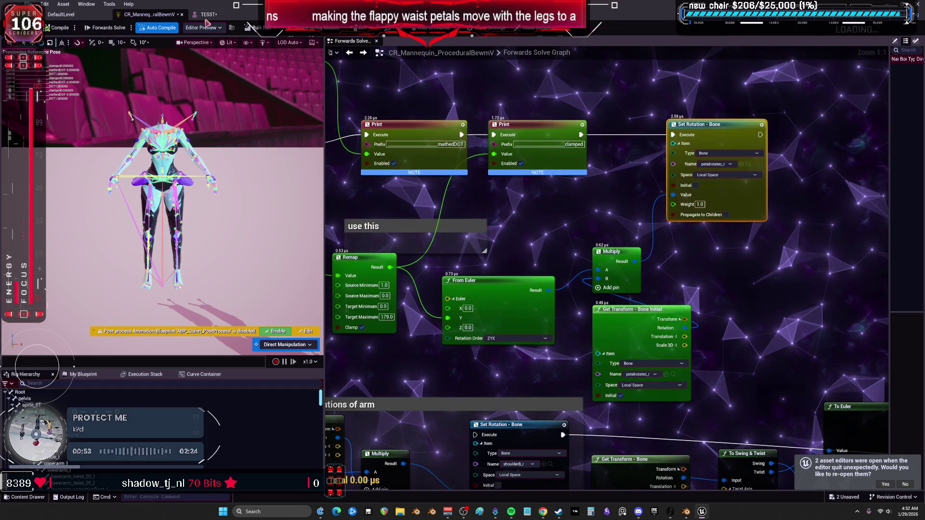
{"action": "left_click", "coordinate": [213, 16]}
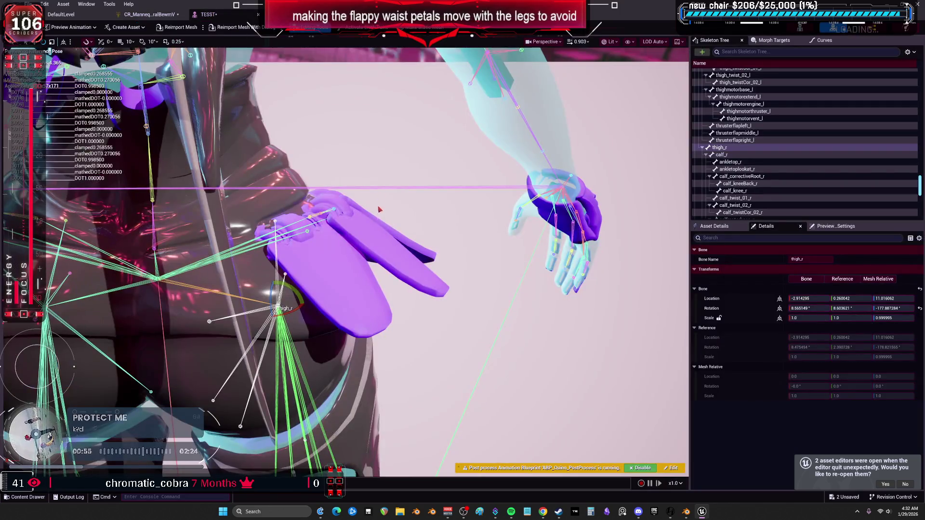
{"action": "left_click_drag", "start_coordinate": [306, 304], "coordinate": [314, 352]}
{"action": "left_click", "coordinate": [149, 15]}
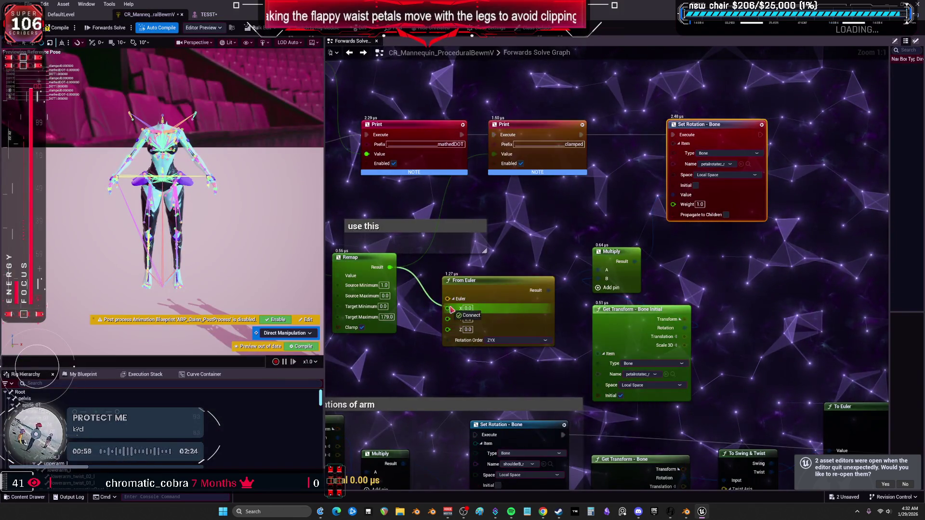
{"action": "left_click", "coordinate": [209, 14]}
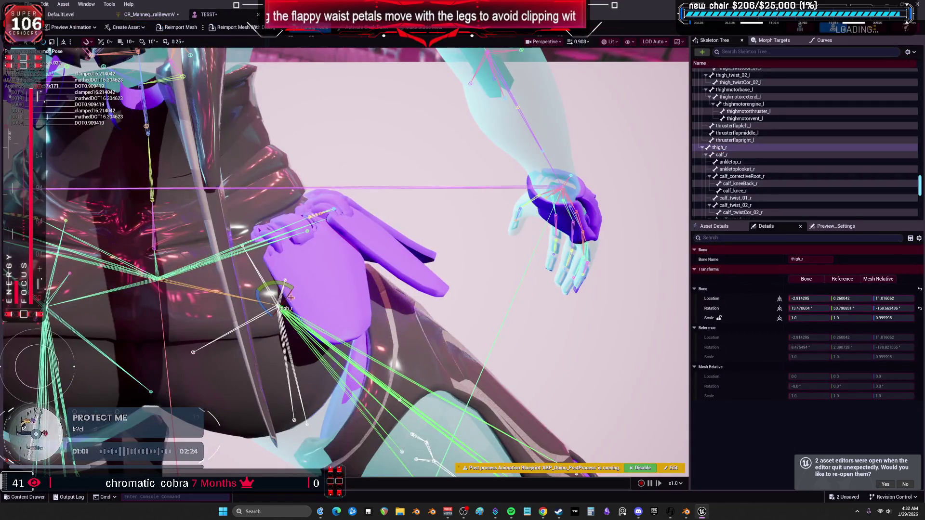
{"action": "mouse_move", "coordinate": [293, 333]}
{"action": "left_mouse_down"}
{"action": "mouse_move", "coordinate": [301, 292]}
{"action": "mouse_move", "coordinate": [296, 334]}
{"action": "mouse_move", "coordinate": [301, 299]}
{"action": "mouse_move", "coordinate": [270, 337]}
{"action": "left_mouse_up"}
- Maximize the Control Rig editor, then switch over to Blender
{"action": "left_click", "coordinate": [149, 14]}
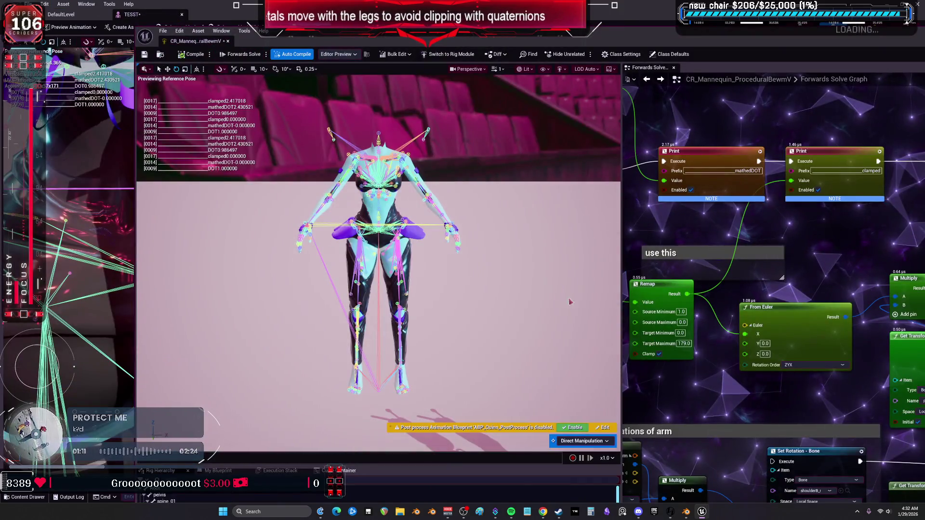
{"action": "double_click", "coordinate": [316, 33]}
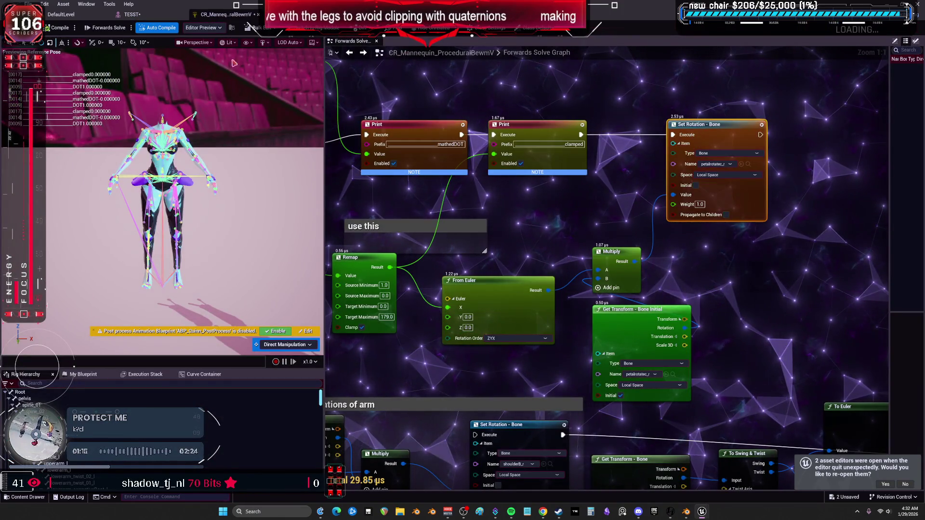
{"action": "left_click", "coordinate": [687, 512]}
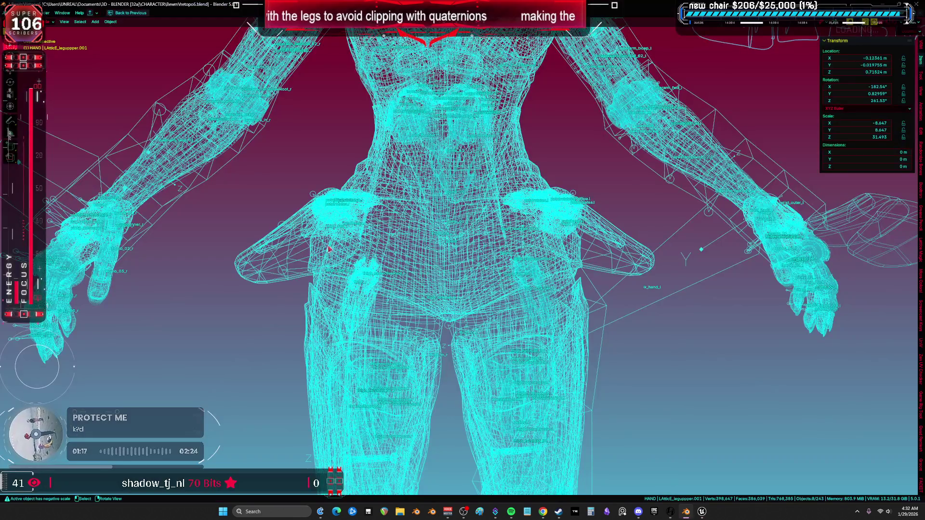
- Select the petalrotatec_r bone, enter Edit Mode, and isolate it in local view
{"action": "scroll", "coordinate": [278, 169], "scroll_direction": "up", "scroll_amount": 2}
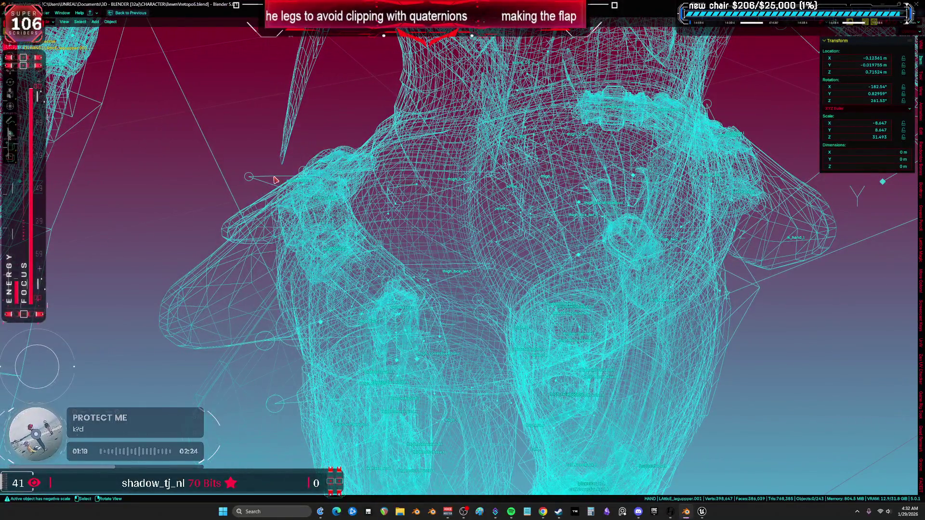
{"action": "left_click", "coordinate": [281, 177]}
{"action": "key", "text": "Tab"}
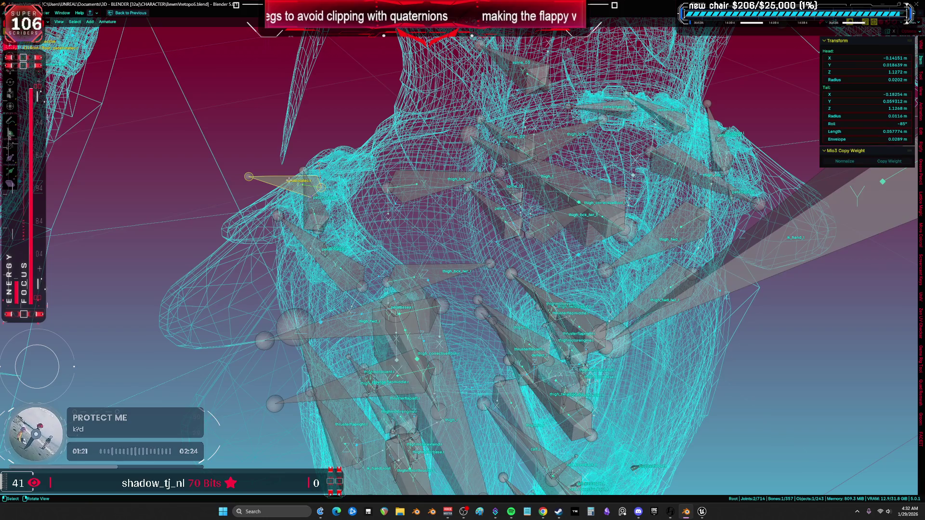
{"action": "key", "text": "KP_Divide"}
{"action": "mouse_move", "coordinate": [427, 189]}
{"action": "left_mouse_down"}
{"action": "mouse_move", "coordinate": [508, 239]}
{"action": "mouse_move", "coordinate": [561, 247]}
{"action": "mouse_move", "coordinate": [537, 210]}
{"action": "mouse_move", "coordinate": [551, 189]}
{"action": "mouse_move", "coordinate": [530, 197]}
{"action": "mouse_move", "coordinate": [506, 228]}
{"action": "left_mouse_up"}
- Rotate the petal bone around its local X axis, then return to object mode and full view
{"action": "key", "text": "r"}
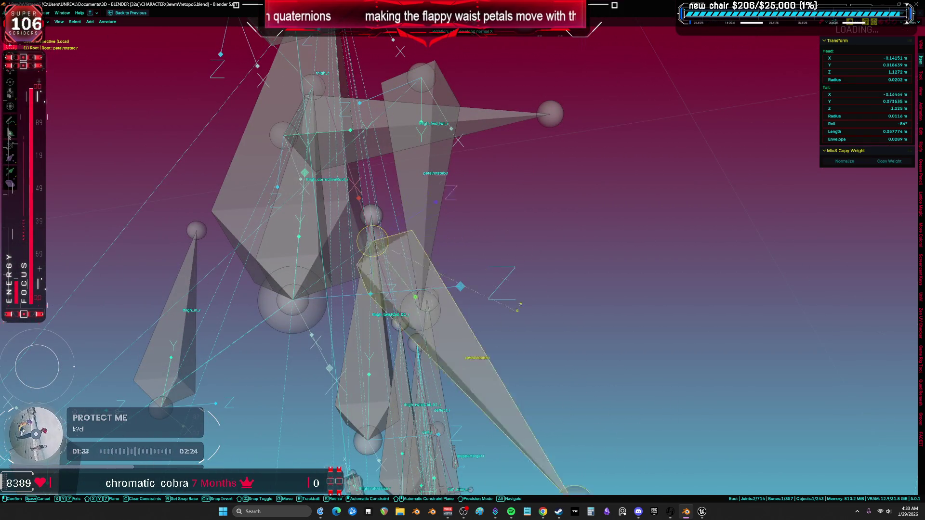
{"action": "key", "text": "Escape"}
{"action": "left_click_drag", "start_coordinate": [526, 225], "coordinate": [539, 215]}
{"action": "key", "text": "r"}
{"action": "key", "text": "y"}
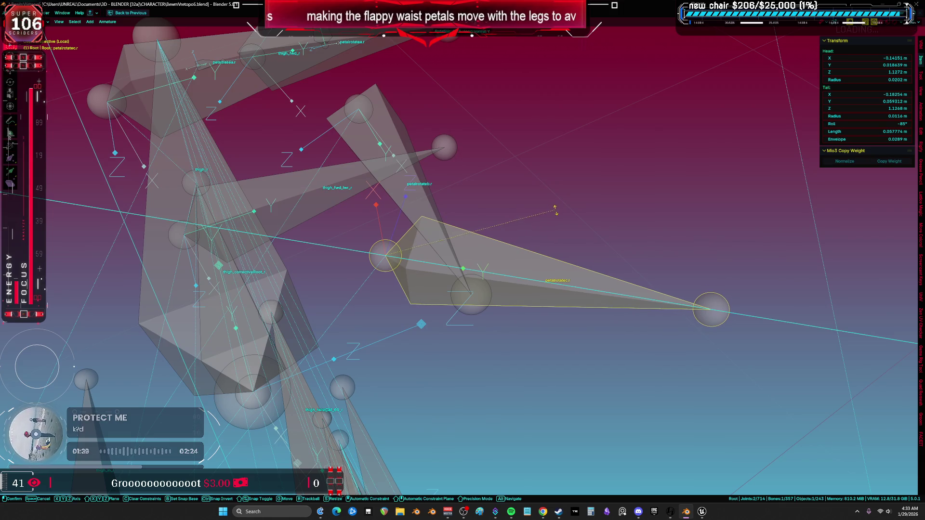
{"action": "key", "text": "Escape"}
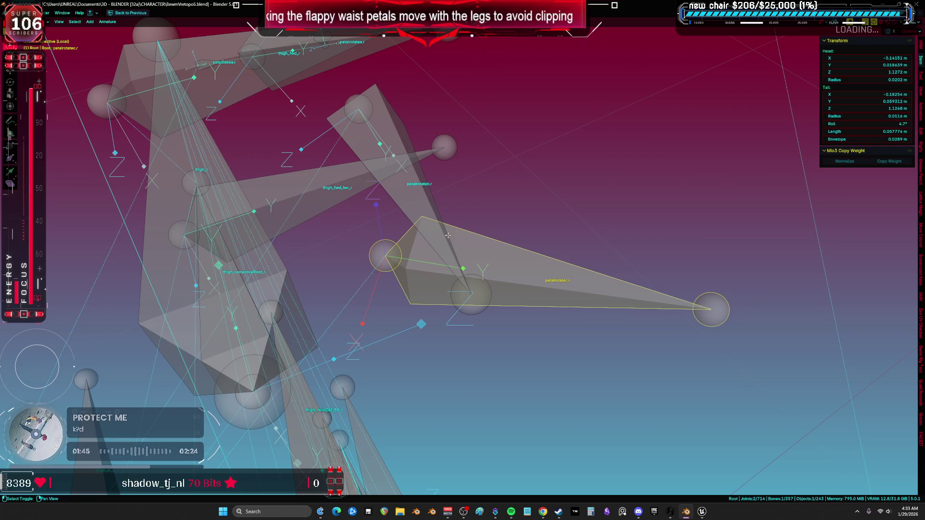
{"action": "key", "text": "r"}
{"action": "key", "text": "x"}
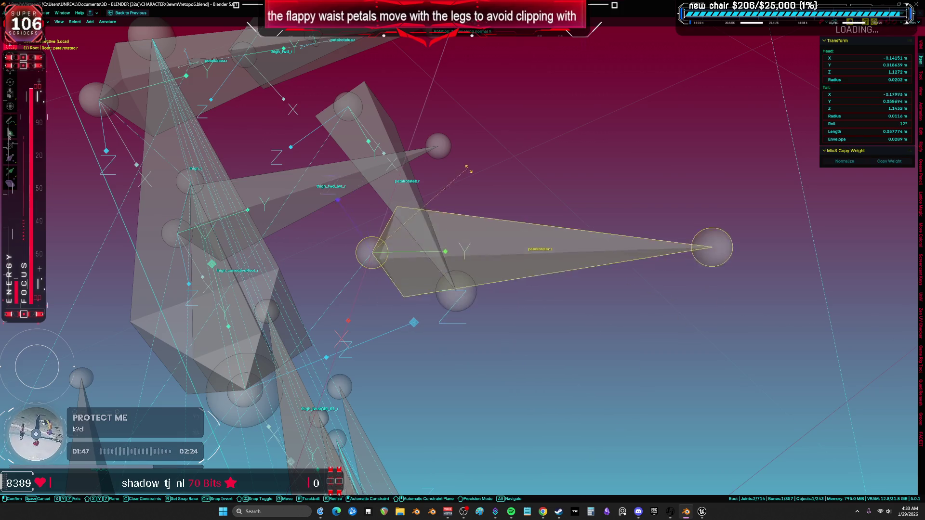
{"action": "left_click", "coordinate": [359, 276]}
{"action": "key", "text": "Tab"}
{"action": "key", "text": "KP_Divide"}
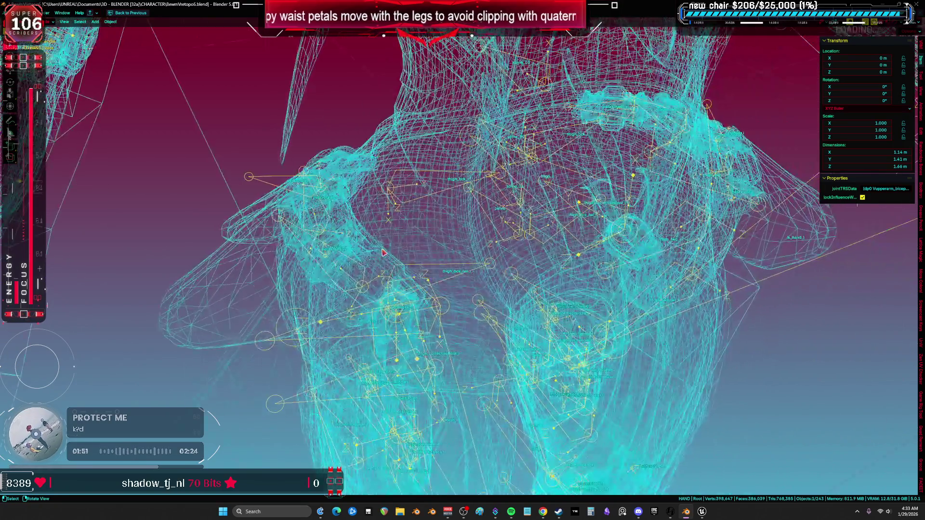
- In solid shading, select the whole rig and mesh, export as FBX, and return to Unreal
{"action": "key", "text": "shift+z"}
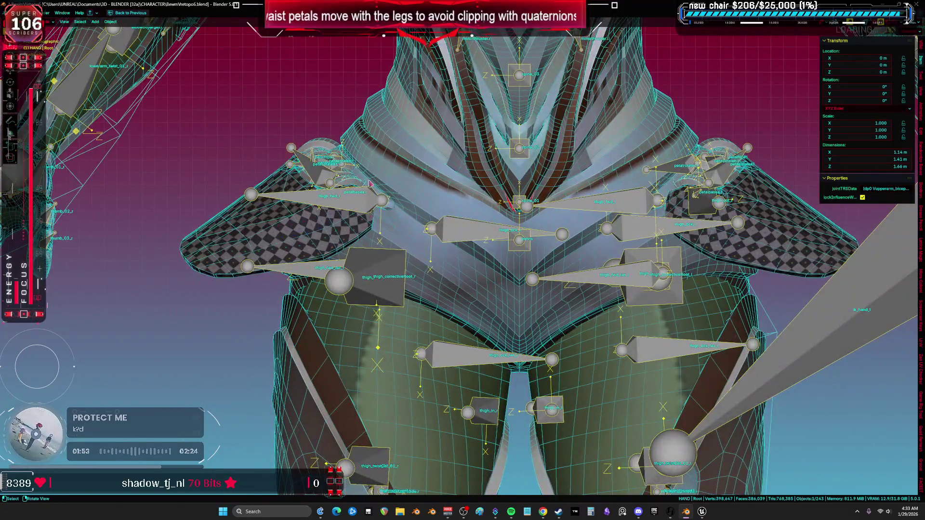
{"action": "scroll", "coordinate": [370, 183], "scroll_direction": "down", "scroll_amount": 3}
{"action": "left_click_drag", "start_coordinate": [351, 142], "coordinate": [456, 310]}
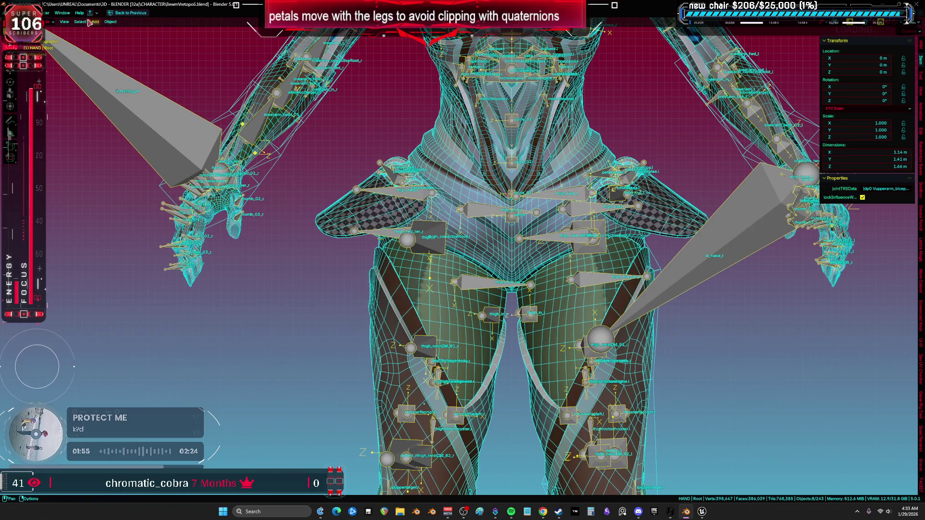
{"action": "left_click", "coordinate": [13, 13]}
{"action": "mouse_move", "coordinate": [72, 118]}
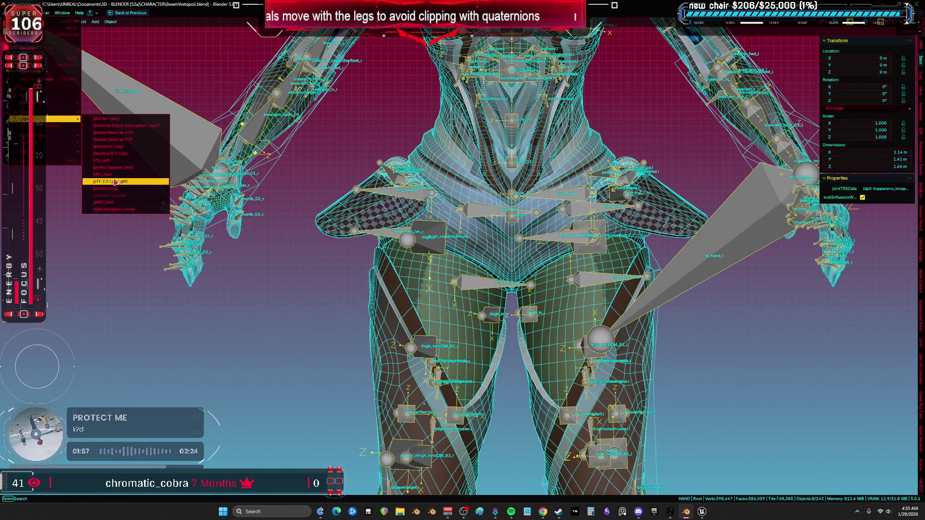
{"action": "left_click", "coordinate": [113, 175]}
{"action": "left_click", "coordinate": [514, 352]}
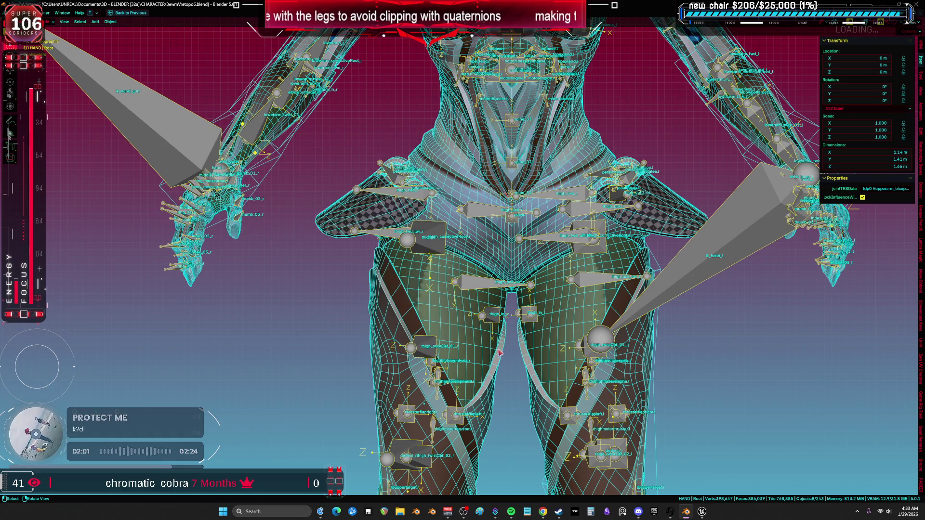
{"action": "scroll", "coordinate": [502, 237], "scroll_direction": "up", "scroll_amount": 2}
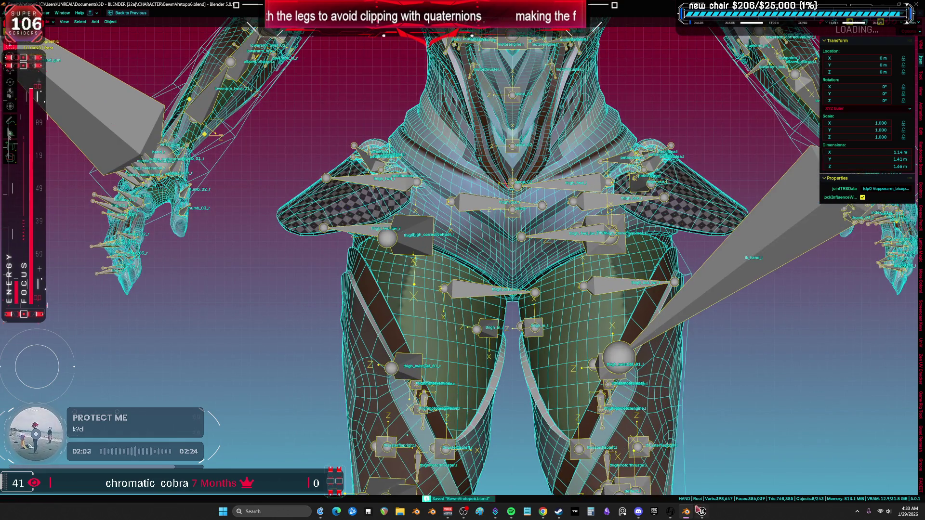
{"action": "left_click", "coordinate": [700, 511]}
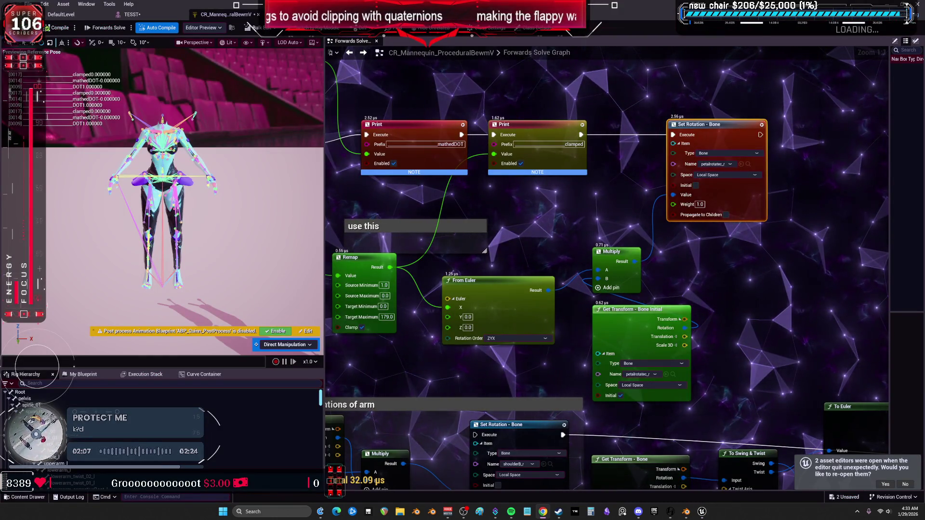
- Reimport the TESST mesh with the updated petal bone, then reset and raise thigh_r to check petal clearance
{"action": "left_click", "coordinate": [127, 16]}
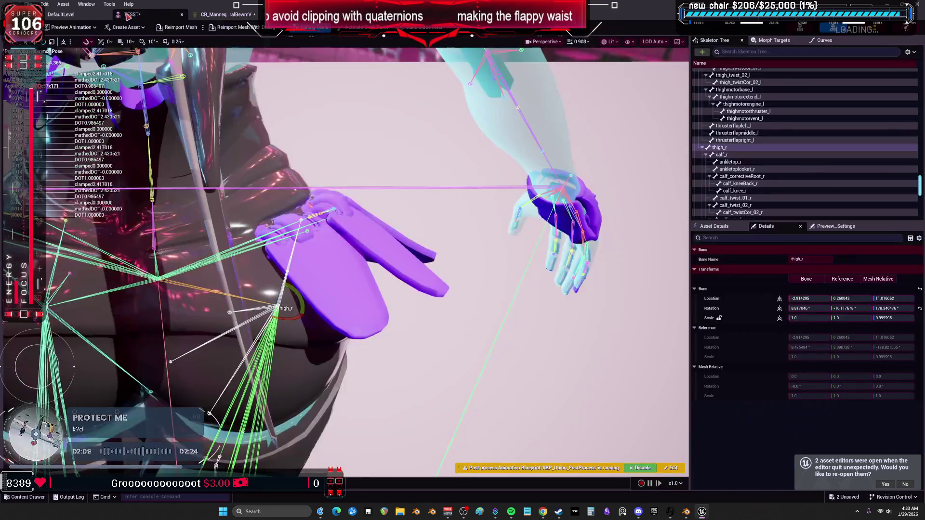
{"action": "left_click", "coordinate": [174, 27]}
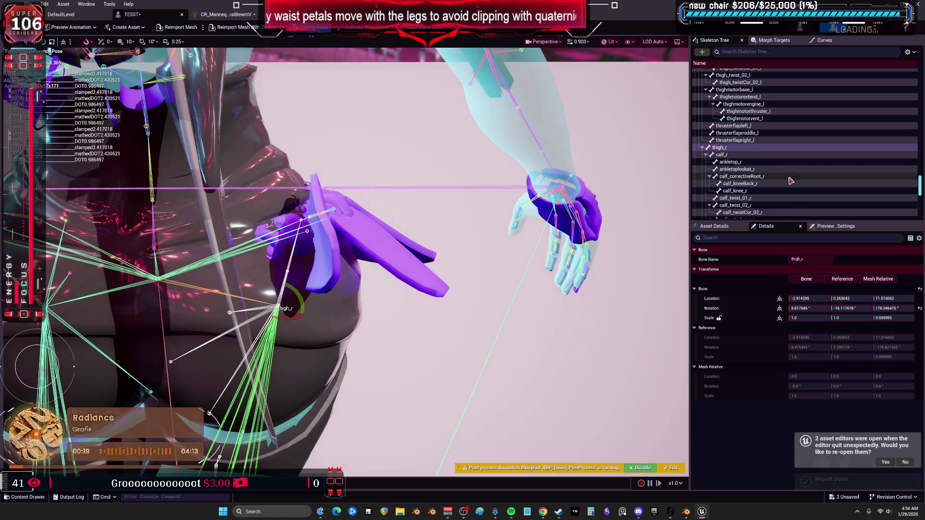
{"action": "left_click", "coordinate": [920, 309]}
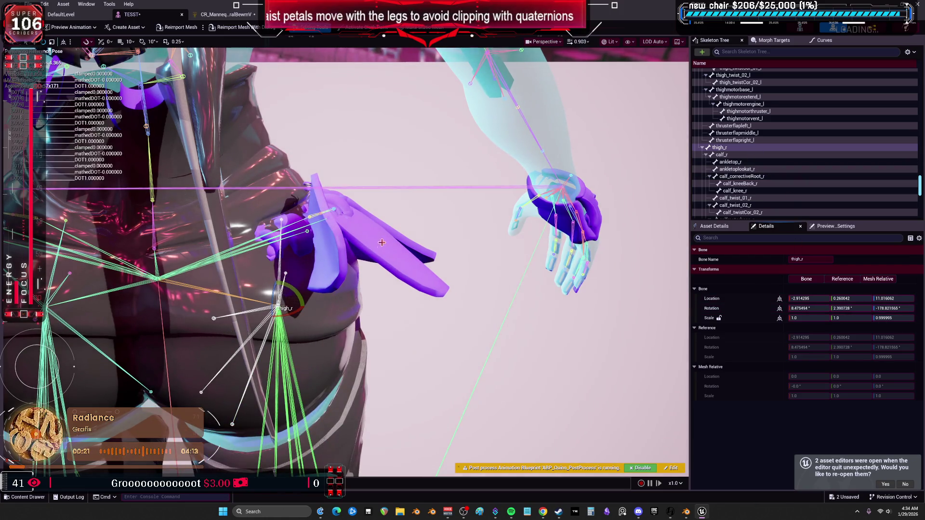
{"action": "mouse_move", "coordinate": [304, 296]}
{"action": "left_mouse_down"}
{"action": "mouse_move", "coordinate": [262, 374]}
{"action": "mouse_move", "coordinate": [289, 338]}
{"action": "mouse_move", "coordinate": [260, 366]}
{"action": "left_mouse_up"}
{"action": "mouse_move", "coordinate": [255, 330]}
{"action": "left_mouse_down"}
{"action": "mouse_move", "coordinate": [291, 340]}
{"action": "mouse_move", "coordinate": [245, 128]}
{"action": "left_mouse_up"}
{"action": "left_click", "coordinate": [233, 18]}
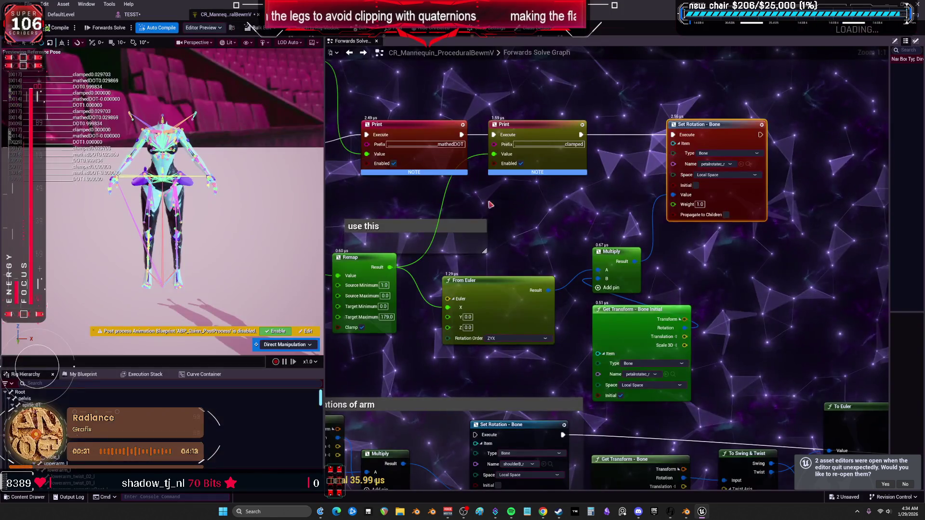
- Re-import the rig's bone hierarchy from the mesh and rotate the right thigh to test the petals
{"action": "mouse_move", "coordinate": [548, 239]}
{"action": "left_mouse_down"}
{"action": "mouse_move", "coordinate": [548, 174]}
{"action": "mouse_move", "coordinate": [544, 260]}
{"action": "left_mouse_up"}
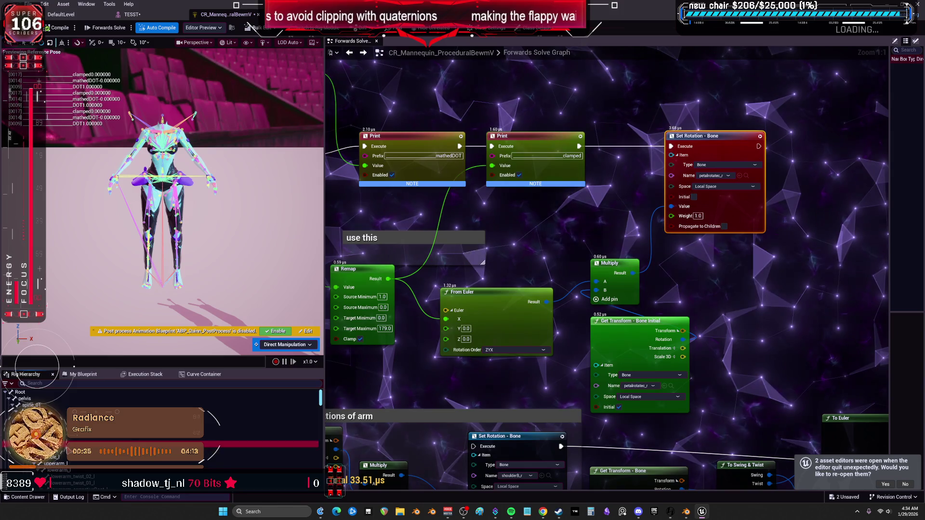
{"action": "key", "text": "ctrl+z"}
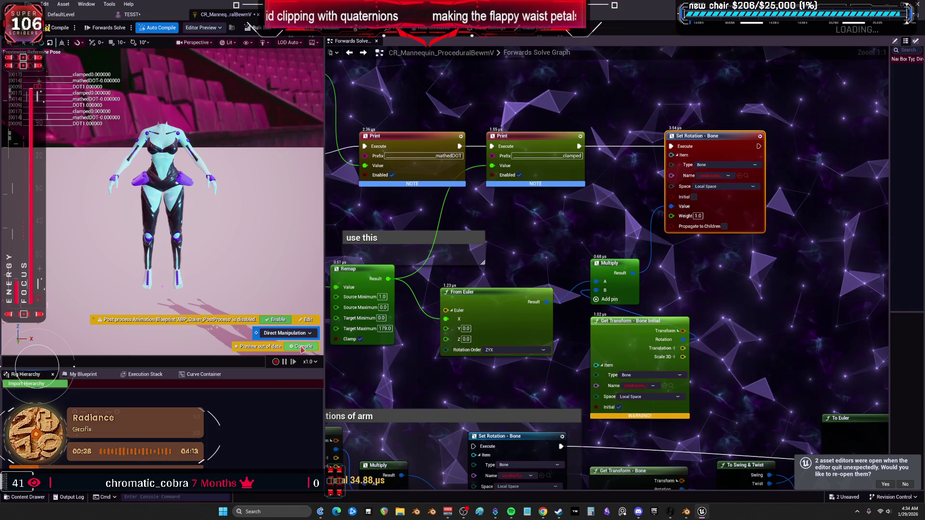
{"action": "left_click", "coordinate": [26, 383]}
{"action": "left_click", "coordinate": [539, 282]}
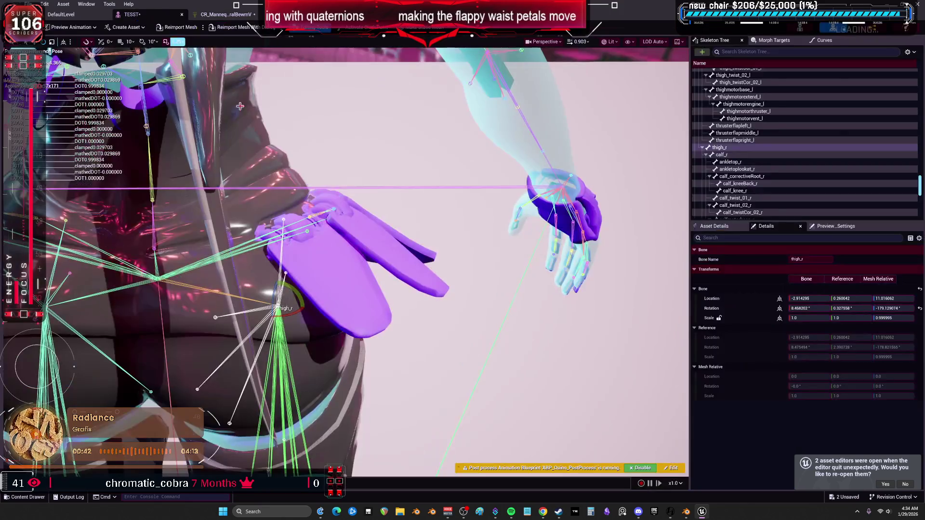
{"action": "mouse_move", "coordinate": [277, 320]}
{"action": "left_mouse_down"}
{"action": "mouse_move", "coordinate": [251, 337]}
{"action": "mouse_move", "coordinate": [260, 289]}
{"action": "left_mouse_up"}
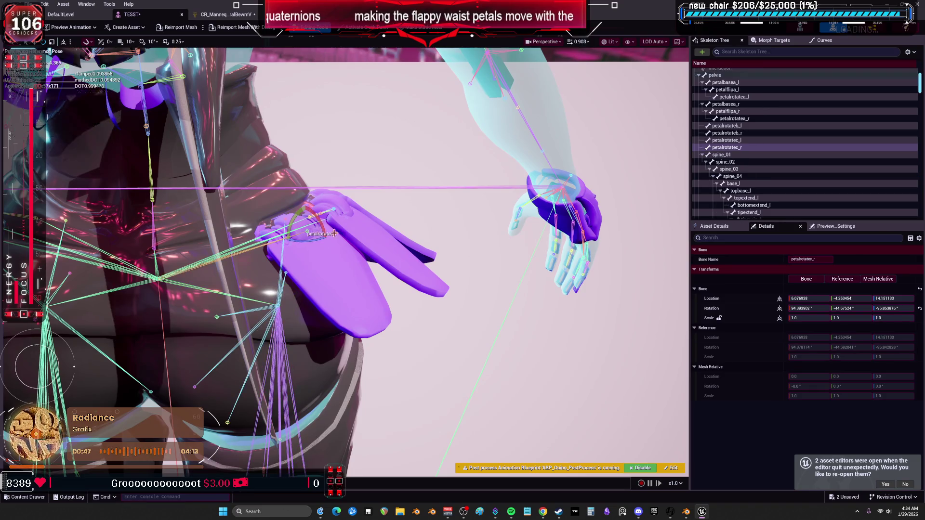
- Wire Multiply's Result into the petal Set Rotation Value, then reopen the TESST mesh editor
{"action": "left_click", "coordinate": [224, 14]}
{"action": "left_click_drag", "start_coordinate": [735, 360], "coordinate": [772, 291]}
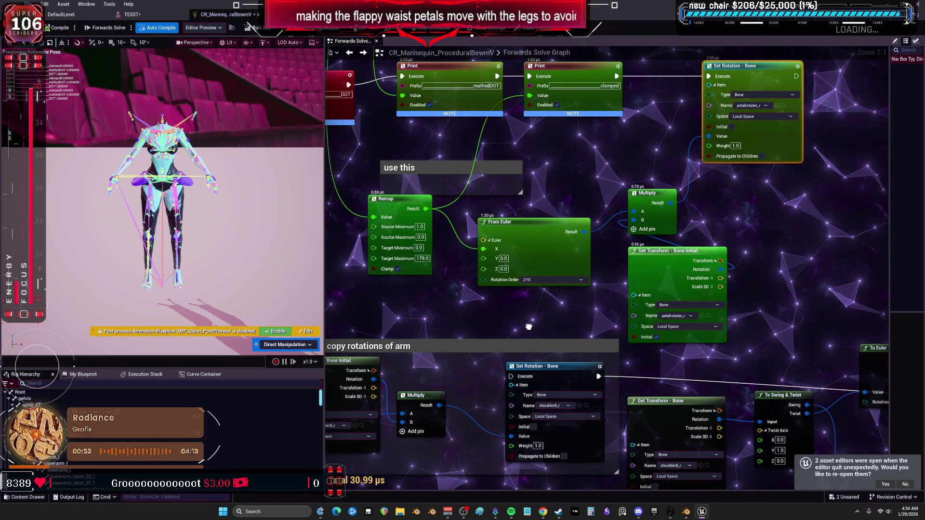
{"action": "left_click_drag", "start_coordinate": [530, 330], "coordinate": [514, 354]}
{"action": "mouse_move", "coordinate": [568, 257]}
{"action": "left_mouse_down"}
{"action": "mouse_move", "coordinate": [599, 221]}
{"action": "mouse_move", "coordinate": [618, 238]}
{"action": "left_mouse_up"}
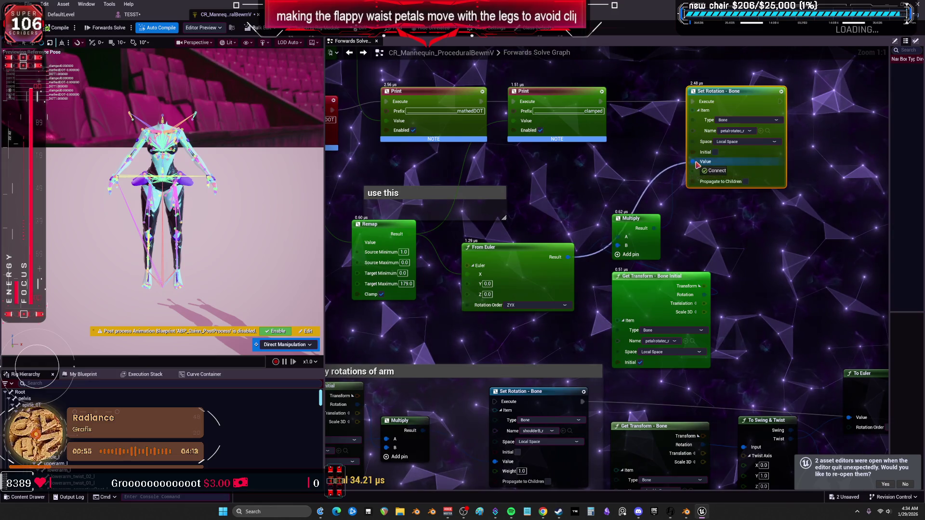
{"action": "left_click", "coordinate": [146, 18]}
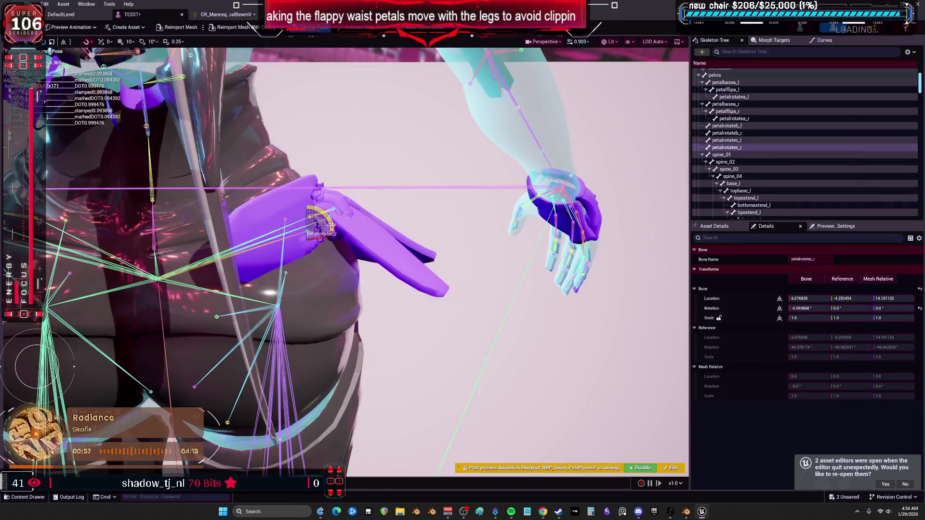
{"action": "left_click", "coordinate": [289, 346]}
{"action": "left_click", "coordinate": [289, 347]}
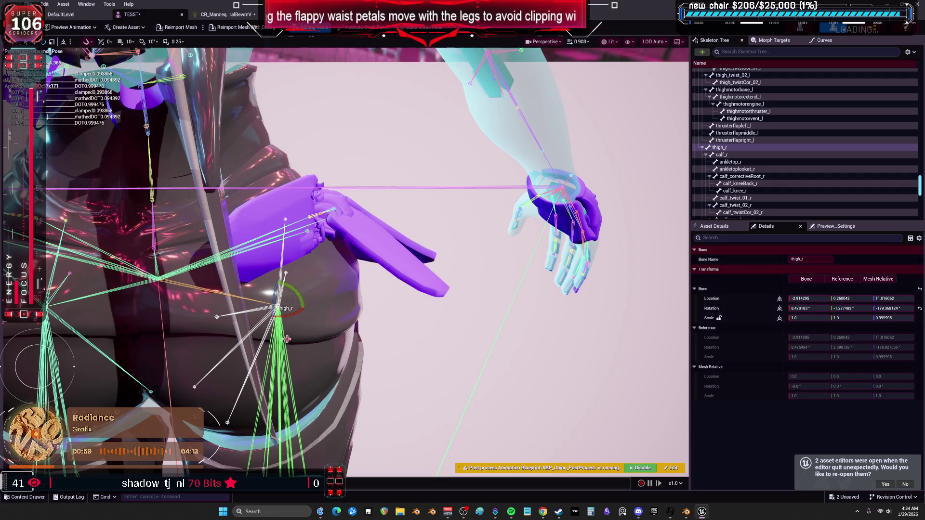
{"action": "left_click", "coordinate": [182, 14]}
{"action": "double_click", "coordinate": [287, 153]}
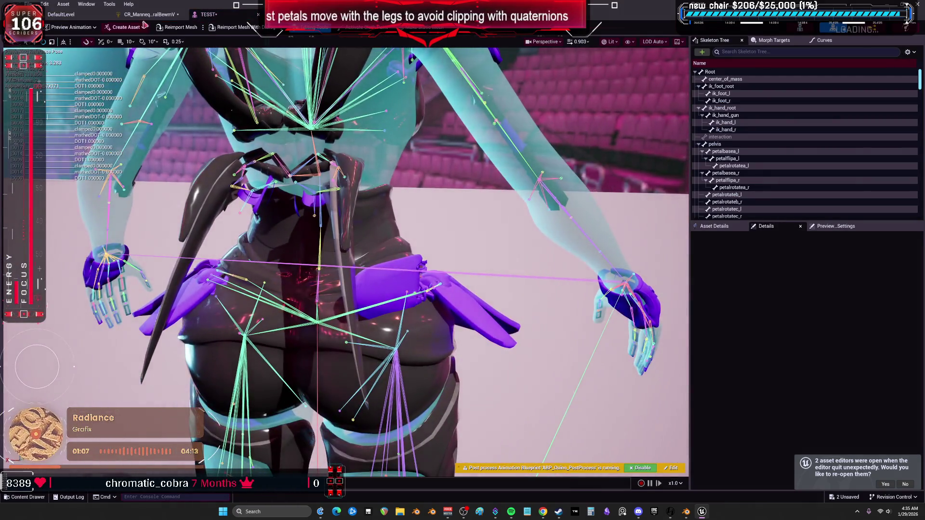
- Move the Remap link to From Euler Y and uncheck Initial on the petal Get Transform node
{"action": "left_click", "coordinate": [149, 15]}
{"action": "left_click_drag", "start_coordinate": [467, 275], "coordinate": [470, 285]}
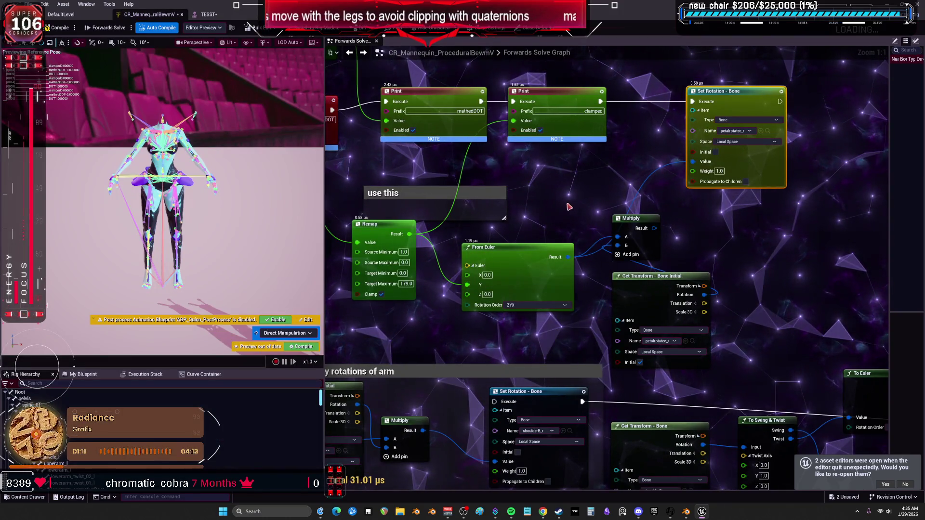
{"action": "mouse_move", "coordinate": [636, 218]}
{"action": "left_mouse_down"}
{"action": "mouse_move", "coordinate": [635, 193]}
{"action": "mouse_move", "coordinate": [634, 206]}
{"action": "left_mouse_up"}
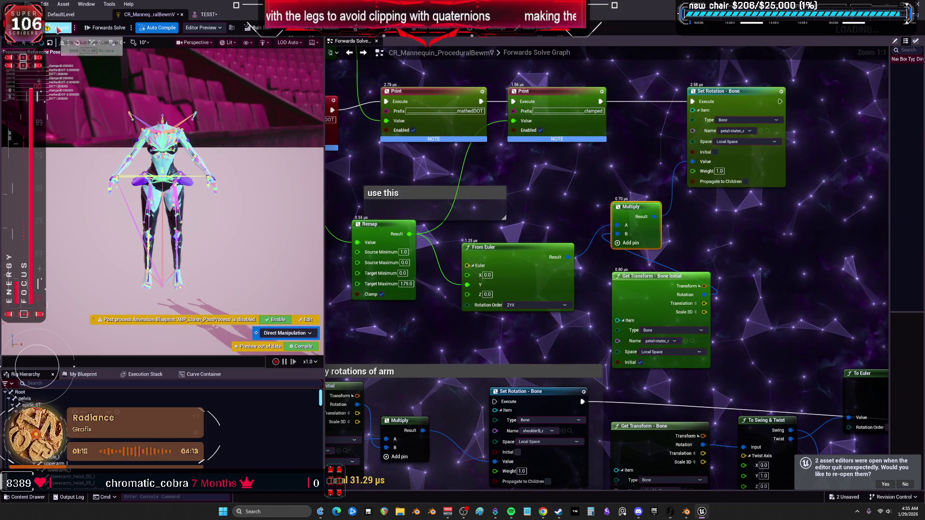
{"action": "left_click", "coordinate": [639, 362]}
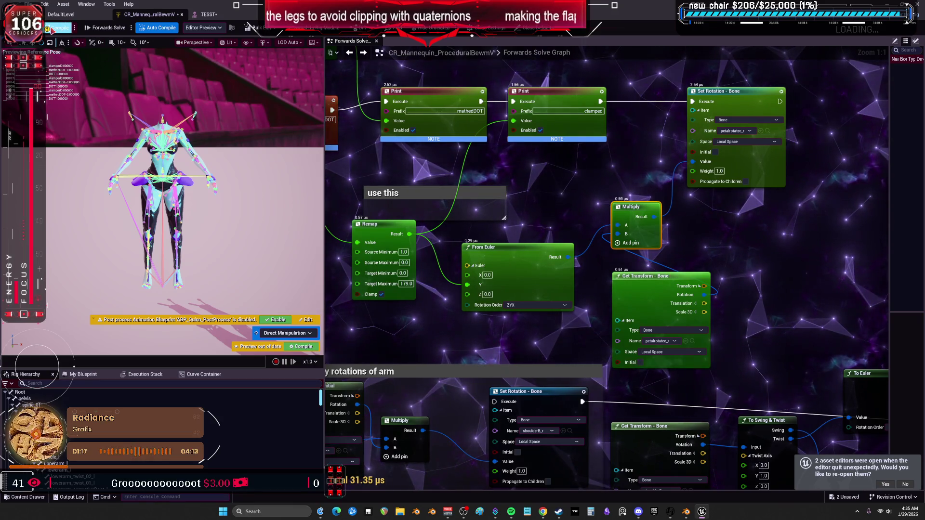
- Swing thigh_r in TESST to test, then reconnect Remap's output to From Euler X
{"action": "left_click", "coordinate": [209, 14]}
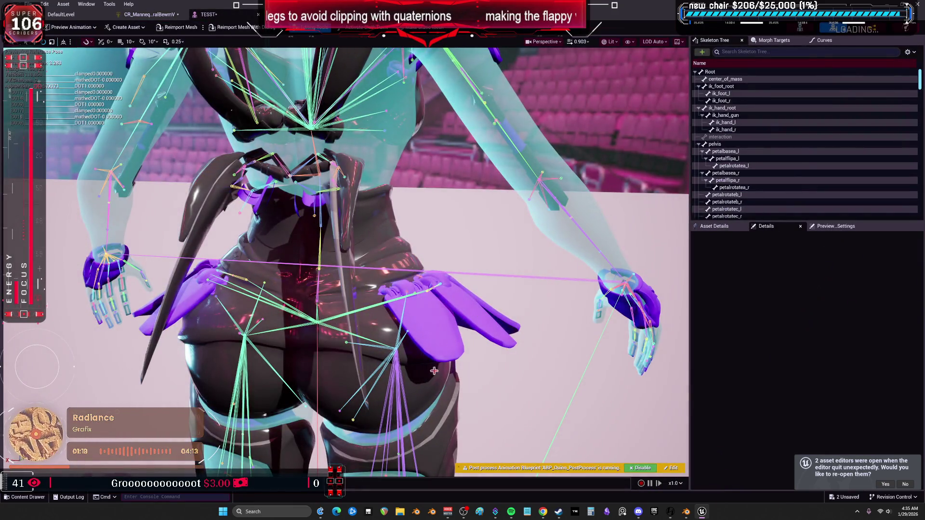
{"action": "left_click", "coordinate": [395, 347]}
{"action": "left_click_drag", "start_coordinate": [402, 340], "coordinate": [413, 332]}
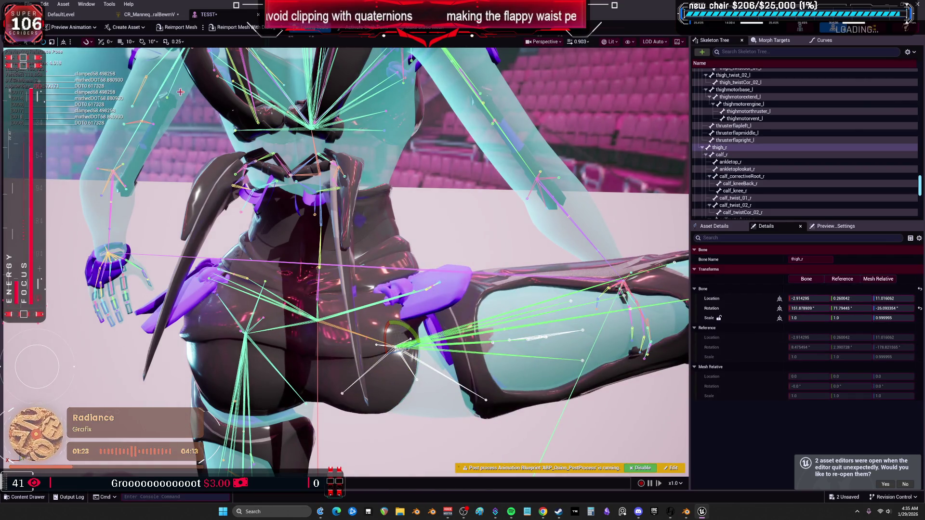
{"action": "left_click", "coordinate": [129, 19]}
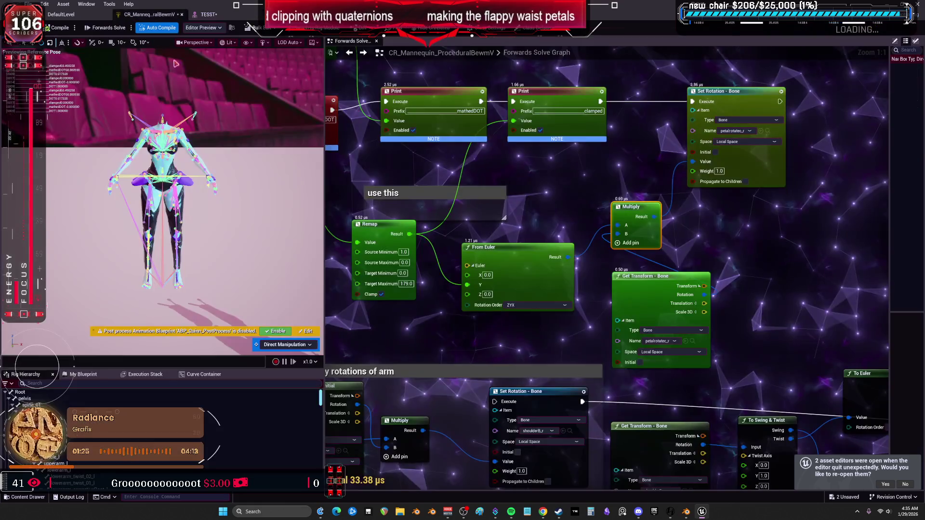
{"action": "left_click_drag", "start_coordinate": [466, 286], "coordinate": [467, 275]}
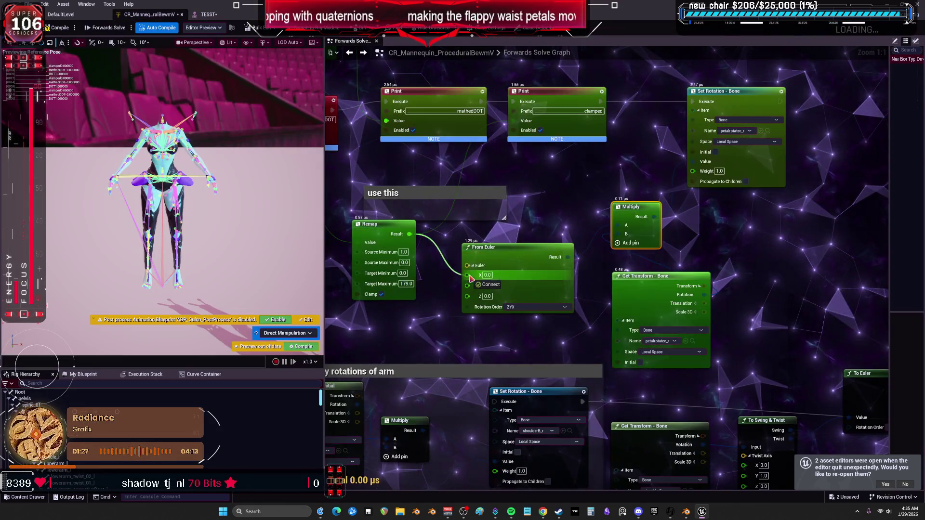
{"action": "left_click", "coordinate": [224, 18]}
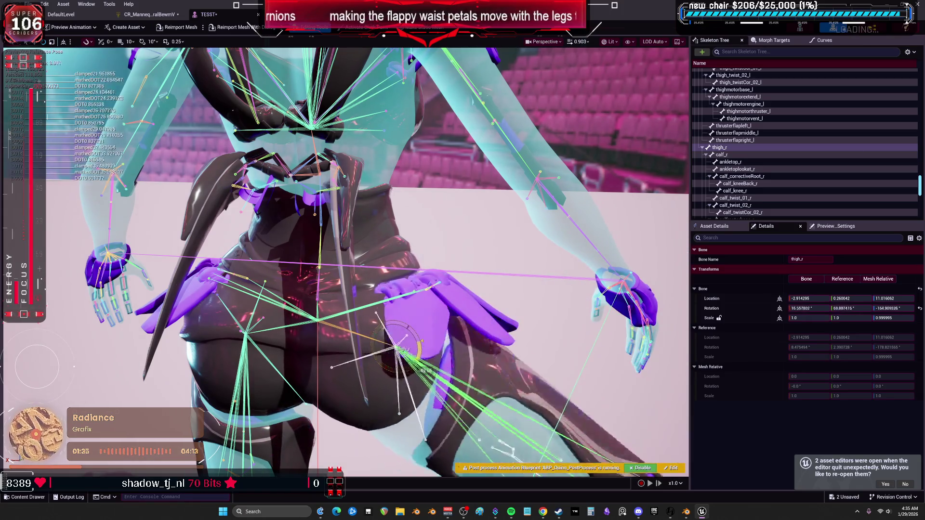
{"action": "key", "text": "Escape"}
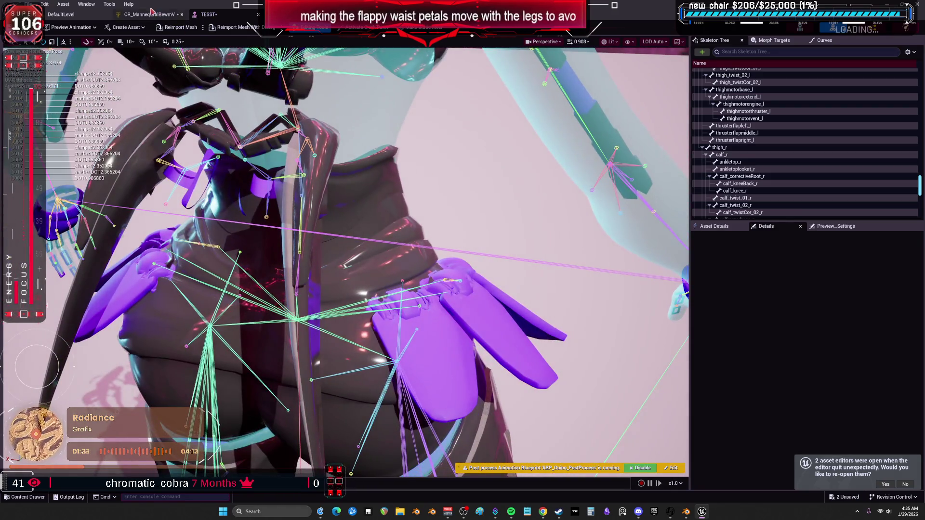
{"action": "left_click", "coordinate": [151, 15]}
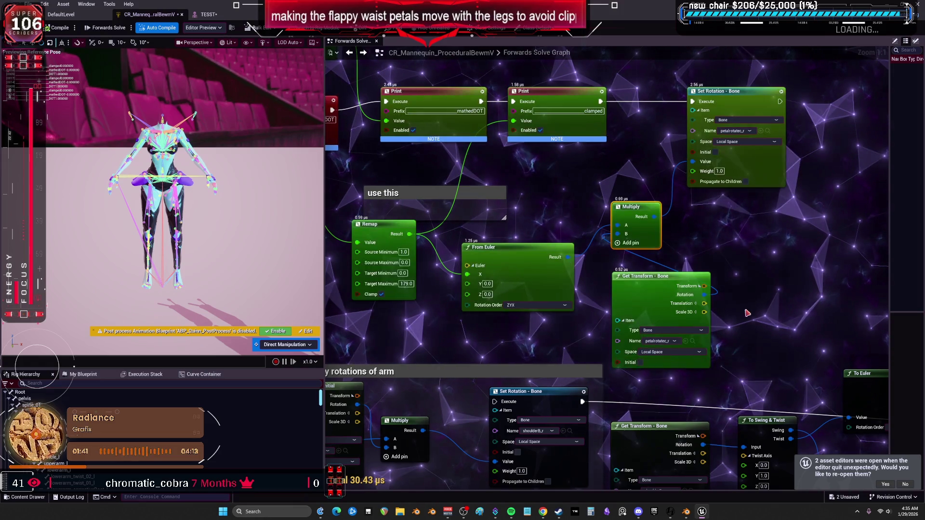
{"action": "scroll", "coordinate": [649, 363], "scroll_direction": "down", "scroll_amount": 6}
{"action": "scroll", "coordinate": [558, 244], "scroll_direction": "up", "scroll_amount": 4}
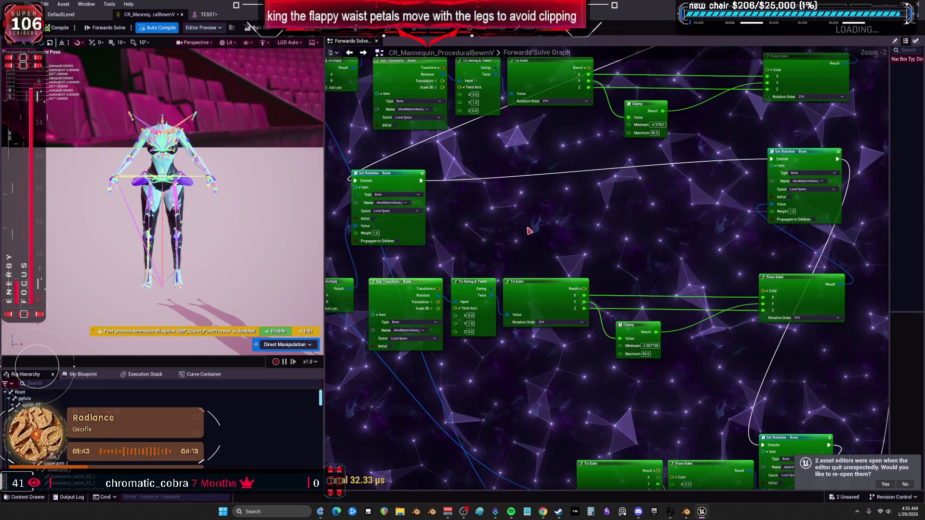
{"action": "mouse_move", "coordinate": [558, 244]}
{"action": "left_mouse_down"}
{"action": "mouse_move", "coordinate": [559, 285]}
{"action": "mouse_move", "coordinate": [296, 79]}
{"action": "left_mouse_up"}
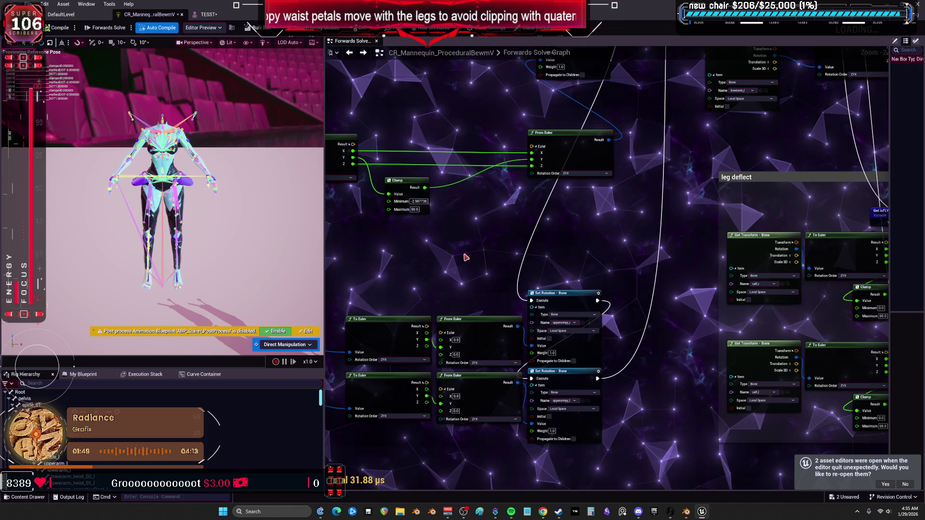
{"action": "scroll", "coordinate": [546, 203], "scroll_direction": "down", "scroll_amount": 3}
{"action": "scroll", "coordinate": [662, 294], "scroll_direction": "up", "scroll_amount": 3}
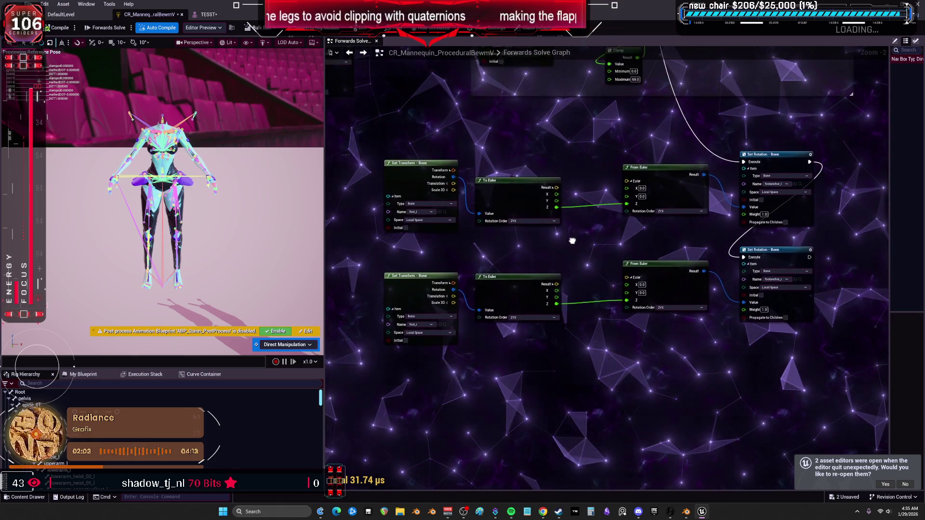
{"action": "left_click_drag", "start_coordinate": [575, 256], "coordinate": [570, 392]}
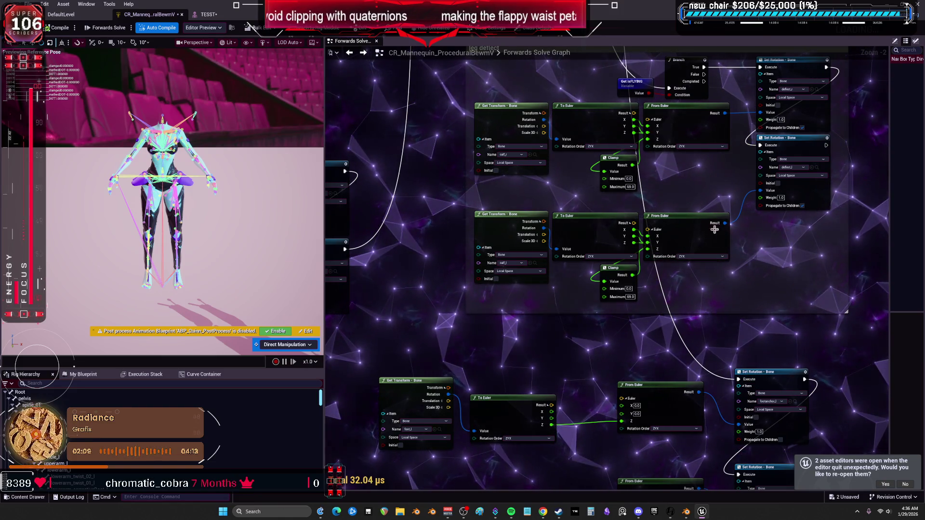
{"action": "mouse_move", "coordinate": [701, 187]}
{"action": "left_mouse_down"}
{"action": "mouse_move", "coordinate": [677, 376]}
{"action": "mouse_move", "coordinate": [680, 499]}
{"action": "left_mouse_up"}
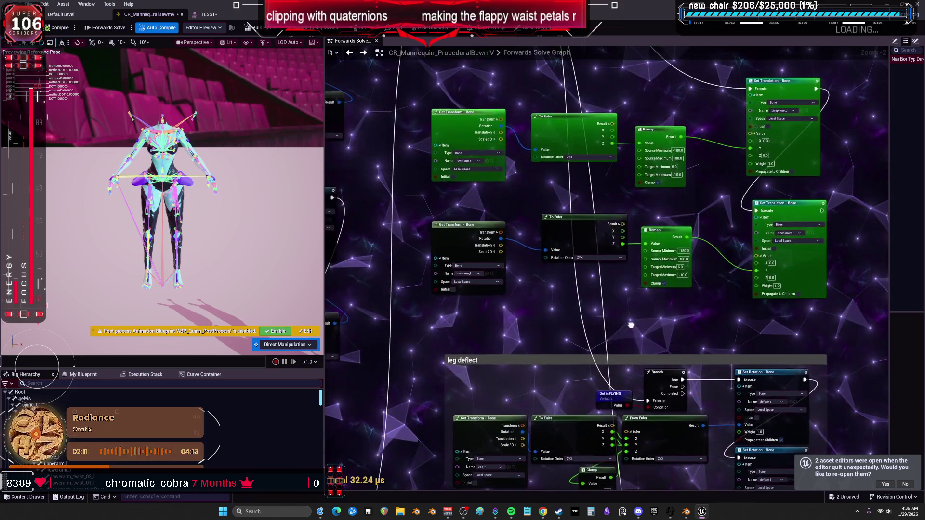
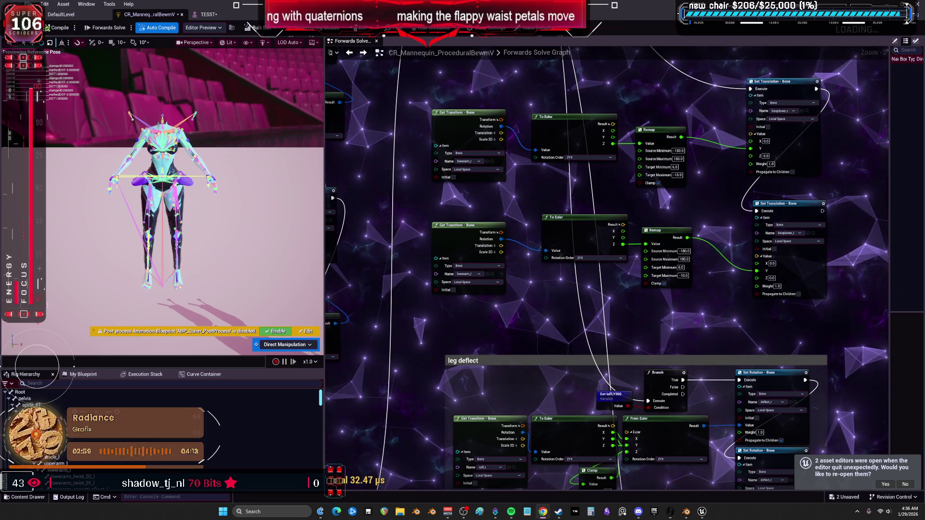
- Select and delete the redundant Set Rotation node
{"action": "left_click_drag", "start_coordinate": [594, 486], "coordinate": [594, 334]}
{"action": "scroll", "coordinate": [594, 334], "scroll_direction": "down", "scroll_amount": 1}
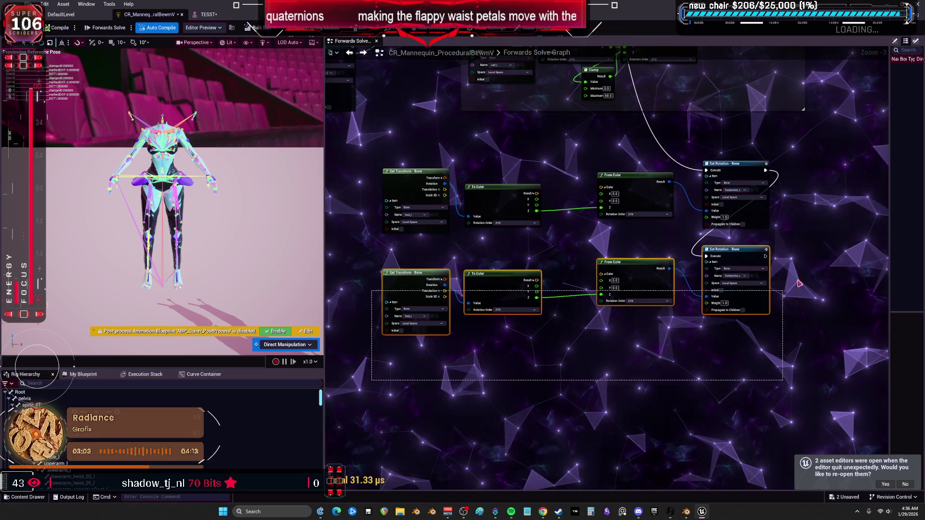
{"action": "scroll", "coordinate": [582, 254], "scroll_direction": "down", "scroll_amount": 2}
{"action": "scroll", "coordinate": [549, 420], "scroll_direction": "down", "scroll_amount": 3}
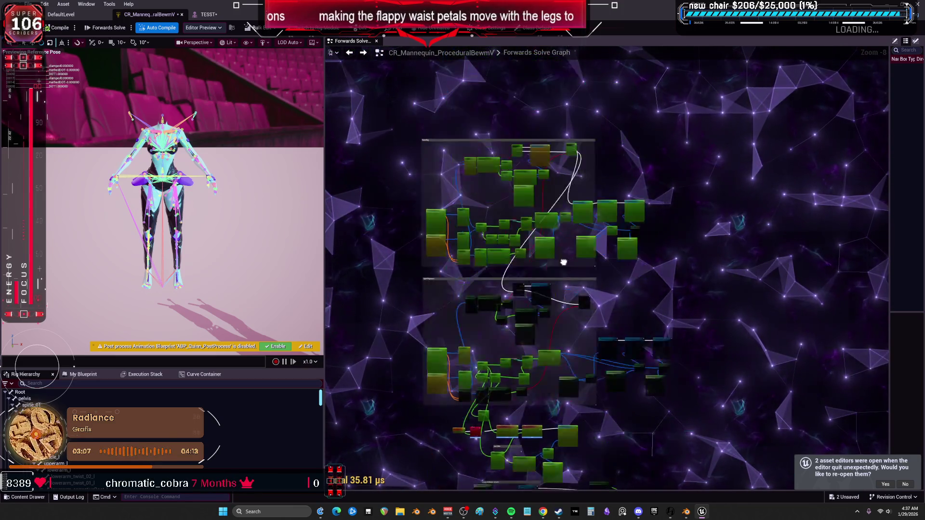
{"action": "scroll", "coordinate": [523, 268], "scroll_direction": "up", "scroll_amount": 4}
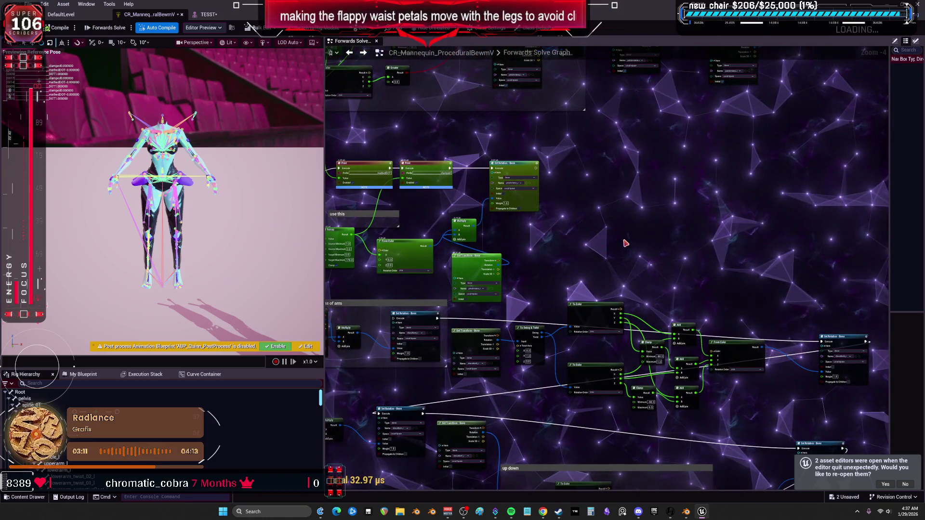
{"action": "scroll", "coordinate": [607, 204], "scroll_direction": "up", "scroll_amount": 2}
{"action": "left_click_drag", "start_coordinate": [447, 139], "coordinate": [654, 154]}
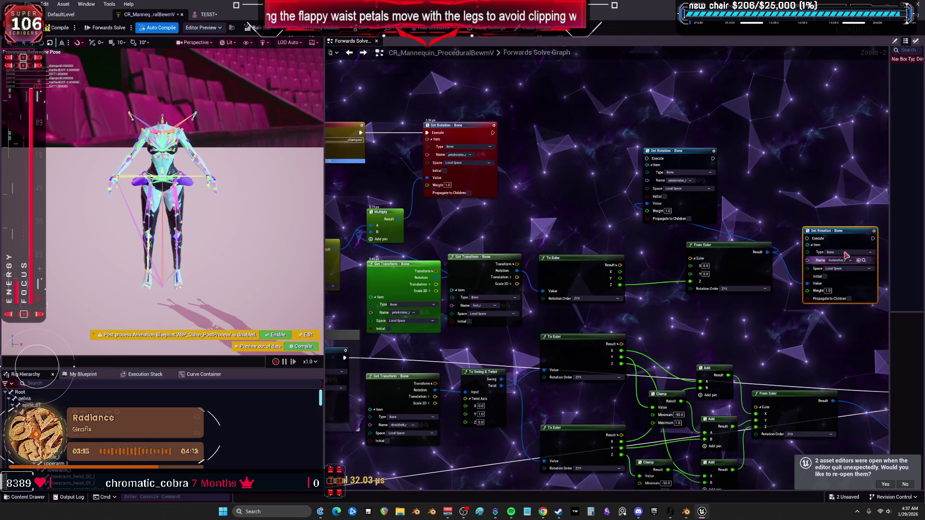
{"action": "key", "text": "Delete"}
- Route execution to the other petal Set Rotation node and feed the petal bone's rotation into To Euler
{"action": "left_click_drag", "start_coordinate": [493, 133], "coordinate": [582, 165]}
{"action": "left_click_drag", "start_coordinate": [652, 160], "coordinate": [652, 159]}
{"action": "left_click_drag", "start_coordinate": [682, 158], "coordinate": [704, 145]}
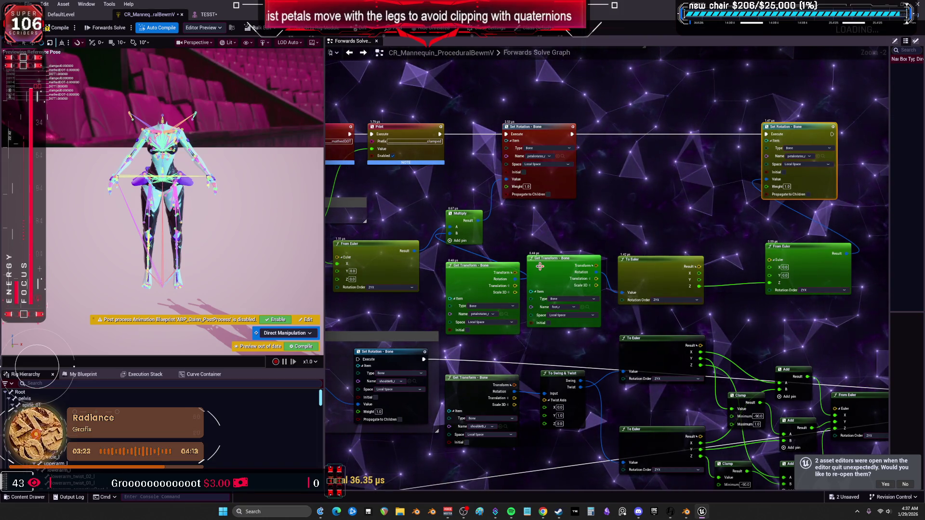
{"action": "left_click_drag", "start_coordinate": [515, 279], "coordinate": [626, 293]}
{"action": "left_click", "coordinate": [499, 275]}
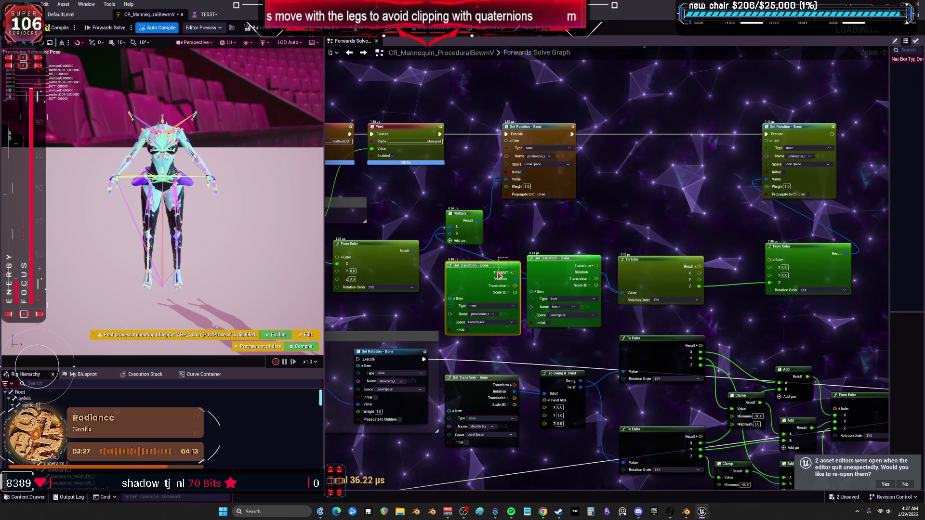
- Duplicate the petal Get Transform node and switch to the TESST skeleton preview
{"action": "key", "text": "ctrl+c"}
{"action": "key", "text": "ctrl+v"}
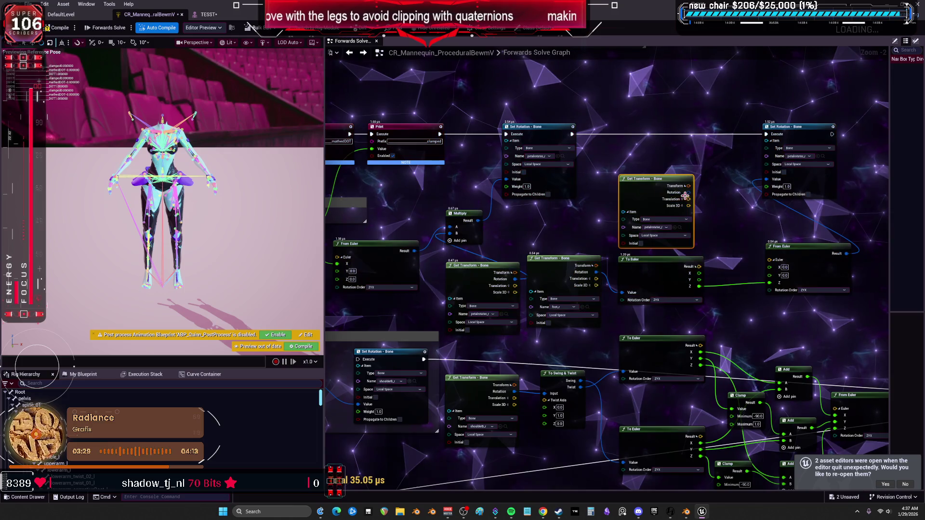
{"action": "left_click", "coordinate": [432, 191]}
{"action": "left_click_drag", "start_coordinate": [431, 191], "coordinate": [532, 184]}
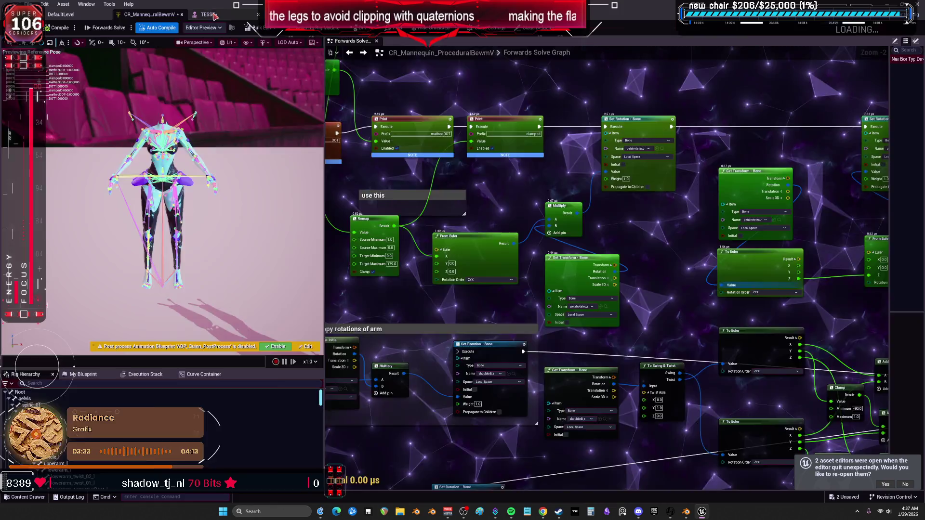
{"action": "left_click", "coordinate": [215, 16]}
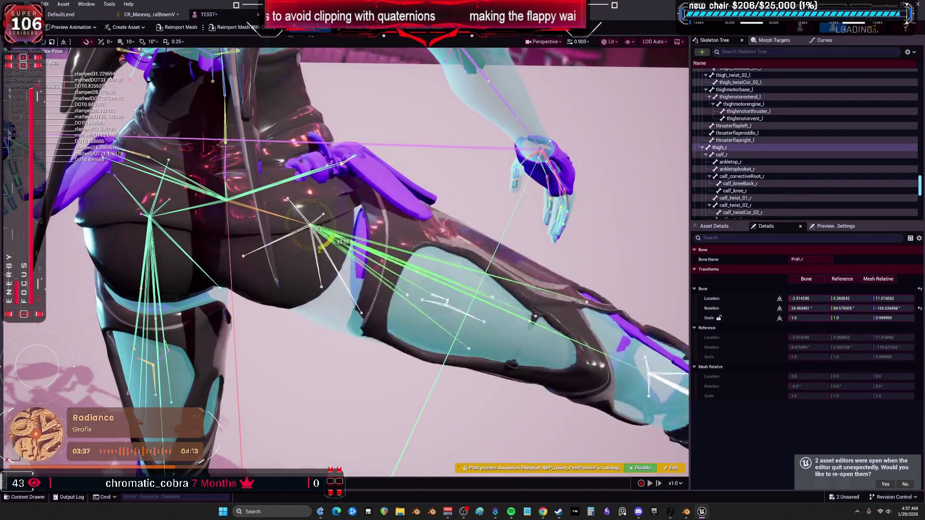
- Wire To Euler's X output into From Euler's X input and compile the Control Rig
{"action": "left_click", "coordinate": [149, 14]}
{"action": "left_click_drag", "start_coordinate": [490, 268], "coordinate": [276, 258]}
{"action": "left_click_drag", "start_coordinate": [584, 256], "coordinate": [654, 251]}
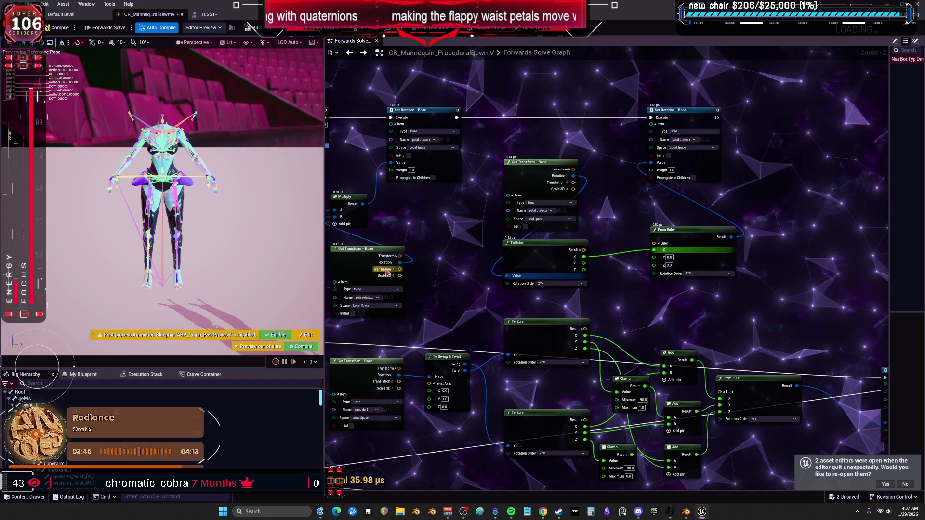
{"action": "left_click_drag", "start_coordinate": [410, 215], "coordinate": [535, 204]}
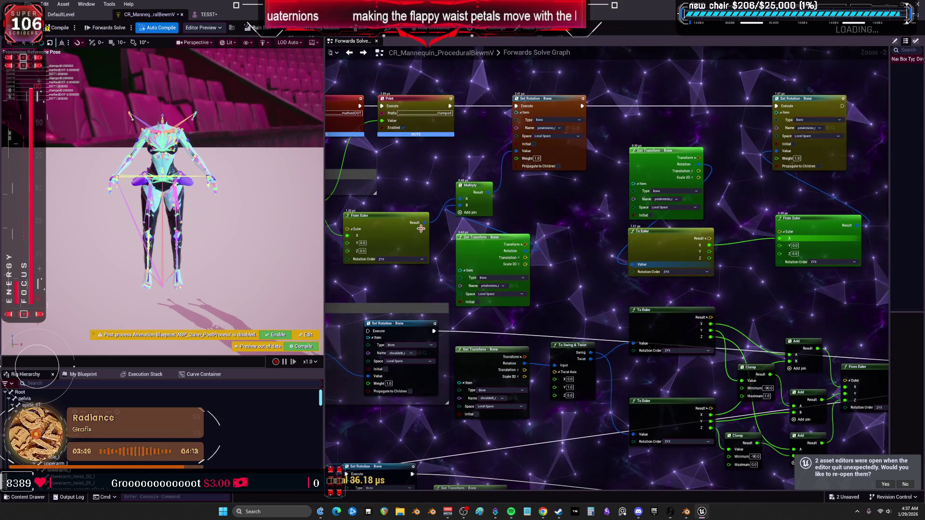
{"action": "left_click_drag", "start_coordinate": [539, 202], "coordinate": [546, 214]}
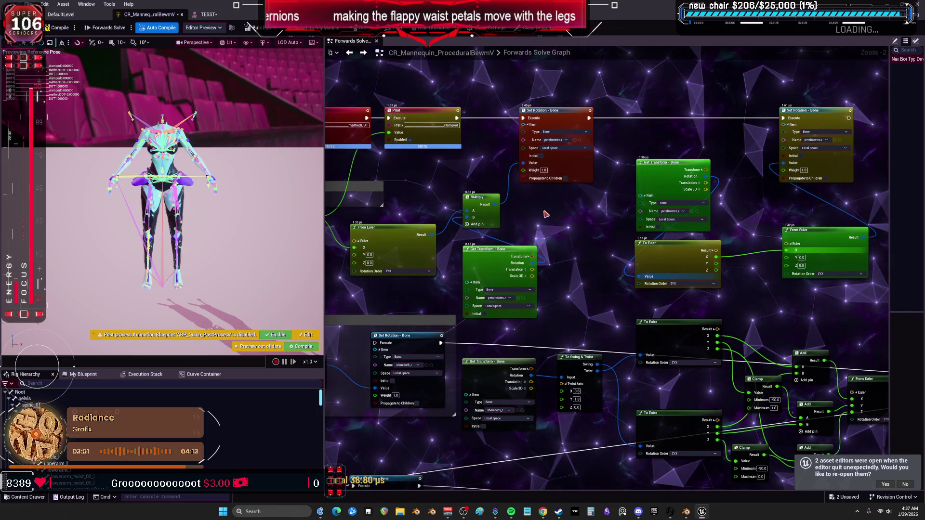
{"action": "left_click", "coordinate": [56, 29]}
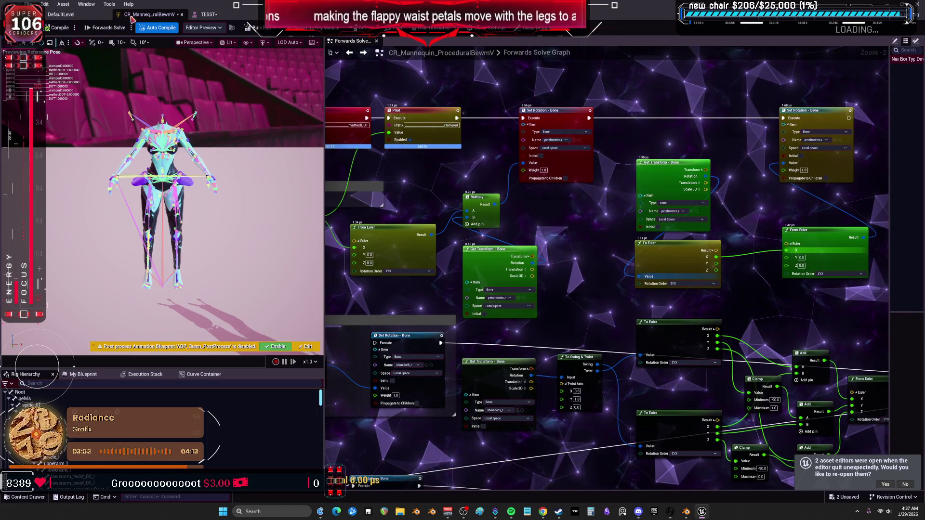
- Rotate thigh_r in the TESST preview to test the petals, recompile, and recheck
{"action": "left_click", "coordinate": [209, 14]}
{"action": "mouse_move", "coordinate": [328, 244]}
{"action": "left_mouse_down"}
{"action": "mouse_move", "coordinate": [338, 258]}
{"action": "mouse_move", "coordinate": [330, 248]}
{"action": "mouse_move", "coordinate": [343, 240]}
{"action": "left_mouse_up"}
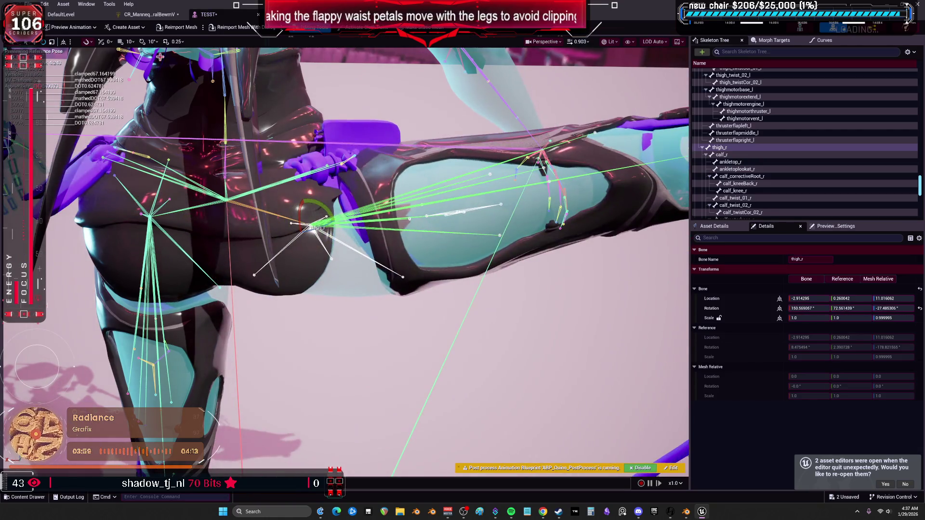
{"action": "left_click", "coordinate": [147, 15]}
{"action": "left_click_drag", "start_coordinate": [422, 215], "coordinate": [508, 211]}
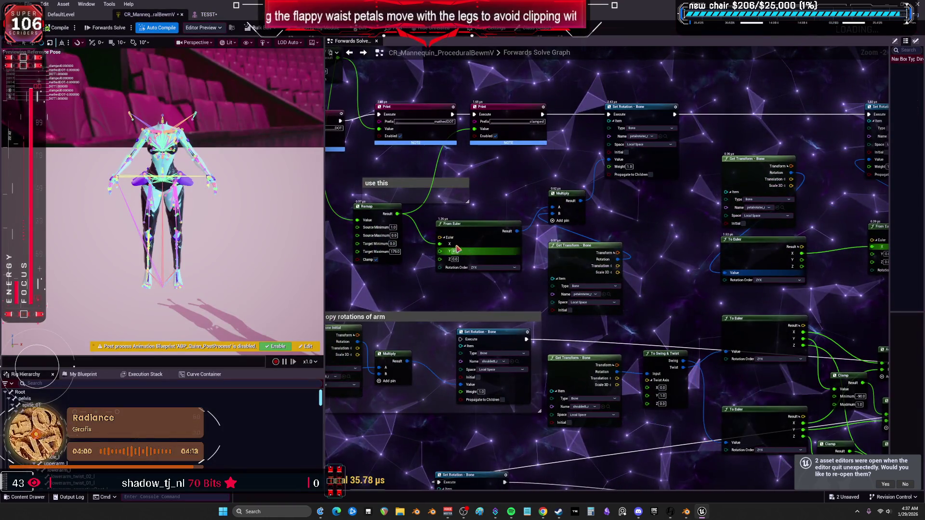
{"action": "left_click_drag", "start_coordinate": [874, 253], "coordinate": [575, 219]}
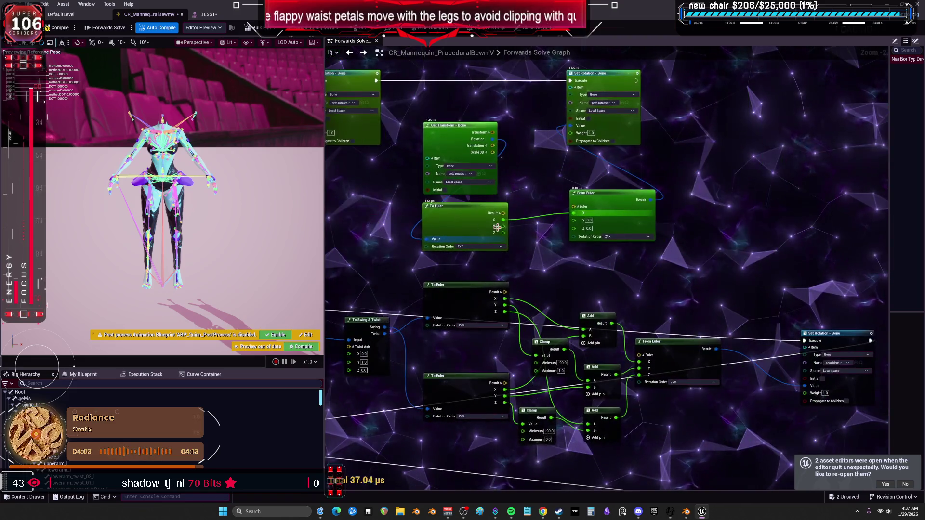
{"action": "left_click", "coordinate": [575, 219]}
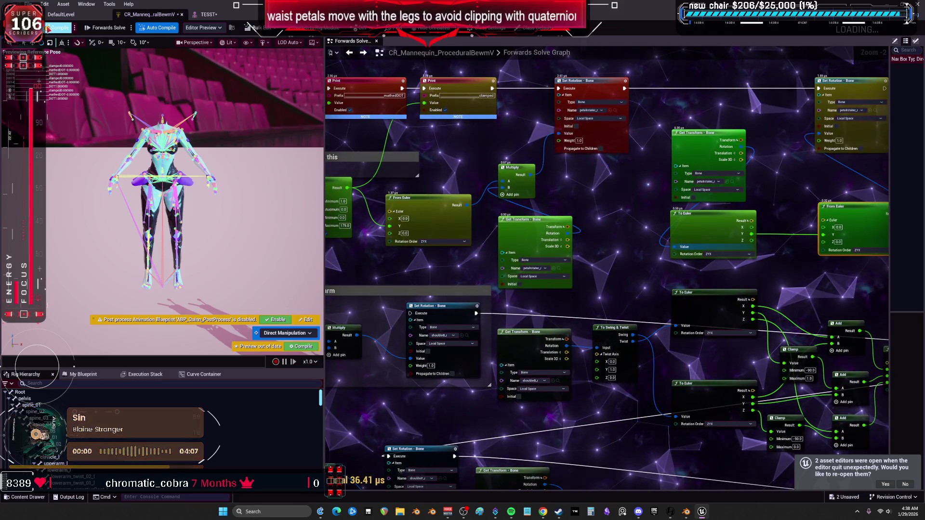
{"action": "left_click", "coordinate": [209, 14]}
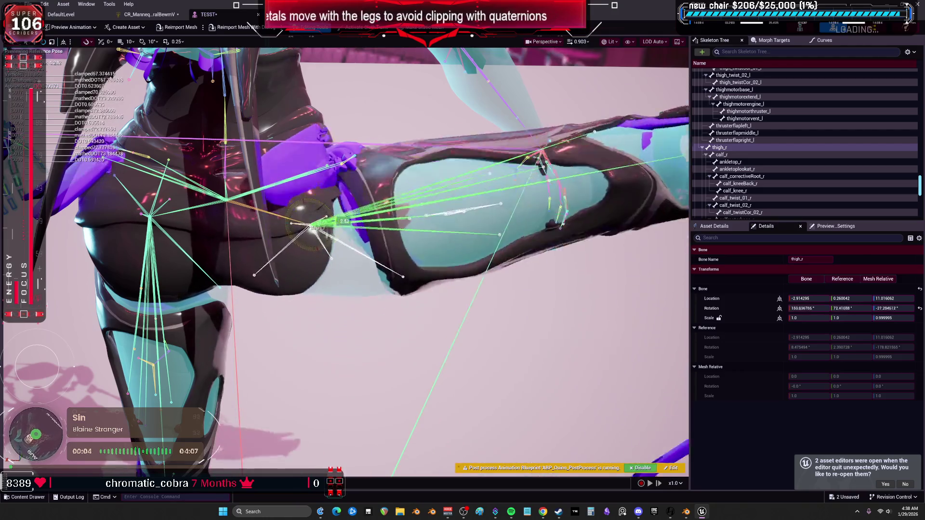
{"action": "left_click", "coordinate": [149, 14]}
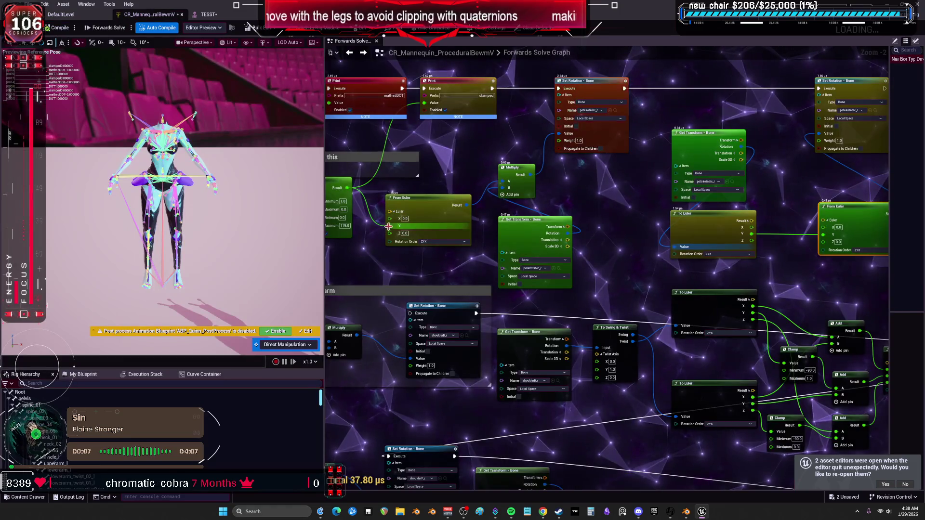
{"action": "mouse_move", "coordinate": [362, 201]}
{"action": "left_mouse_down"}
{"action": "mouse_move", "coordinate": [381, 202]}
{"action": "mouse_move", "coordinate": [408, 236]}
{"action": "left_mouse_up"}
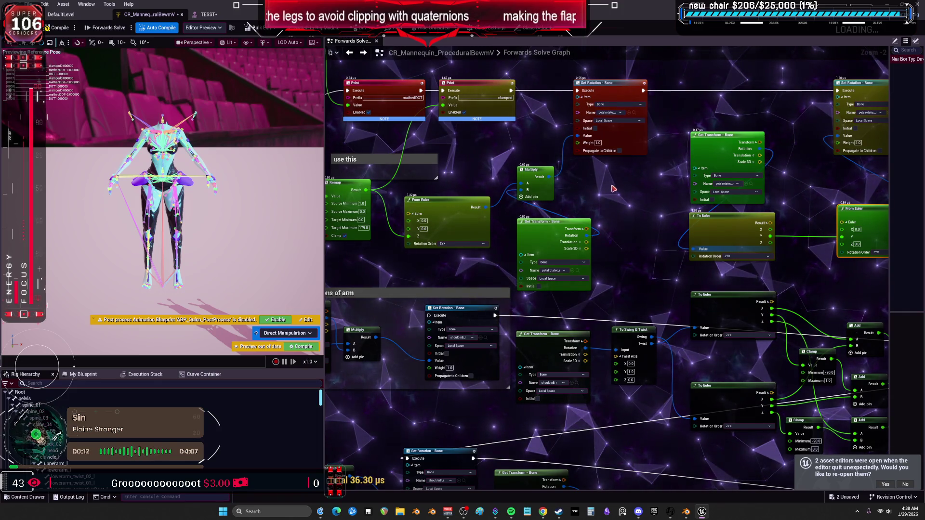
{"action": "scroll", "coordinate": [520, 282], "scroll_direction": "down", "scroll_amount": 2}
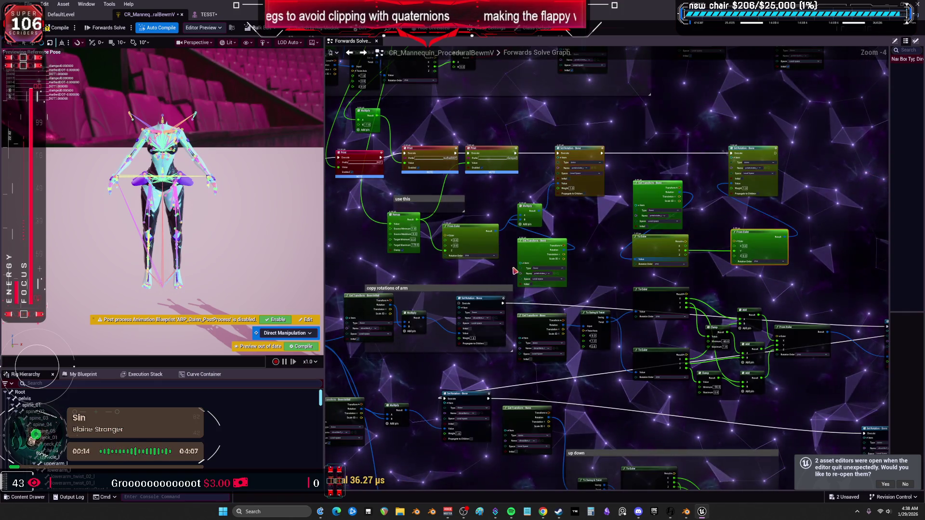
{"action": "scroll", "coordinate": [780, 243], "scroll_direction": "up", "scroll_amount": 3}
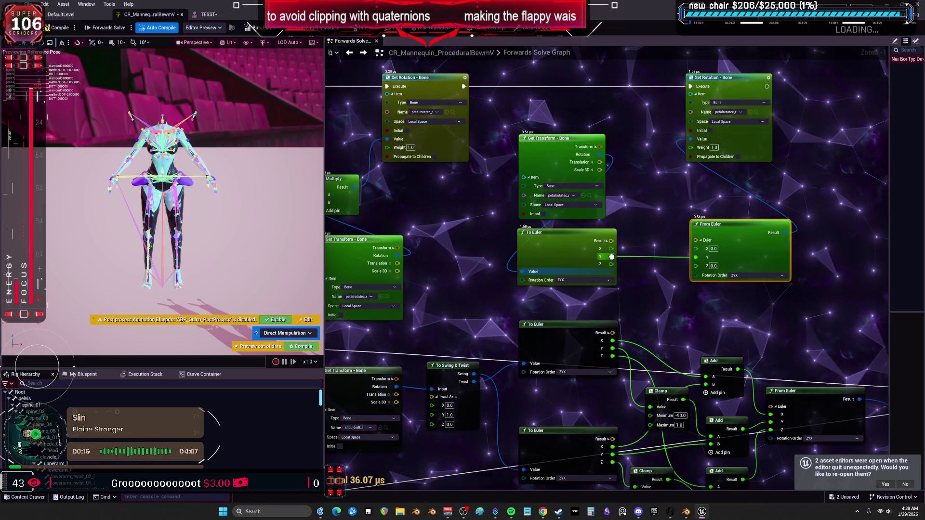
{"action": "left_click", "coordinate": [609, 258], "text": "alt"}
{"action": "left_click_drag", "start_coordinate": [611, 264], "coordinate": [697, 268]}
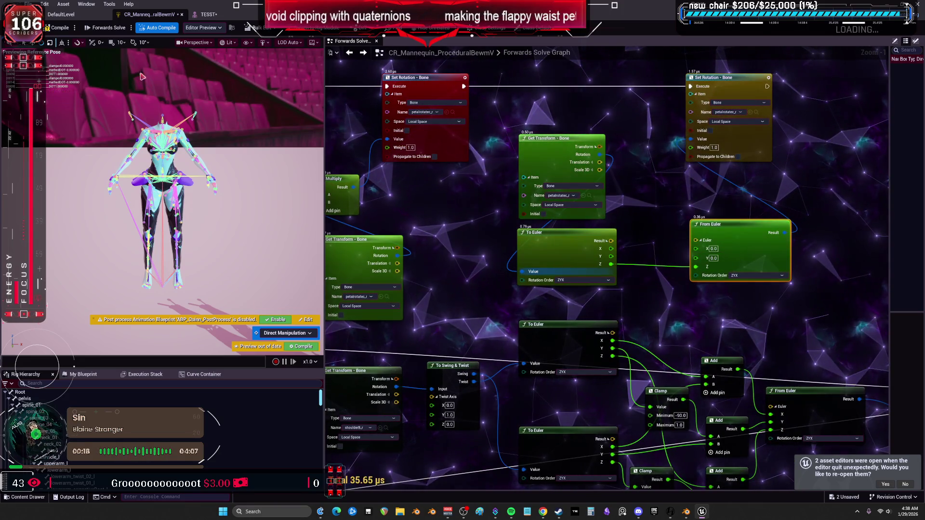
{"action": "left_click", "coordinate": [209, 14]}
{"action": "mouse_move", "coordinate": [338, 203]}
{"action": "left_mouse_down"}
{"action": "mouse_move", "coordinate": [331, 245]}
{"action": "mouse_move", "coordinate": [366, 223]}
{"action": "left_mouse_up"}
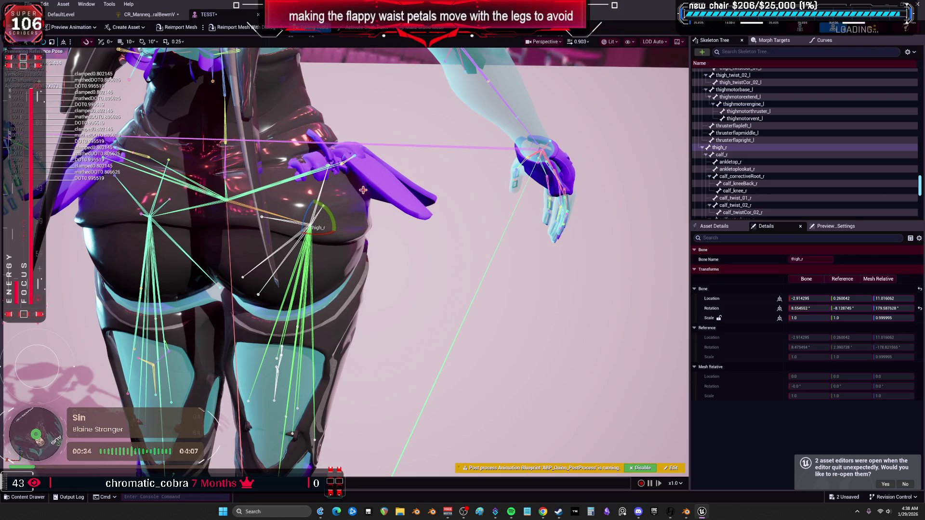
{"action": "left_click", "coordinate": [136, 19]}
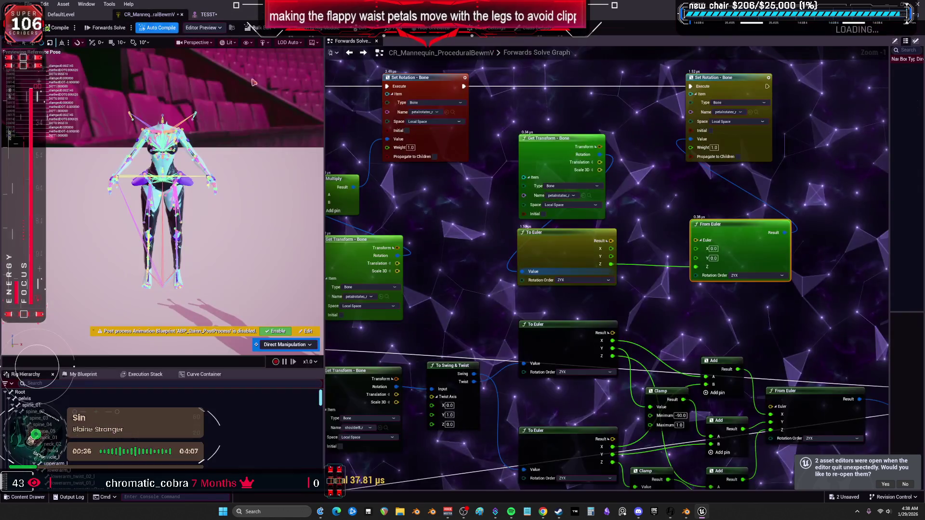
{"action": "scroll", "coordinate": [635, 457], "scroll_direction": "down", "scroll_amount": 5}
{"action": "scroll", "coordinate": [517, 305], "scroll_direction": "up", "scroll_amount": 4}
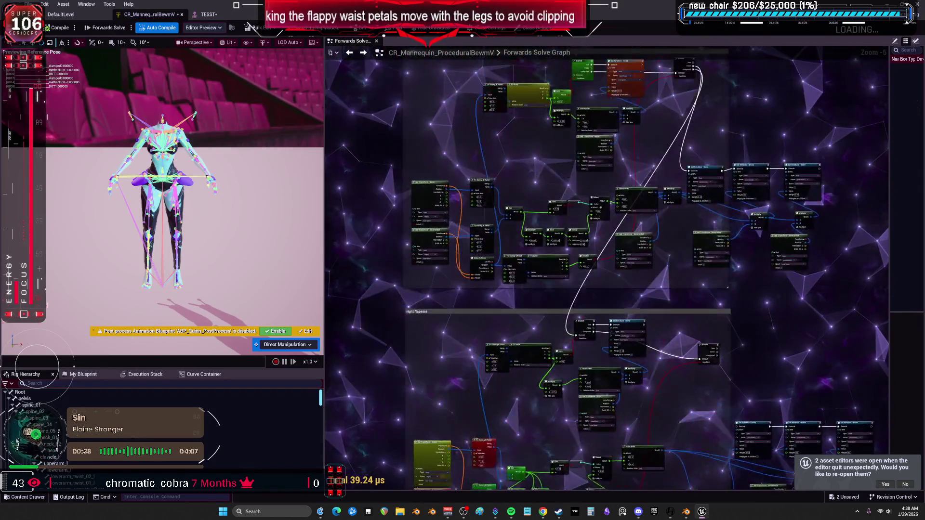
{"action": "scroll", "coordinate": [518, 306], "scroll_direction": "down", "scroll_amount": 3}
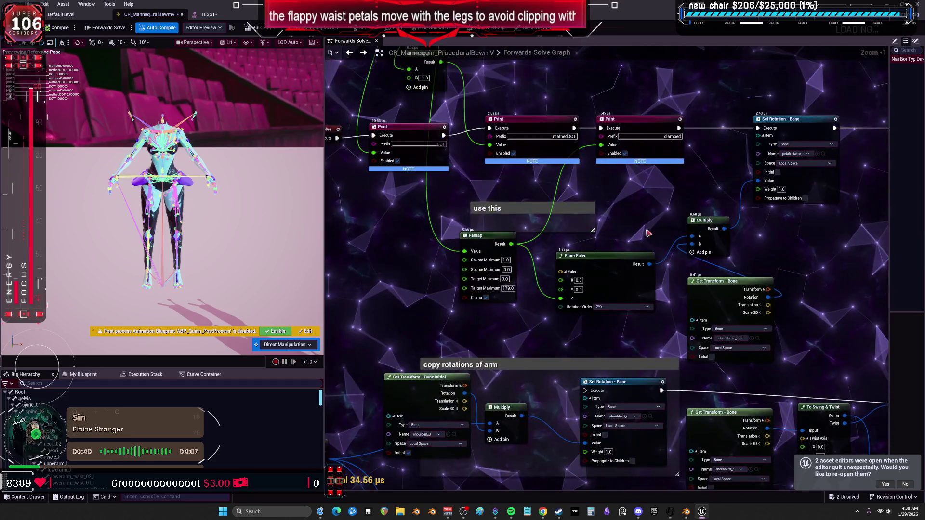
{"action": "scroll", "coordinate": [655, 252], "scroll_direction": "up", "scroll_amount": 3}
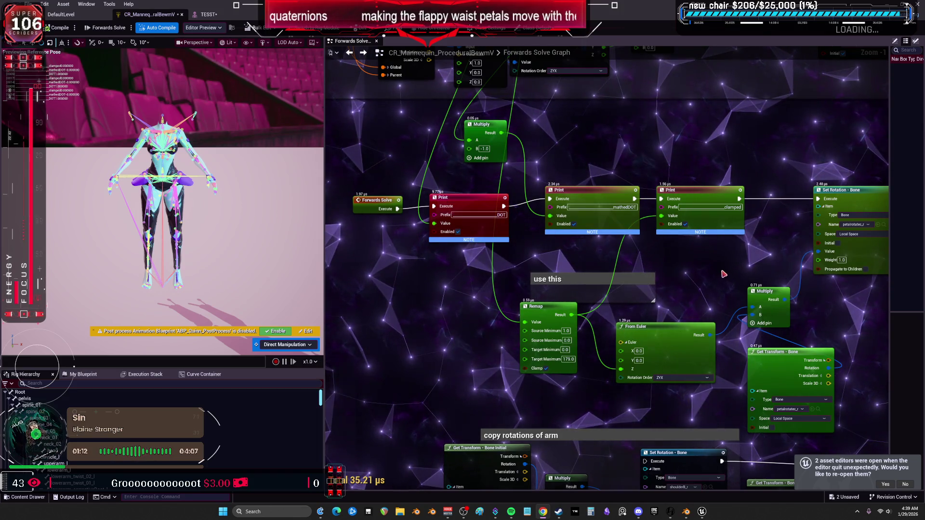
{"action": "scroll", "coordinate": [724, 274], "scroll_direction": "down", "scroll_amount": 1}
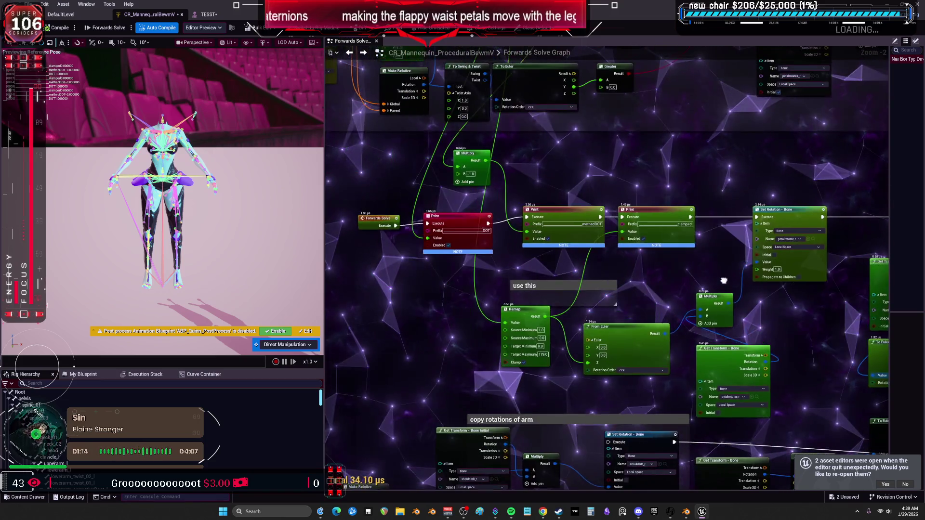
{"action": "scroll", "coordinate": [723, 280], "scroll_direction": "up", "scroll_amount": 2}
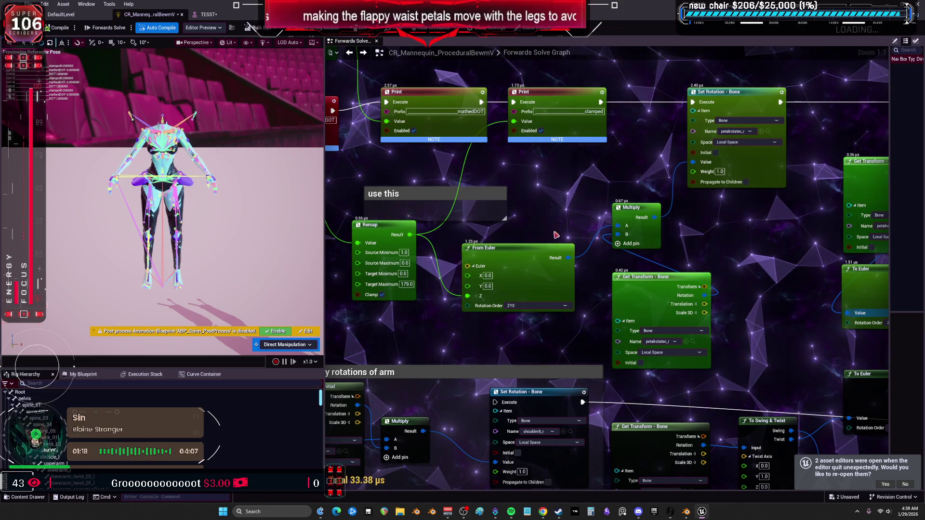
{"action": "scroll", "coordinate": [784, 299], "scroll_direction": "down", "scroll_amount": 3}
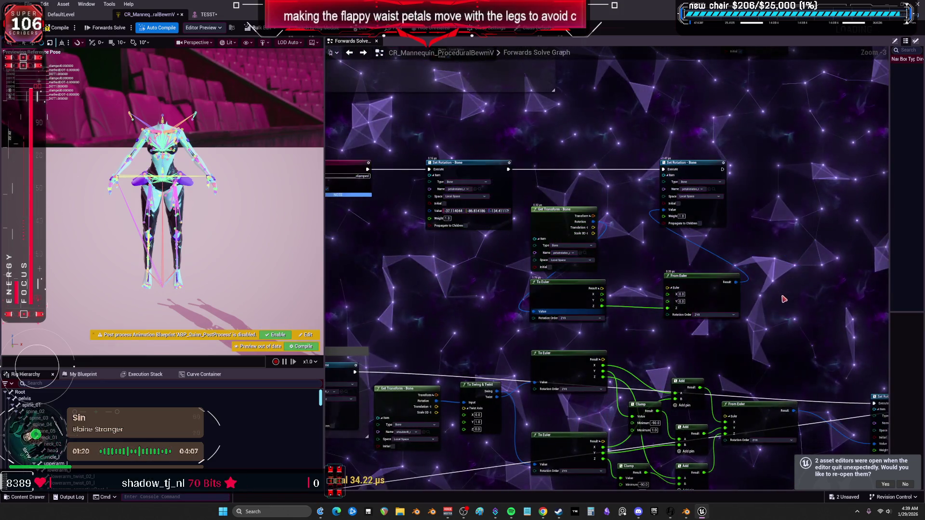
- Delete the three Print nodes and move Set Rotation closer to Remap
{"action": "left_click_drag", "start_coordinate": [490, 205], "coordinate": [687, 230]}
{"action": "key", "text": "Delete"}
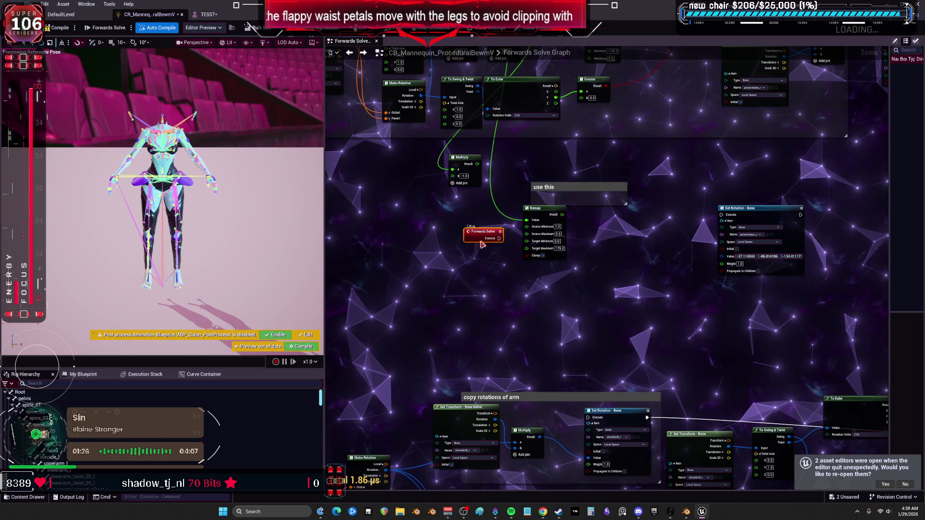
{"action": "scroll", "coordinate": [613, 251], "scroll_direction": "up", "scroll_amount": 3}
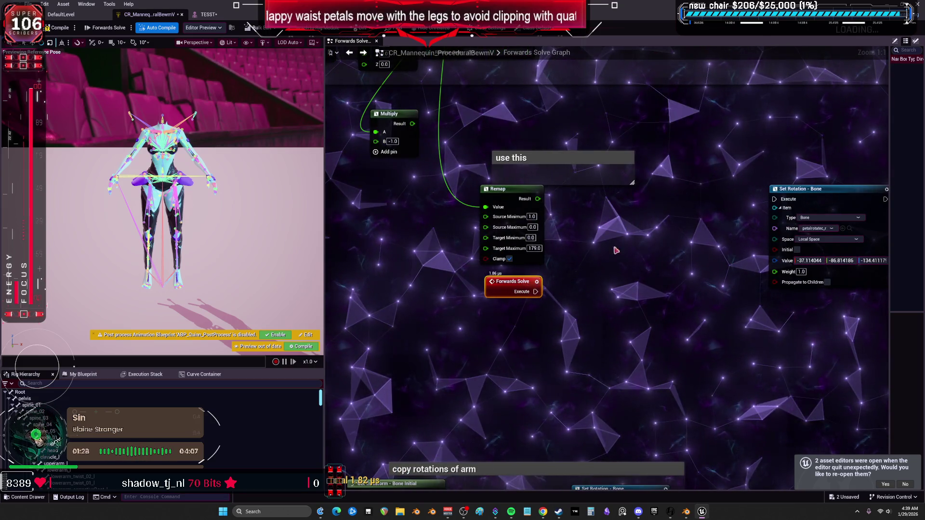
{"action": "left_click_drag", "start_coordinate": [800, 189], "coordinate": [654, 195]}
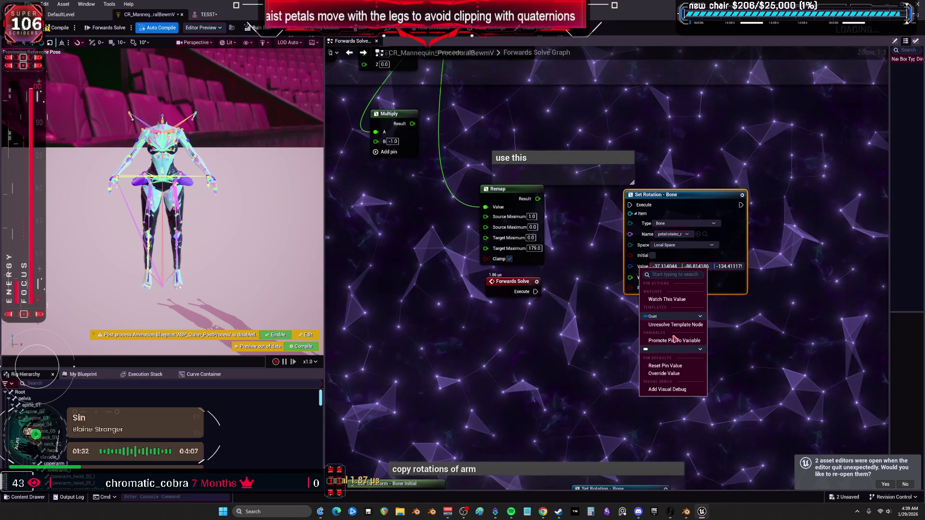
- From Remap's Result pin, browse the node actions to add Modify Transforms
{"action": "left_click", "coordinate": [673, 374]}
{"action": "type", "text": "to"}
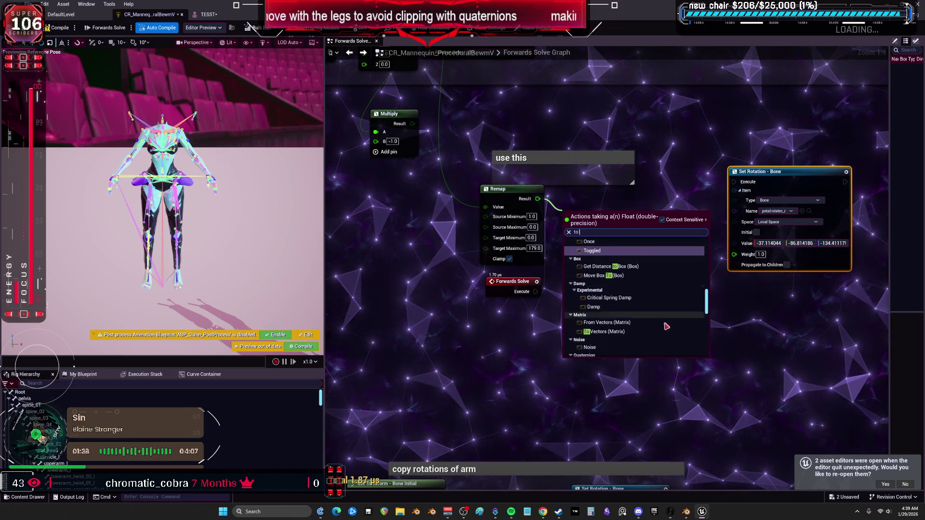
{"action": "left_click", "coordinate": [638, 332]}
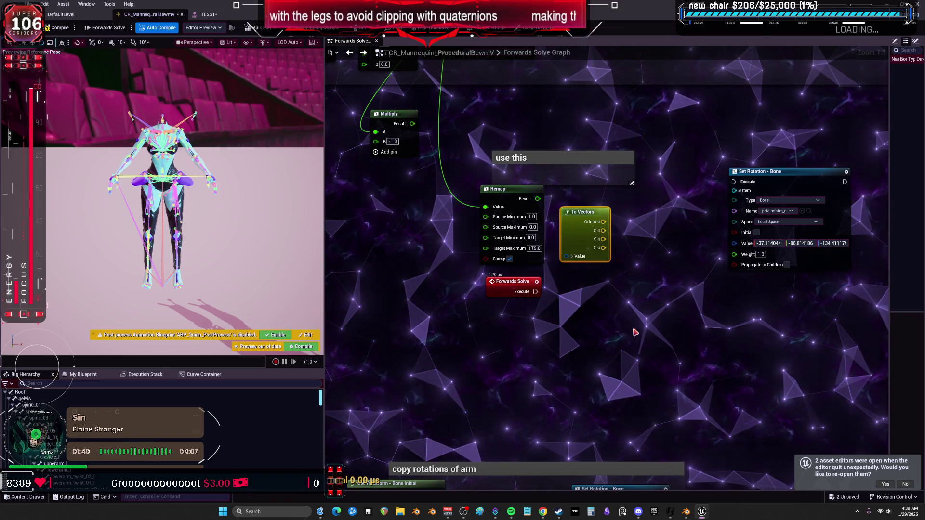
{"action": "left_click_drag", "start_coordinate": [578, 262], "coordinate": [579, 263]}
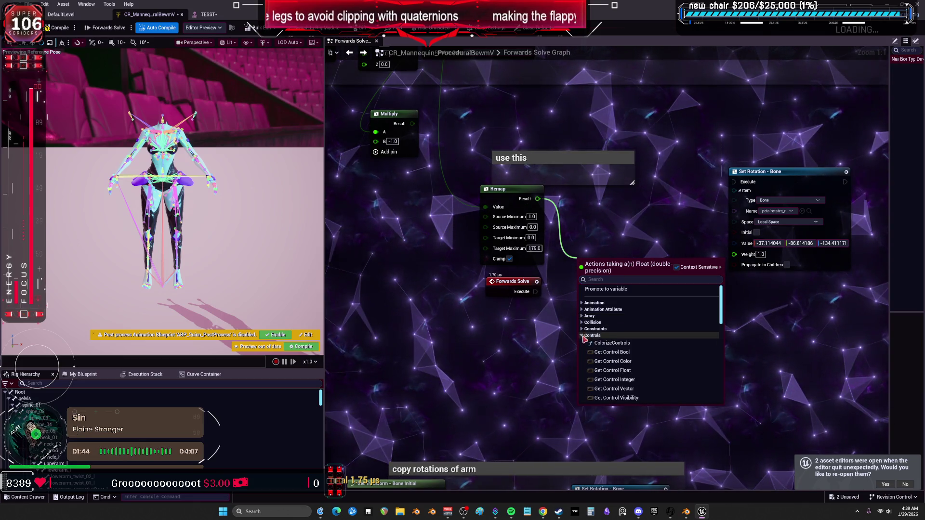
{"action": "scroll", "coordinate": [665, 354], "scroll_direction": "down", "scroll_amount": 3}
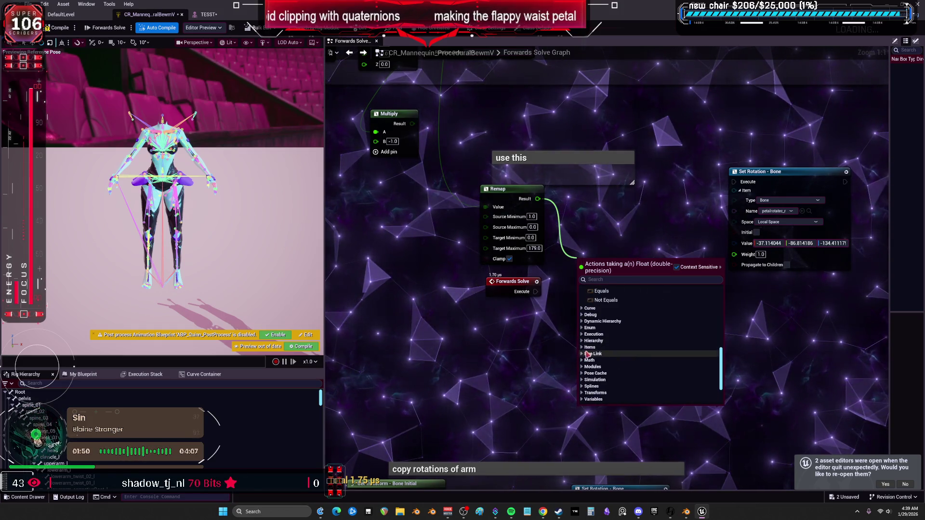
{"action": "left_click", "coordinate": [582, 348]}
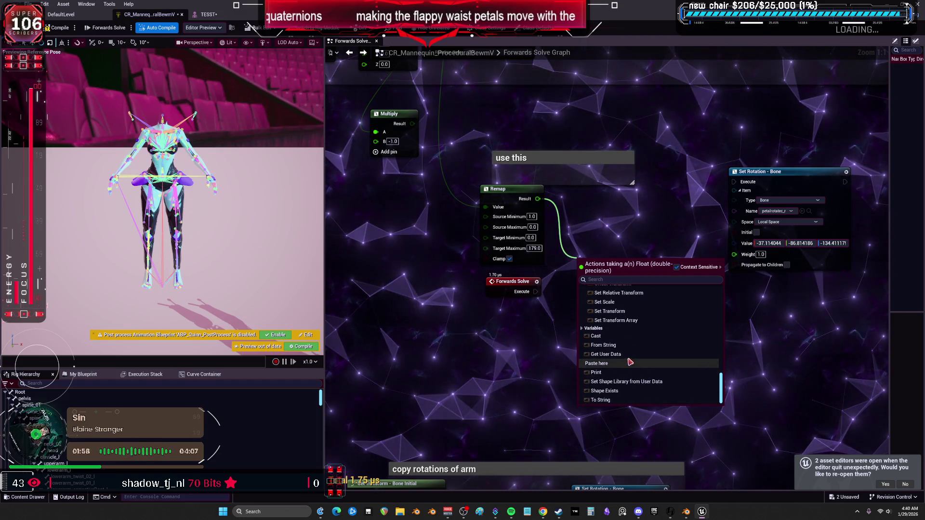
{"action": "scroll", "coordinate": [627, 359], "scroll_direction": "up", "scroll_amount": 3}
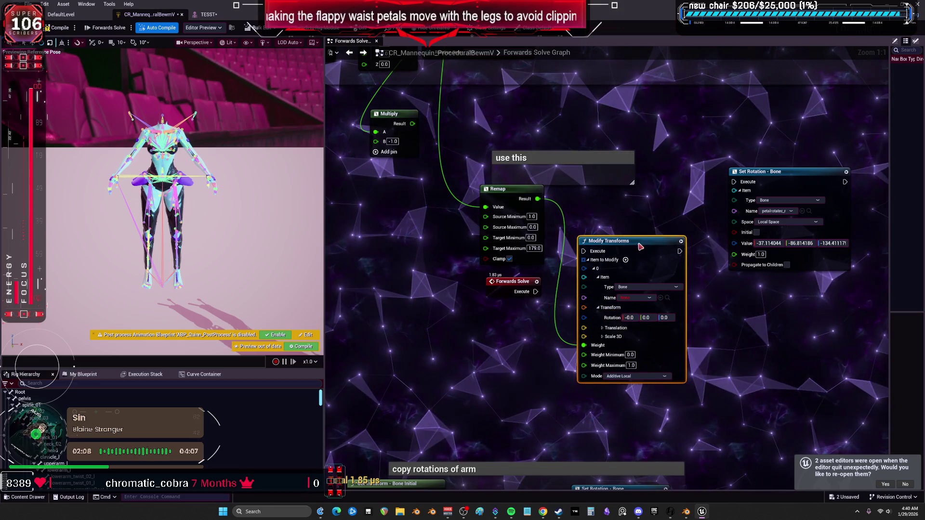
- Replace the Modify Transforms node with a From Axis And Angle node
{"action": "left_click_drag", "start_coordinate": [639, 245], "coordinate": [645, 234]}
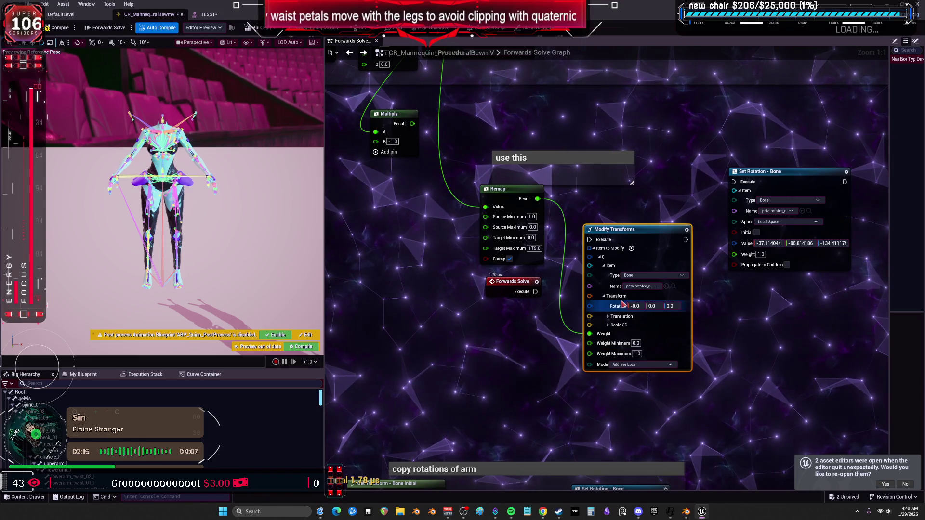
{"action": "left_click", "coordinate": [591, 334], "text": "alt"}
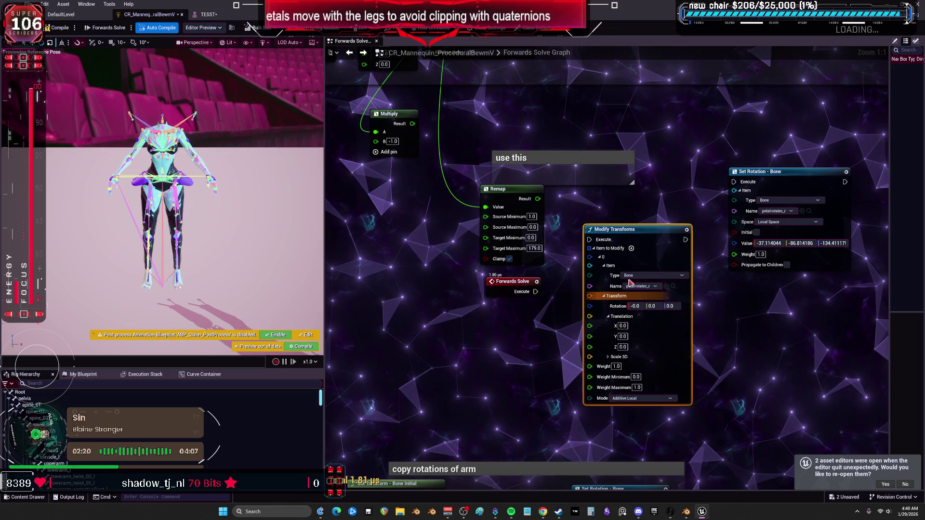
{"action": "left_click_drag", "start_coordinate": [636, 240], "coordinate": [642, 228]}
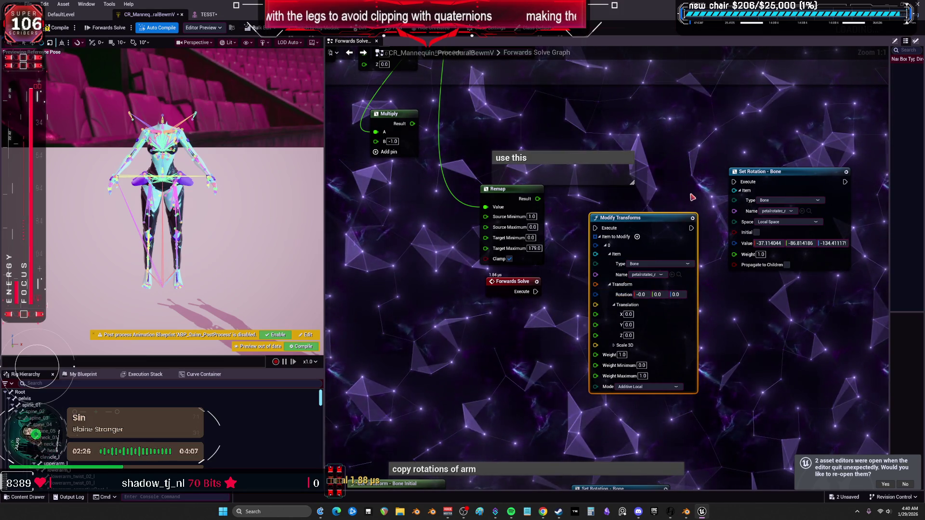
{"action": "key", "text": "Delete"}
{"action": "type", "text": "q"}
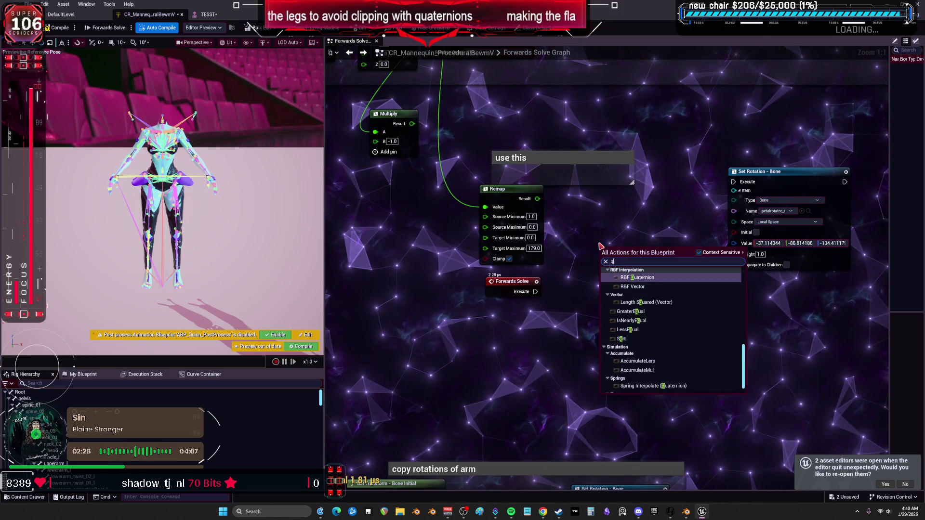
{"action": "type", "text": "ua"}
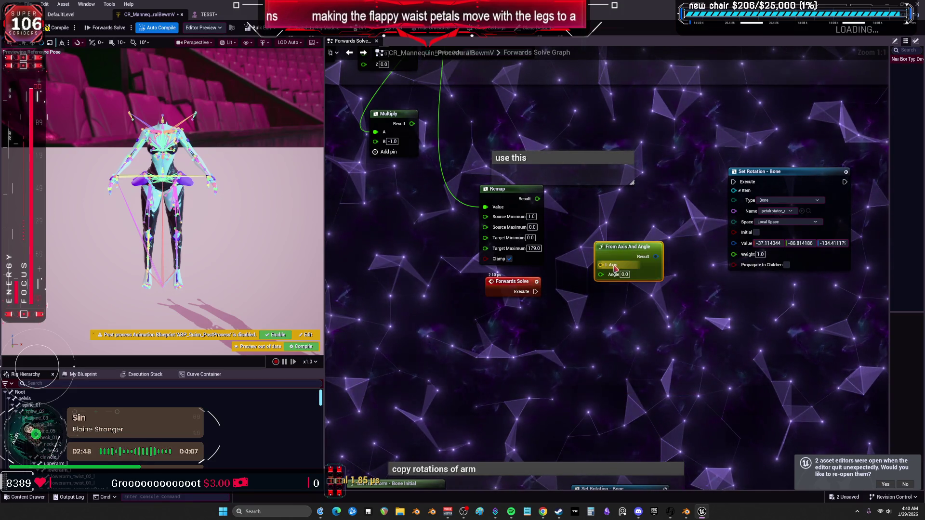
{"action": "left_click", "coordinate": [606, 264]}
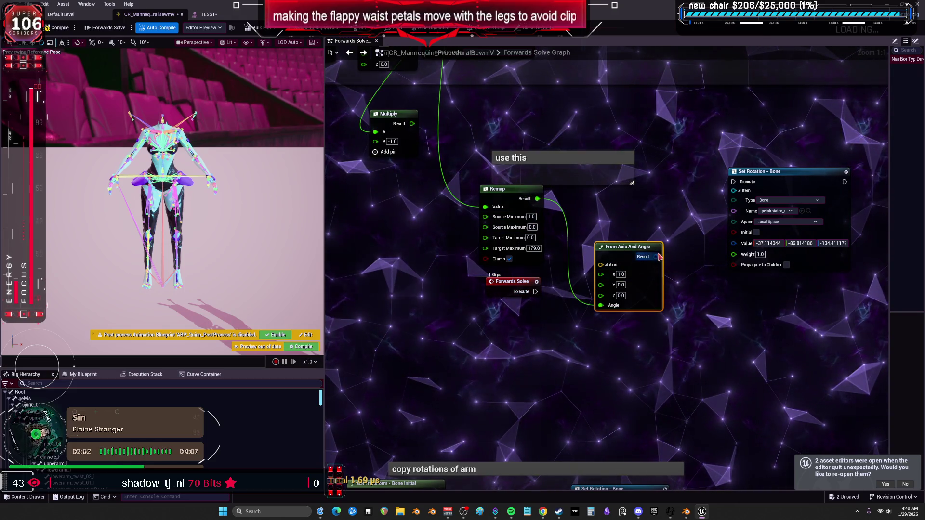
- Wire From Axis And Angle into Multiply, Multiply into Set Rotation's Value, and Forwards Solve's execution
{"action": "mouse_move", "coordinate": [639, 228]}
{"action": "left_mouse_down"}
{"action": "mouse_move", "coordinate": [622, 256]}
{"action": "mouse_move", "coordinate": [628, 270]}
{"action": "mouse_move", "coordinate": [682, 299]}
{"action": "left_mouse_up"}
{"action": "scroll", "coordinate": [681, 299], "scroll_direction": "down", "scroll_amount": 2}
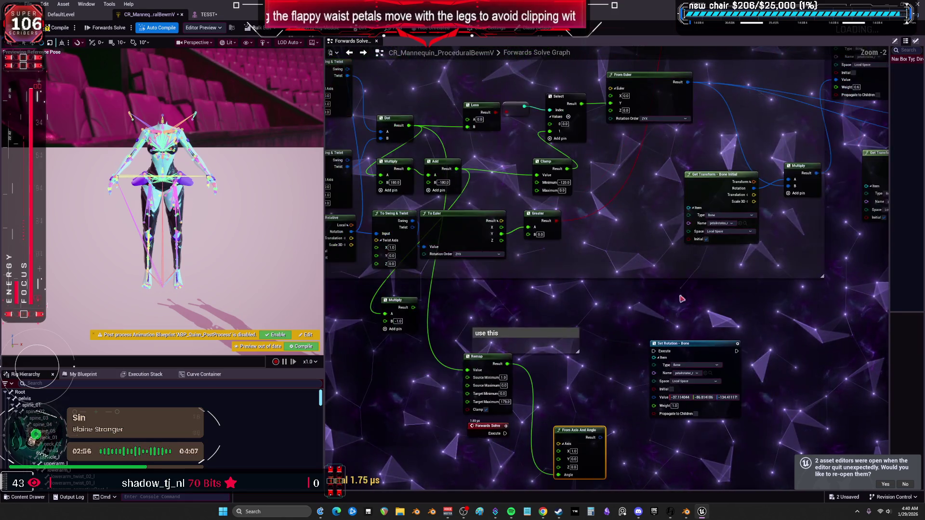
{"action": "left_click_drag", "start_coordinate": [713, 151], "coordinate": [386, 162]}
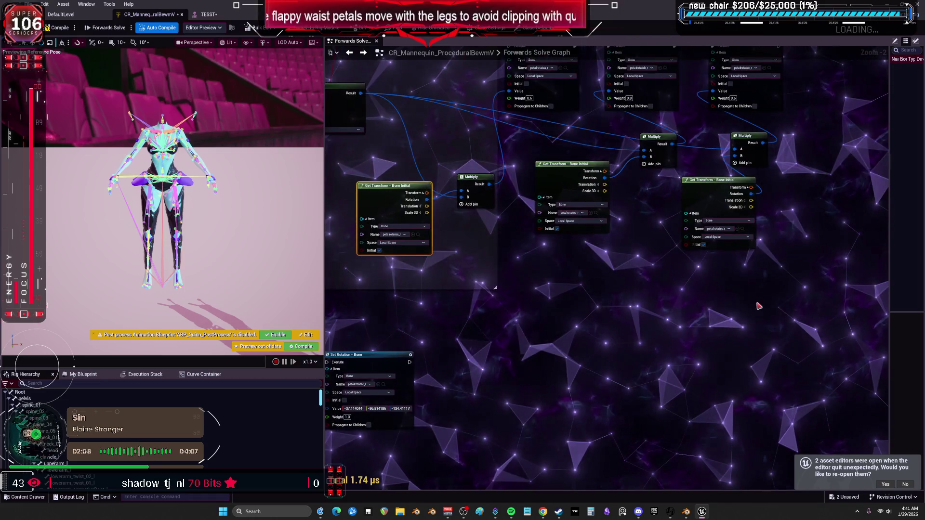
{"action": "left_click_drag", "start_coordinate": [759, 274], "coordinate": [711, 196]}
{"action": "scroll", "coordinate": [639, 279], "scroll_direction": "up", "scroll_amount": 3}
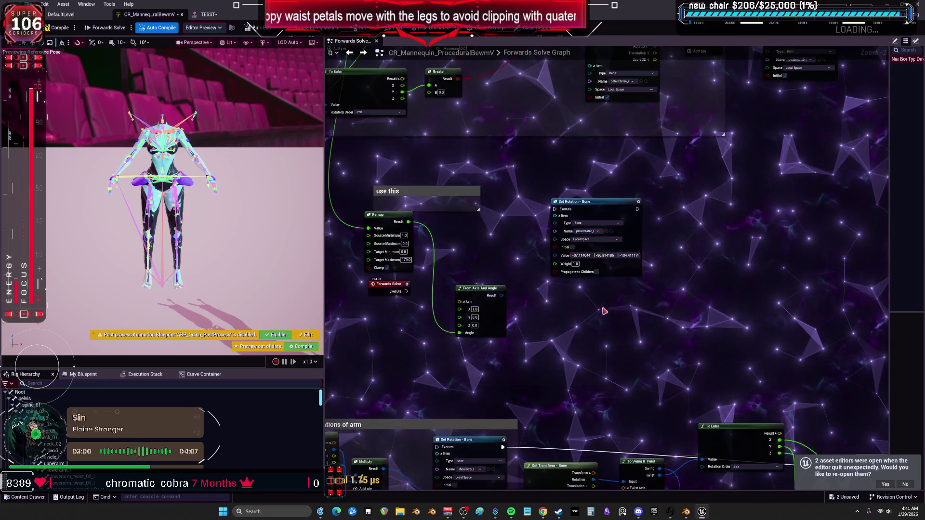
{"action": "left_click_drag", "start_coordinate": [638, 279], "coordinate": [554, 237]}
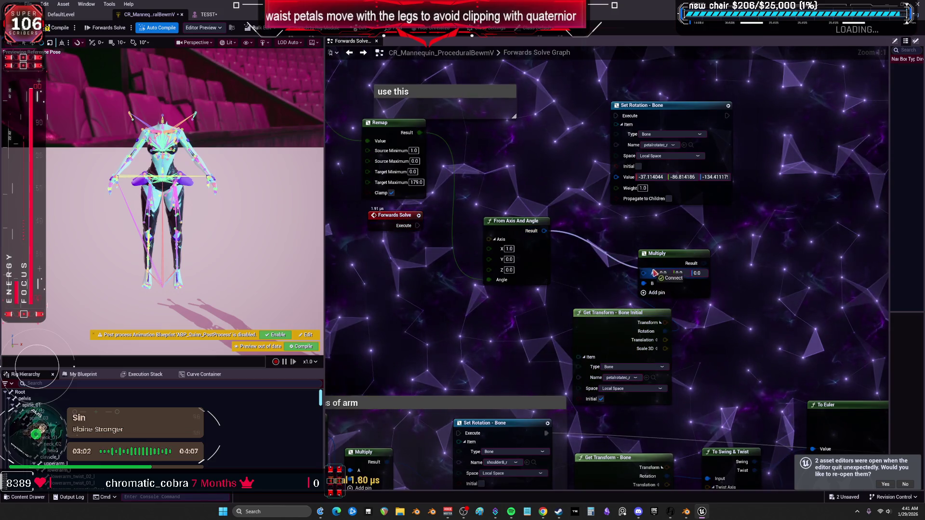
{"action": "left_click_drag", "start_coordinate": [625, 177], "coordinate": [625, 177]}
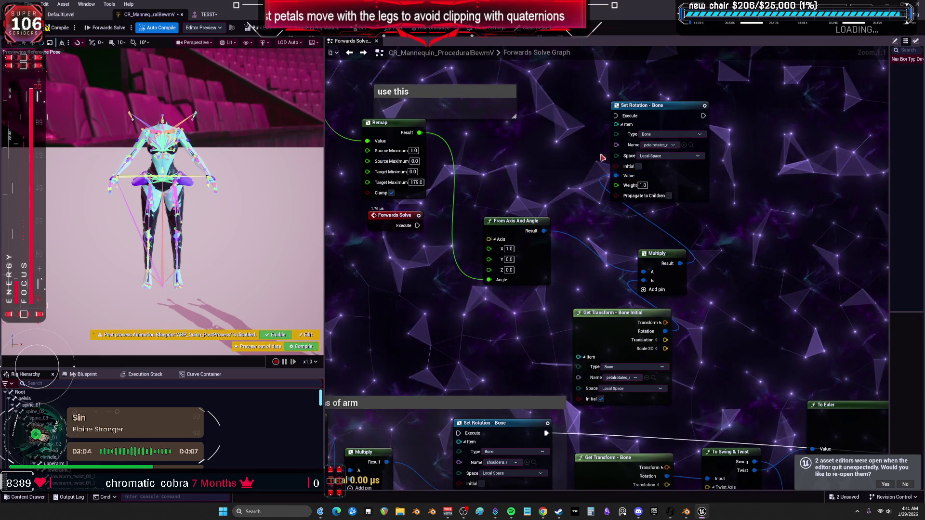
{"action": "left_click_drag", "start_coordinate": [554, 313], "coordinate": [623, 388]}
{"action": "mouse_move", "coordinate": [488, 302]}
{"action": "left_mouse_down"}
{"action": "mouse_move", "coordinate": [659, 219]}
{"action": "mouse_move", "coordinate": [685, 191]}
{"action": "left_mouse_up"}
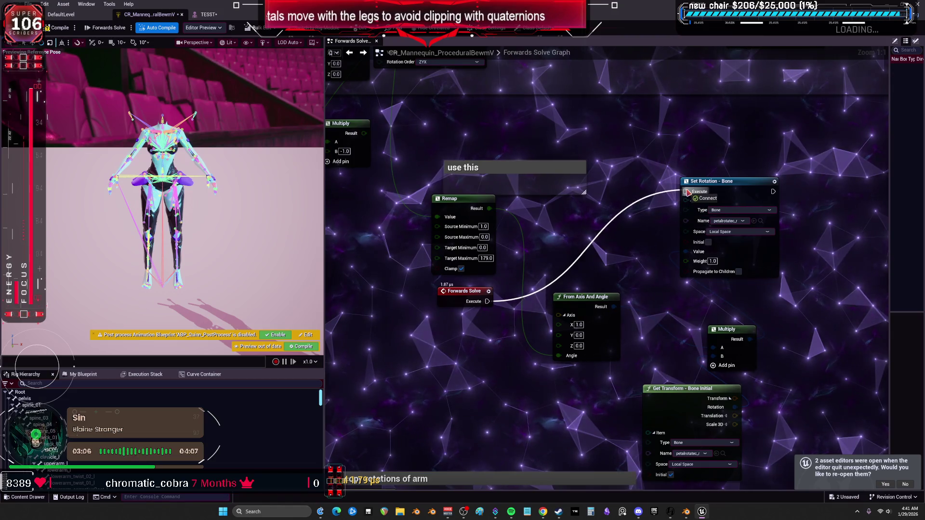
{"action": "left_click_drag", "start_coordinate": [588, 297], "coordinate": [553, 211]}
{"action": "left_click_drag", "start_coordinate": [680, 385], "coordinate": [550, 294]}
{"action": "left_click_drag", "start_coordinate": [731, 334], "coordinate": [628, 227]}
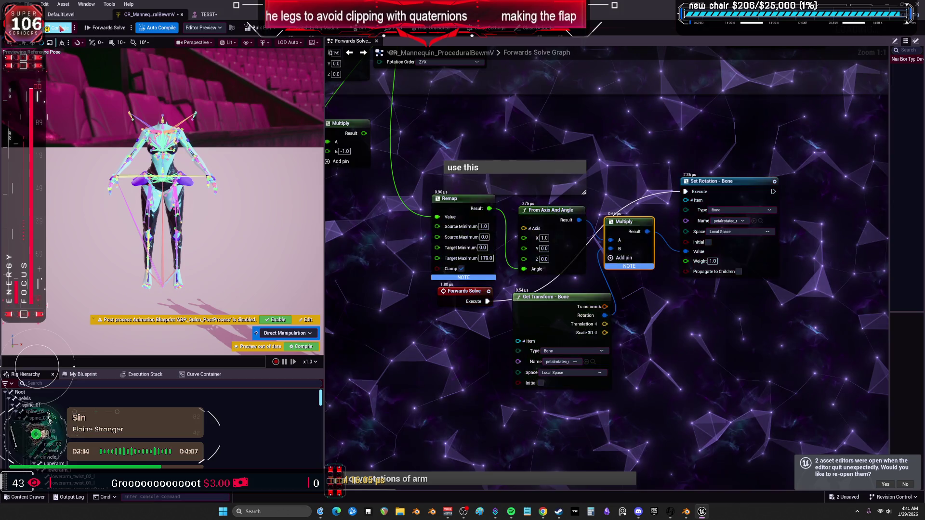
- Rotate the right thigh in the TESST preview to test the petals
{"action": "left_click", "coordinate": [209, 14]}
{"action": "mouse_move", "coordinate": [359, 201]}
{"action": "left_mouse_down"}
{"action": "mouse_move", "coordinate": [433, 232]}
{"action": "mouse_move", "coordinate": [350, 215]}
{"action": "left_mouse_up"}
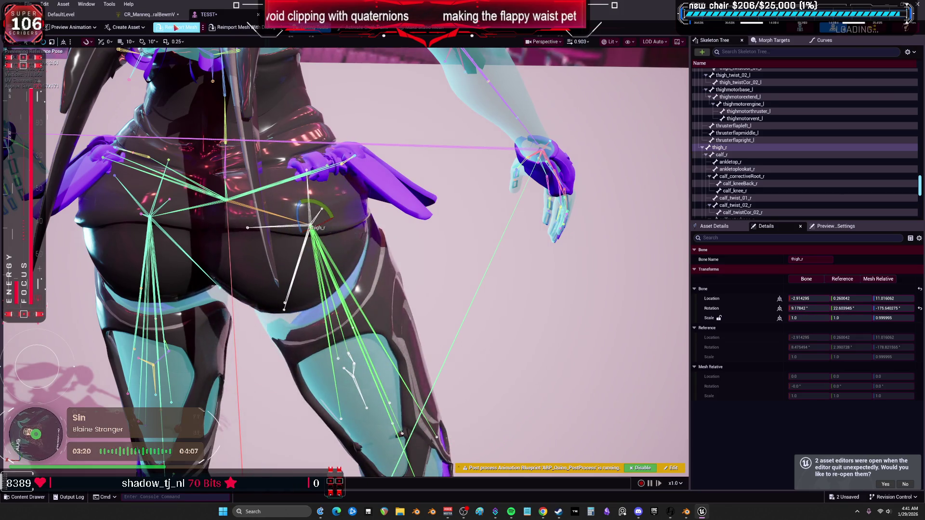
{"action": "left_click", "coordinate": [149, 14]}
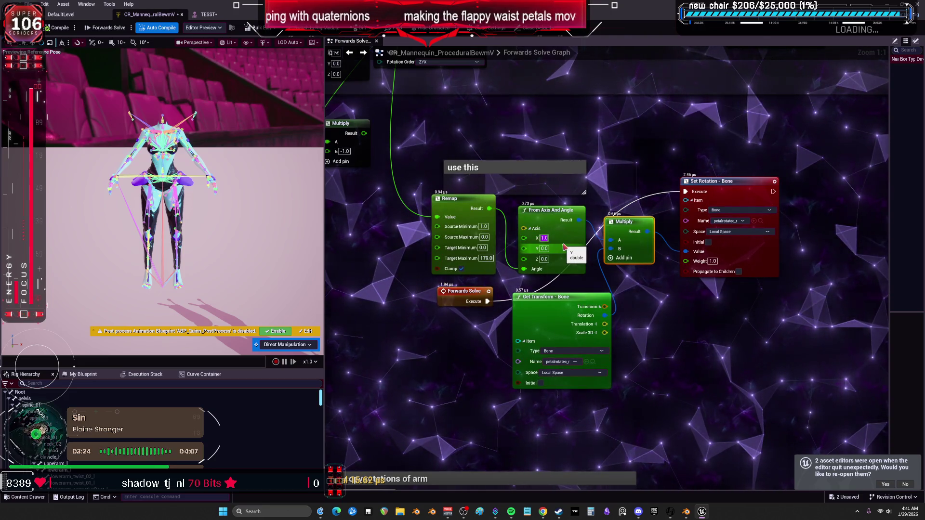
- Set the rotation axis to Z (0, 0, 1) and Remap's Target Maximum to 1.8
{"action": "key", "text": "Tab"}
{"action": "key", "text": "Tab"}
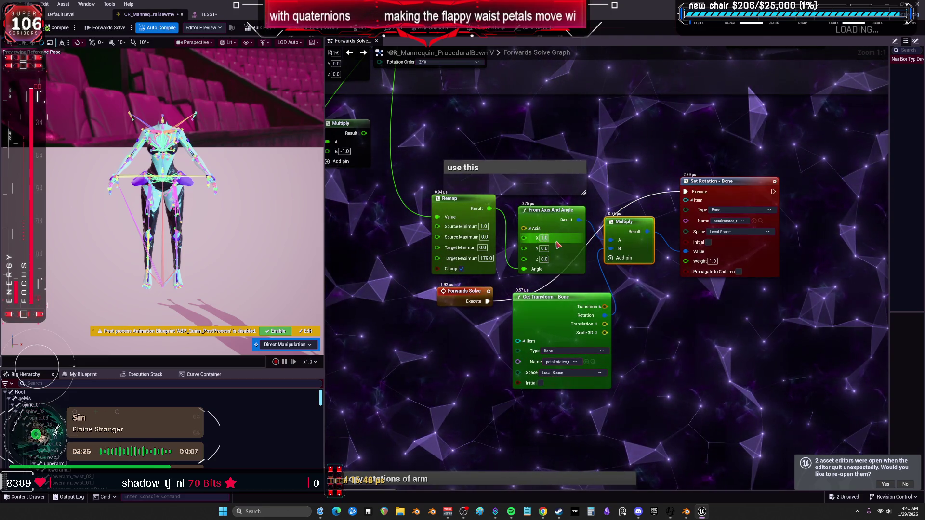
{"action": "type", "text": "0"}
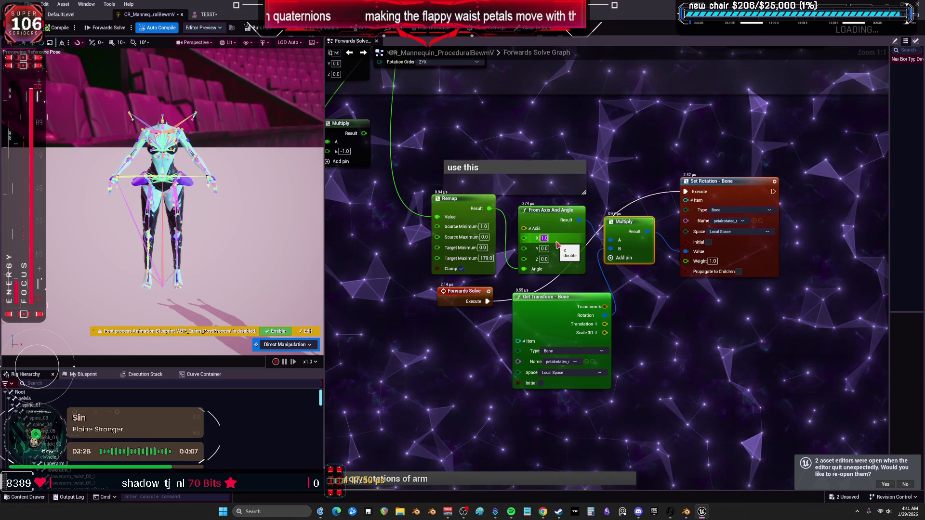
{"action": "key", "text": "Tab"}
{"action": "key", "text": "Tab"}
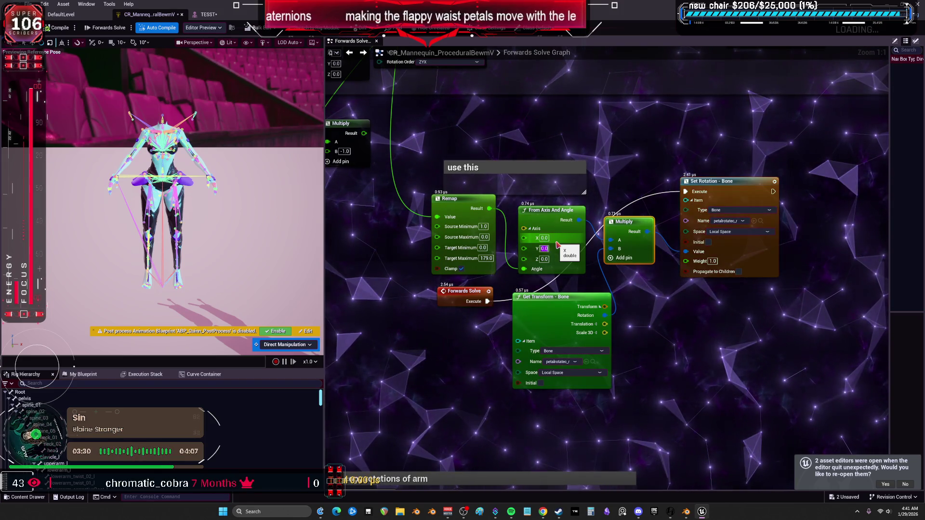
{"action": "type", "text": "1"}
{"action": "left_click", "coordinate": [423, 270]}
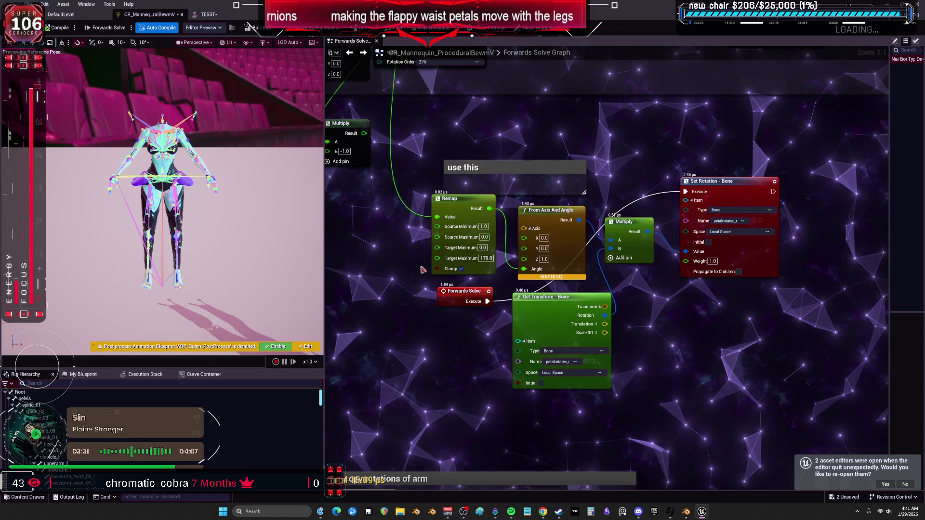
{"action": "left_click", "coordinate": [486, 258]}
{"action": "type", "text": "1.8"}
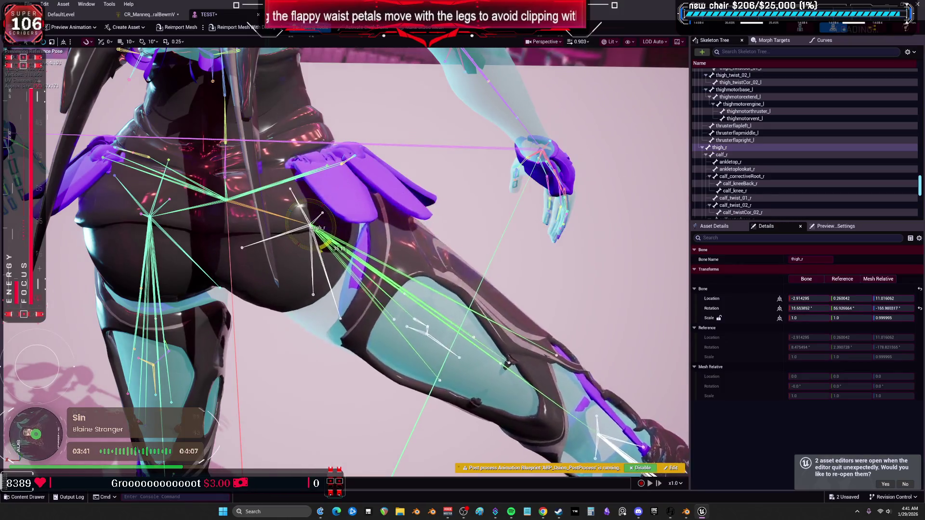
- Swing the right leg again to preview the petals and rearrange the two editor windows
{"action": "left_click_drag", "start_coordinate": [337, 248], "coordinate": [253, 226]}
{"action": "left_click", "coordinate": [150, 15]}
{"action": "left_click_drag", "start_coordinate": [208, 14], "coordinate": [133, 15]}
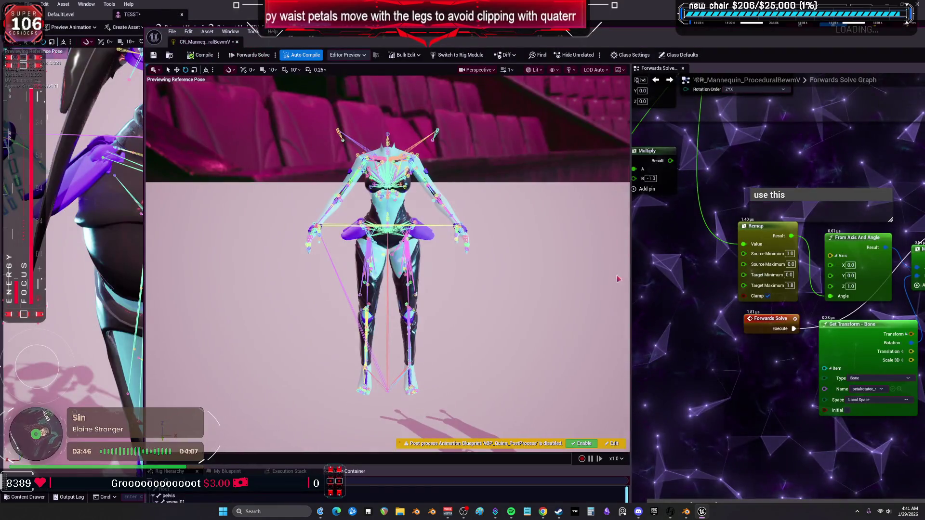
{"action": "left_click", "coordinate": [227, 14]}
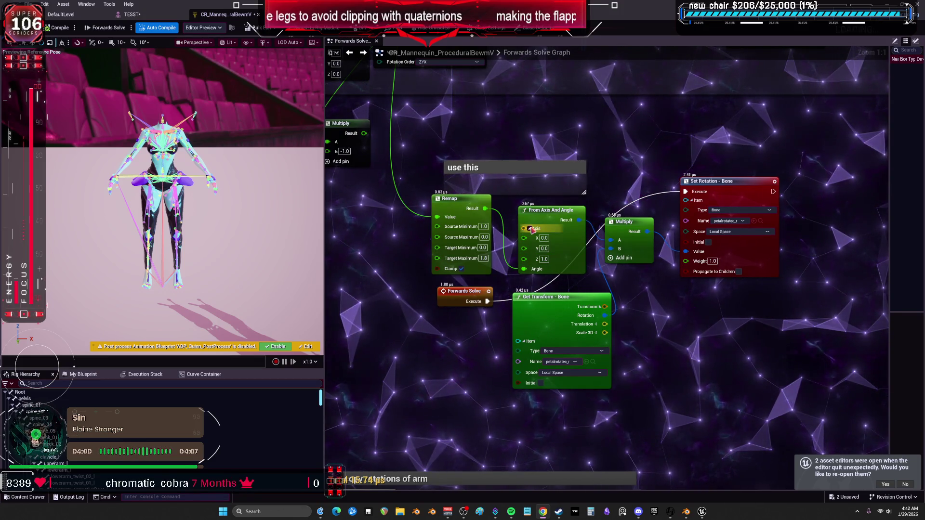
{"action": "scroll", "coordinate": [500, 290], "scroll_direction": "down", "scroll_amount": 3}
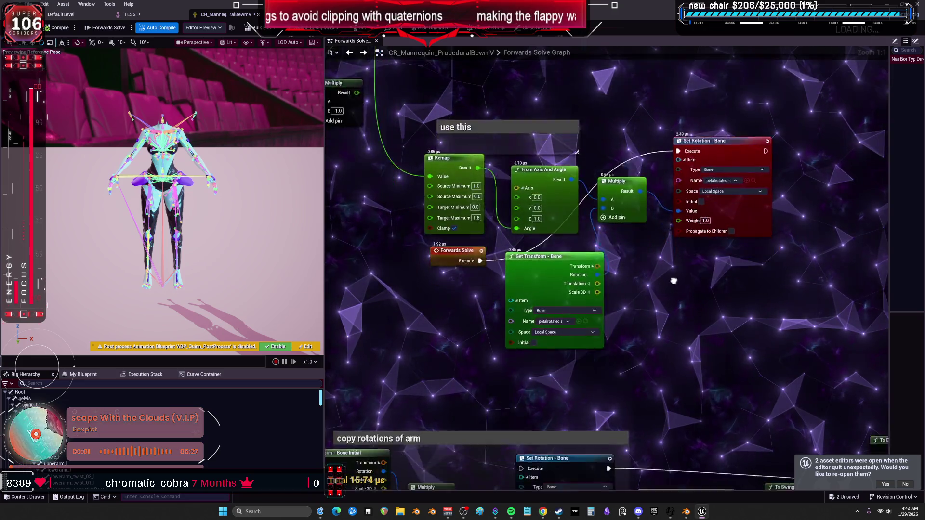
- Dismiss the node actions menu and bring the petal Set Rotation nodes into view
{"action": "scroll", "coordinate": [499, 290], "scroll_direction": "left", "scroll_amount": 4}
{"action": "scroll", "coordinate": [499, 290], "scroll_direction": "up", "scroll_amount": 2}
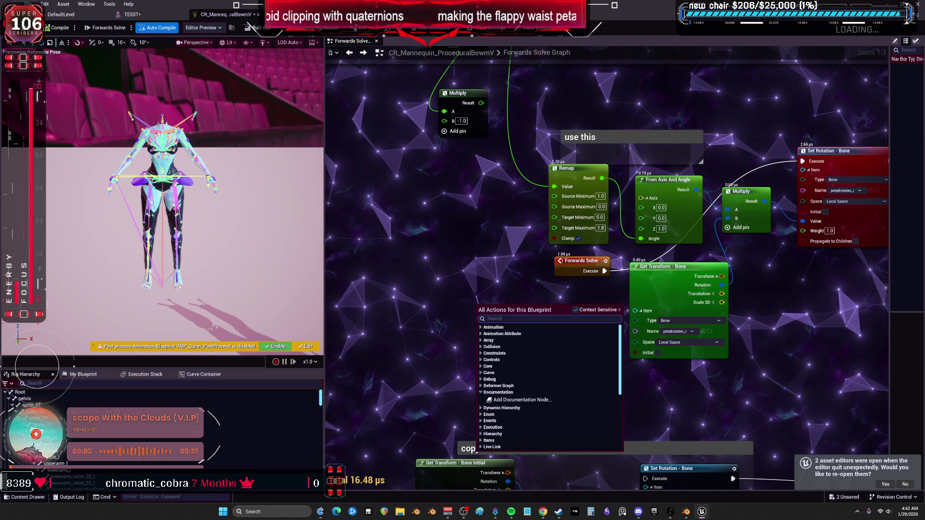
{"action": "key", "text": "alt+Tab"}
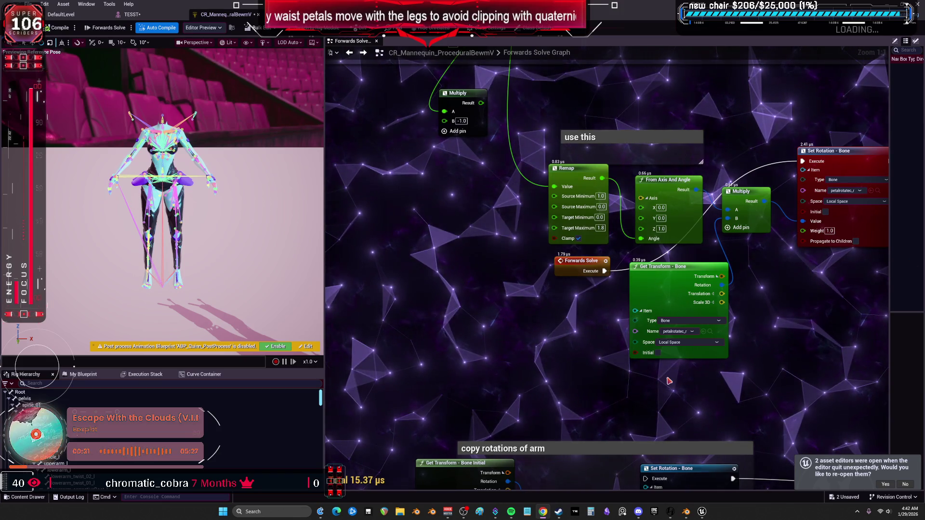
{"action": "scroll", "coordinate": [669, 381], "scroll_direction": "down", "scroll_amount": 2}
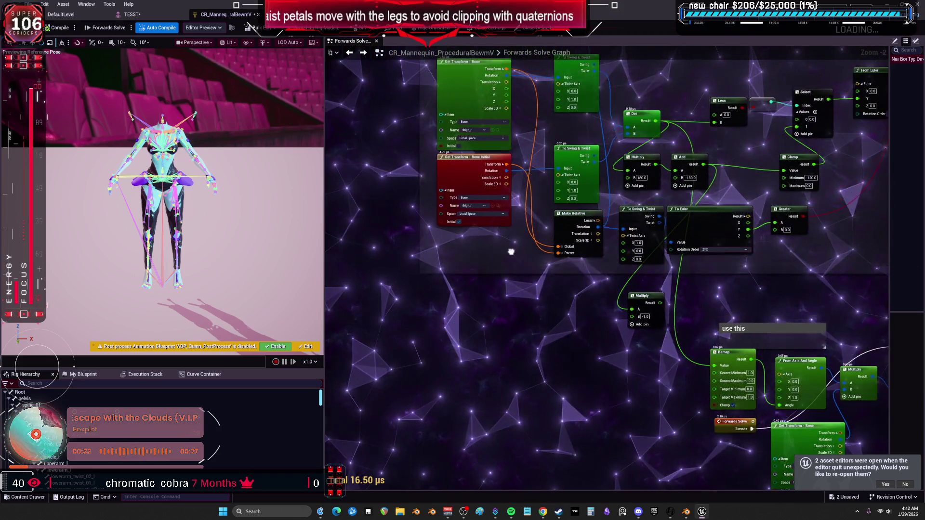
{"action": "left_click_drag", "start_coordinate": [487, 246], "coordinate": [487, 156]}
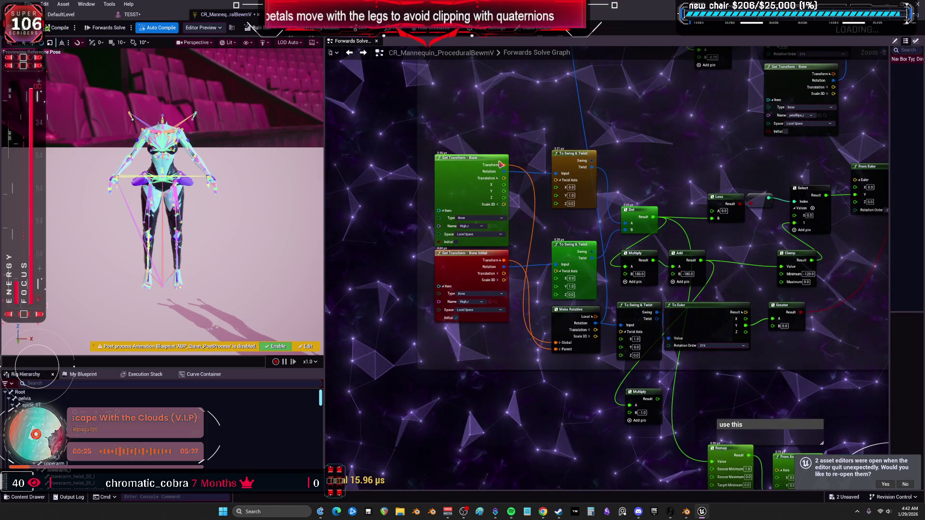
{"action": "left_click_drag", "start_coordinate": [522, 126], "coordinate": [530, 78]}
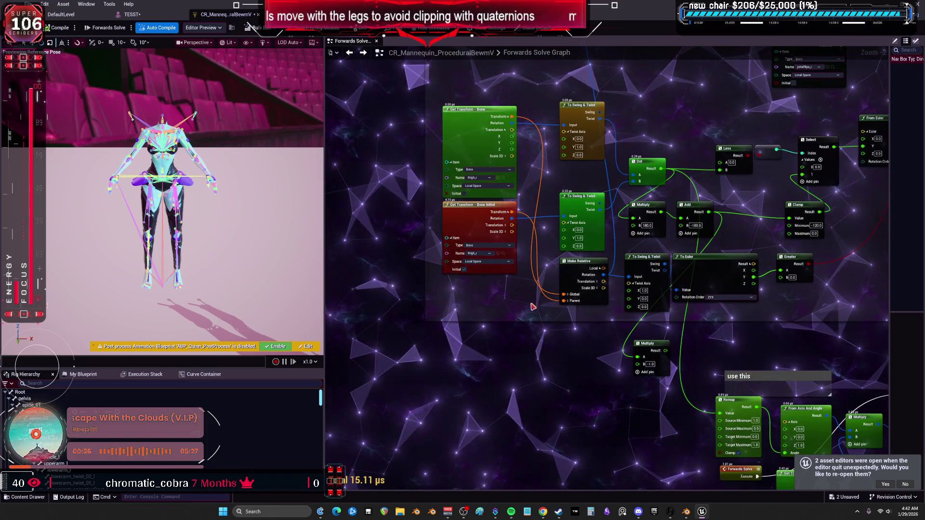
{"action": "mouse_move", "coordinate": [532, 306]}
{"action": "left_mouse_down"}
{"action": "mouse_move", "coordinate": [625, 271]}
{"action": "mouse_move", "coordinate": [709, 486]}
{"action": "mouse_move", "coordinate": [718, 178]}
{"action": "left_mouse_up"}
{"action": "scroll", "coordinate": [718, 176], "scroll_direction": "up", "scroll_amount": 3}
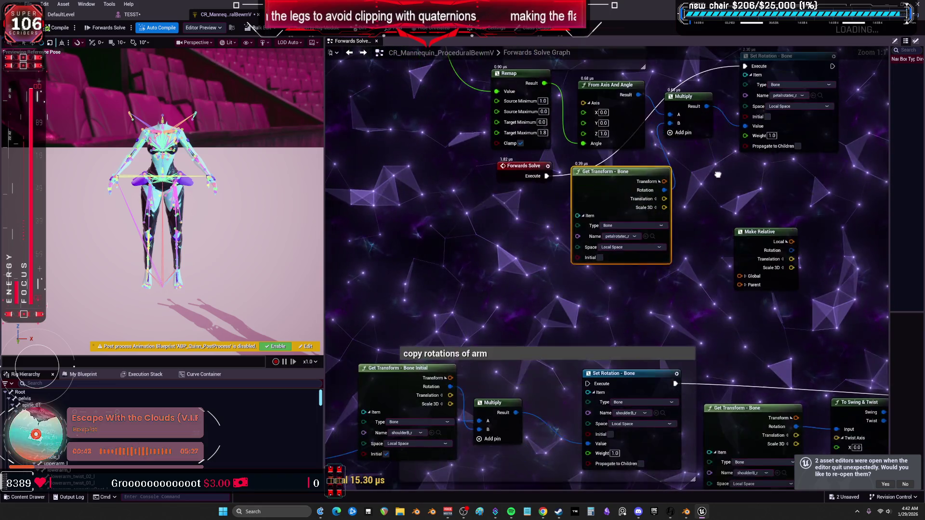
- Duplicate the petal Get Transform node as Initial and wire it into Make Relative's Parent
{"action": "key", "text": "ctrl+c"}
{"action": "key", "text": "ctrl+v"}
{"action": "left_click", "coordinate": [485, 336]}
{"action": "left_click_drag", "start_coordinate": [567, 267], "coordinate": [510, 254]}
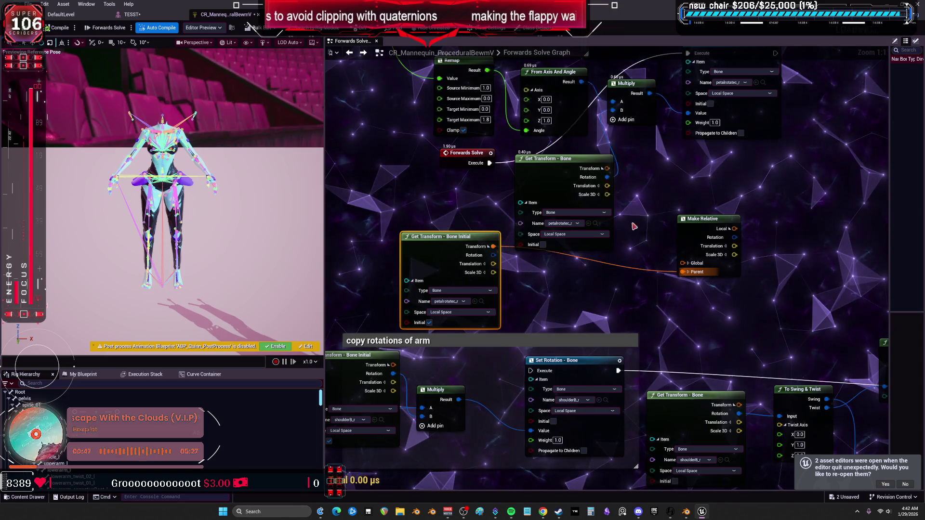
{"action": "left_click_drag", "start_coordinate": [634, 226], "coordinate": [595, 300]}
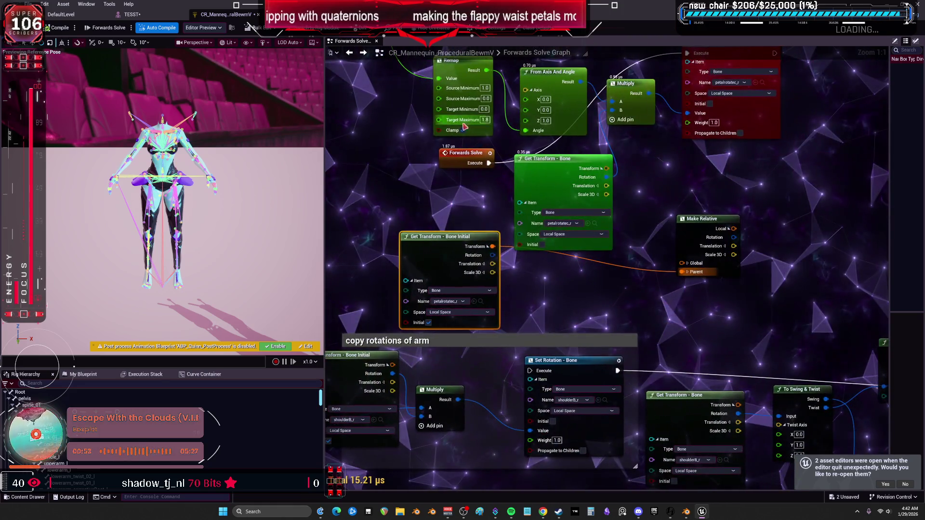
{"action": "left_click_drag", "start_coordinate": [625, 202], "coordinate": [565, 245]}
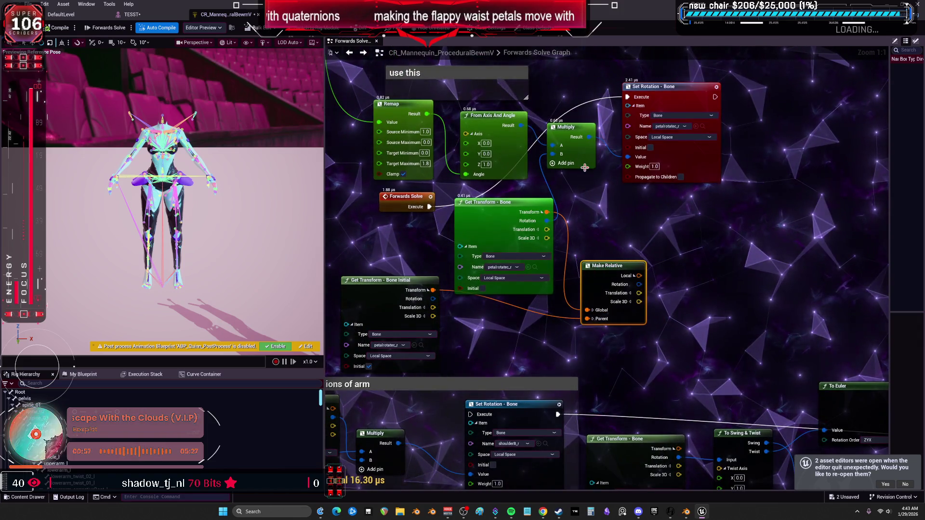
{"action": "left_click_drag", "start_coordinate": [584, 167], "coordinate": [584, 72]}
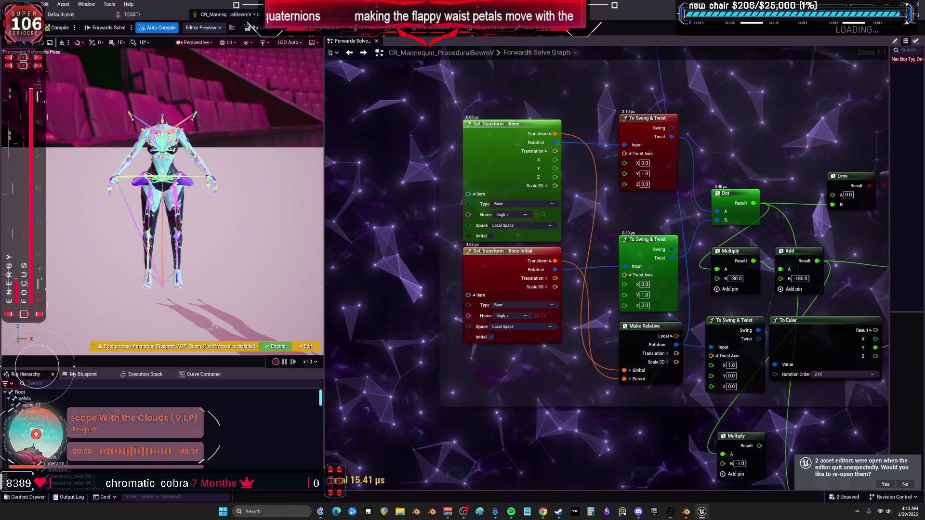
- Paste a To Swing & Twist node beside Make Relative and shift Set Rotation right
{"action": "left_click_drag", "start_coordinate": [607, 386], "coordinate": [583, 79]}
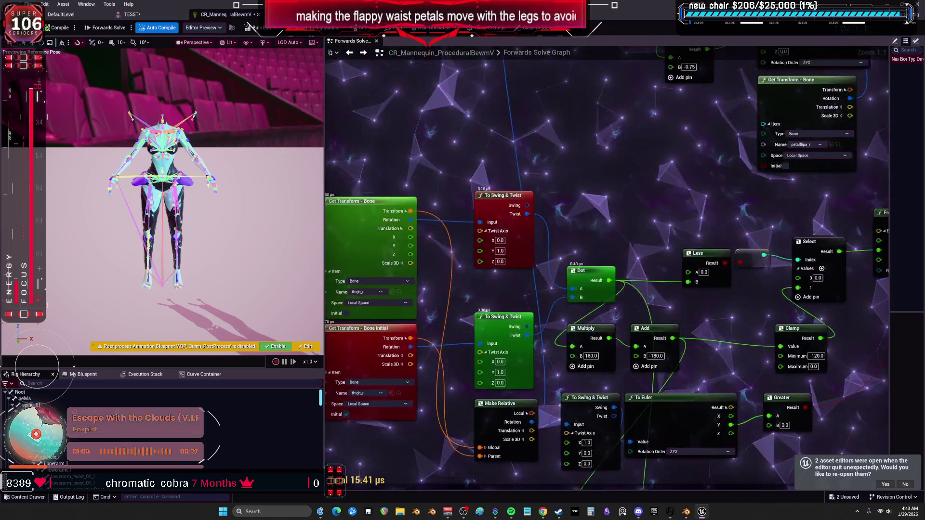
{"action": "left_click_drag", "start_coordinate": [620, 274], "coordinate": [496, 51]}
{"action": "key", "text": "ctrl+v"}
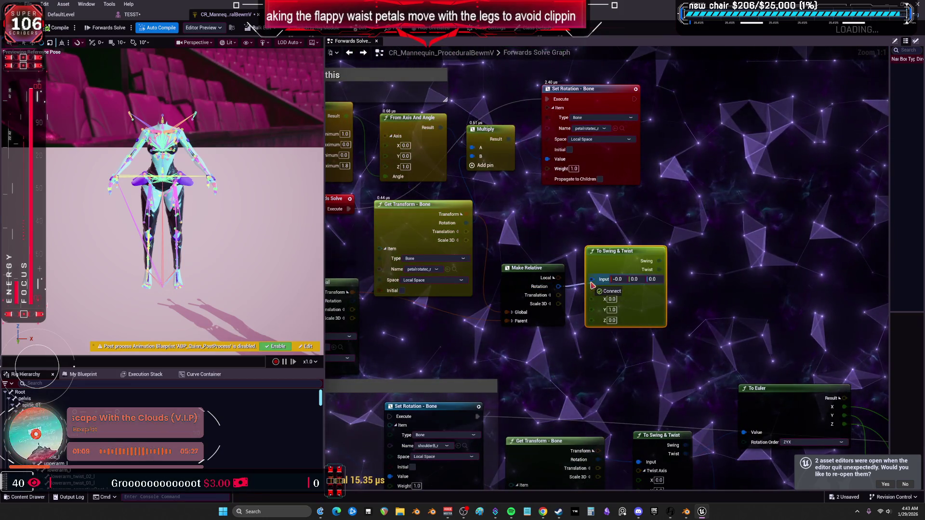
{"action": "left_click_drag", "start_coordinate": [587, 88], "coordinate": [658, 88]}
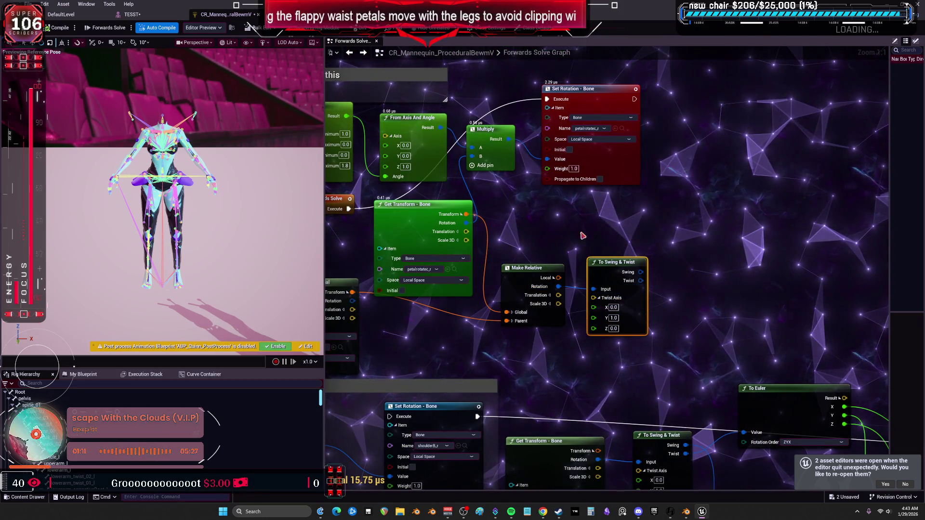
{"action": "left_click_drag", "start_coordinate": [485, 132], "coordinate": [528, 188]}
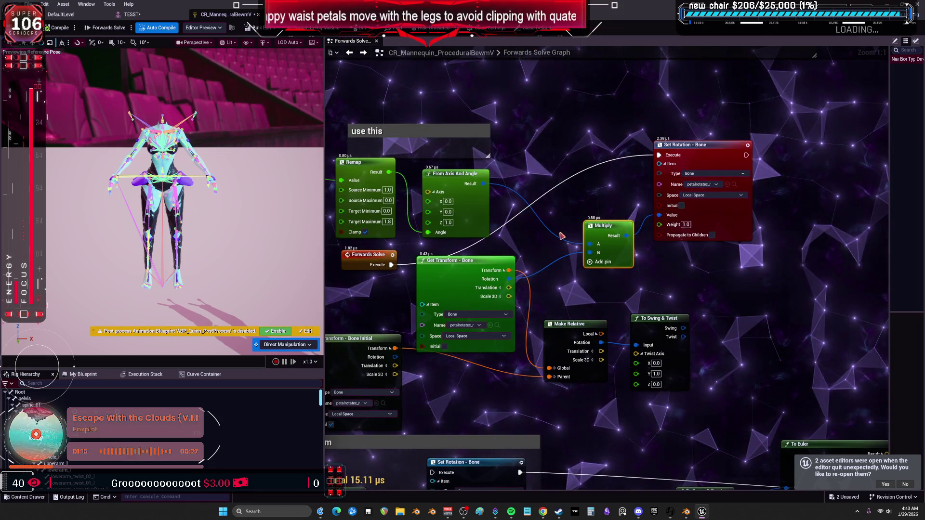
{"action": "left_click_drag", "start_coordinate": [501, 181], "coordinate": [602, 190]}
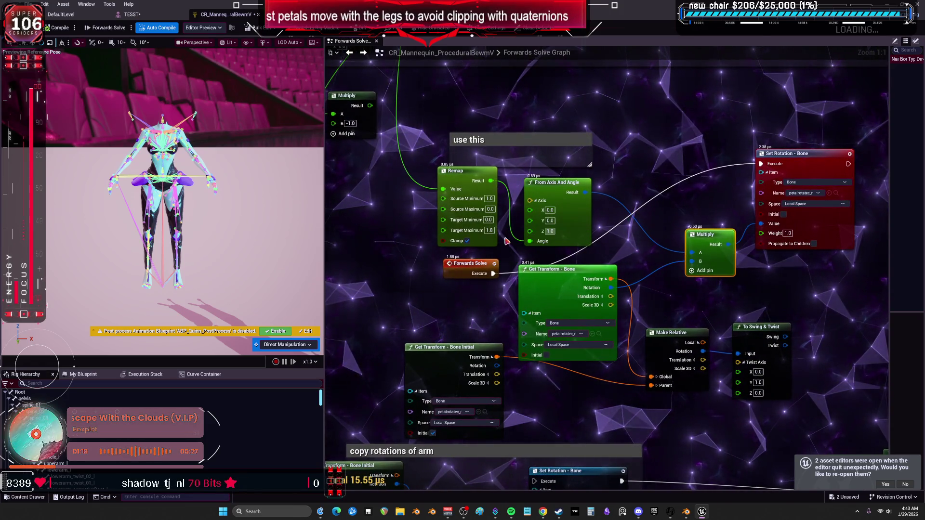
- Set Remap's Target Maximum to 180 and replace From Axis And Angle with a Radians node
{"action": "type", "text": "180"}
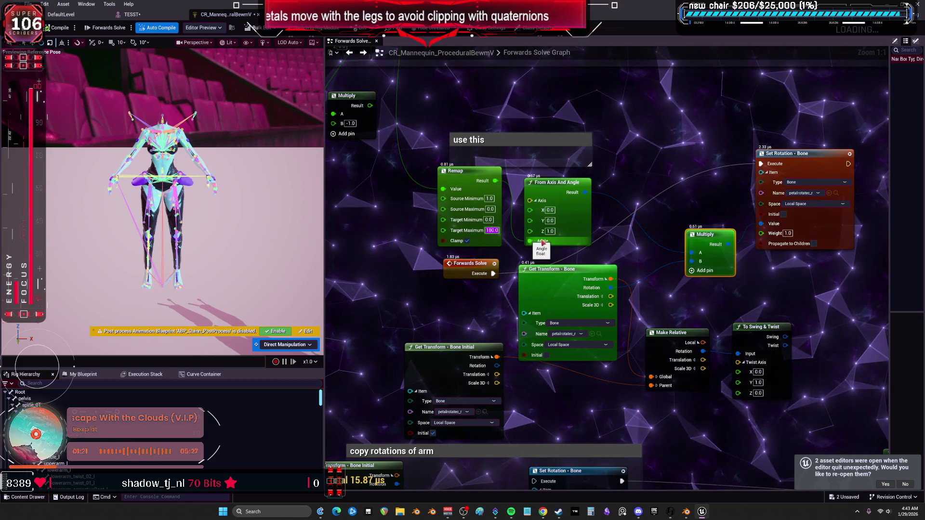
{"action": "left_click", "coordinate": [556, 183]}
{"action": "key", "text": "Delete"}
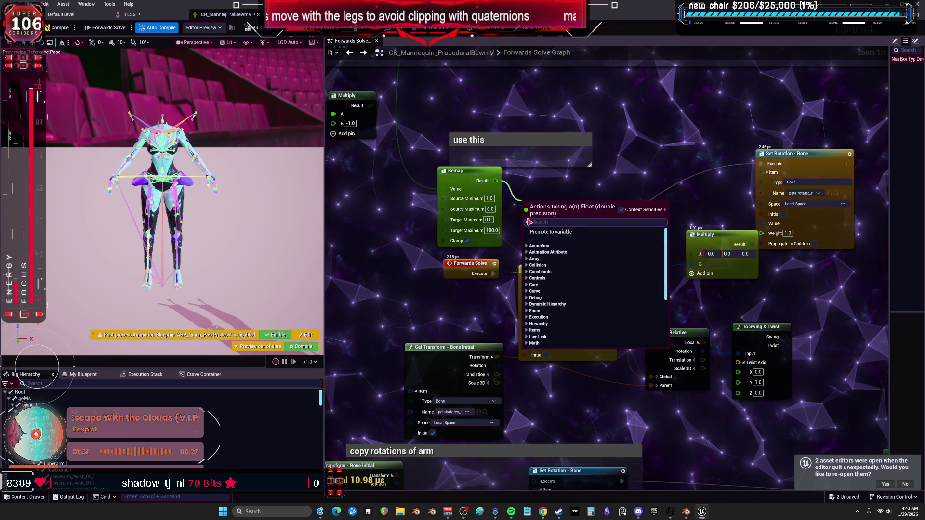
{"action": "type", "text": "rad"}
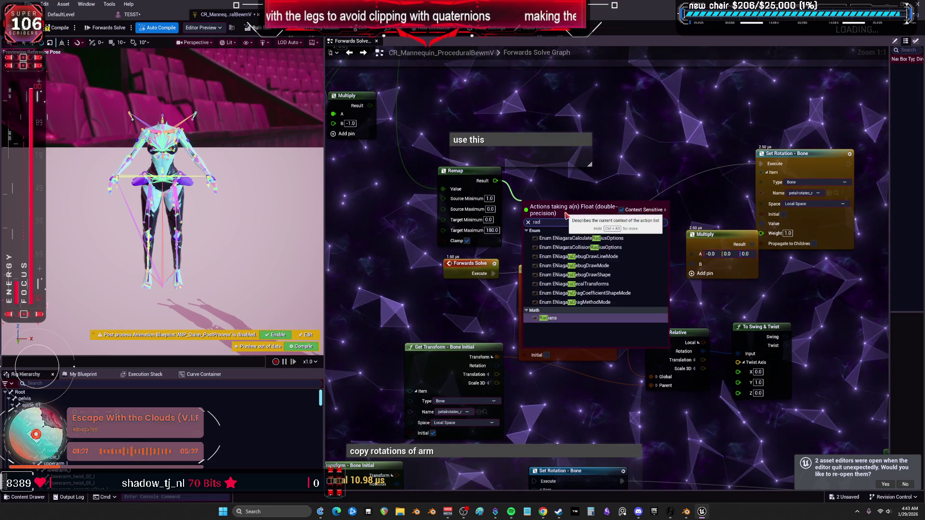
{"action": "key", "text": "Return"}
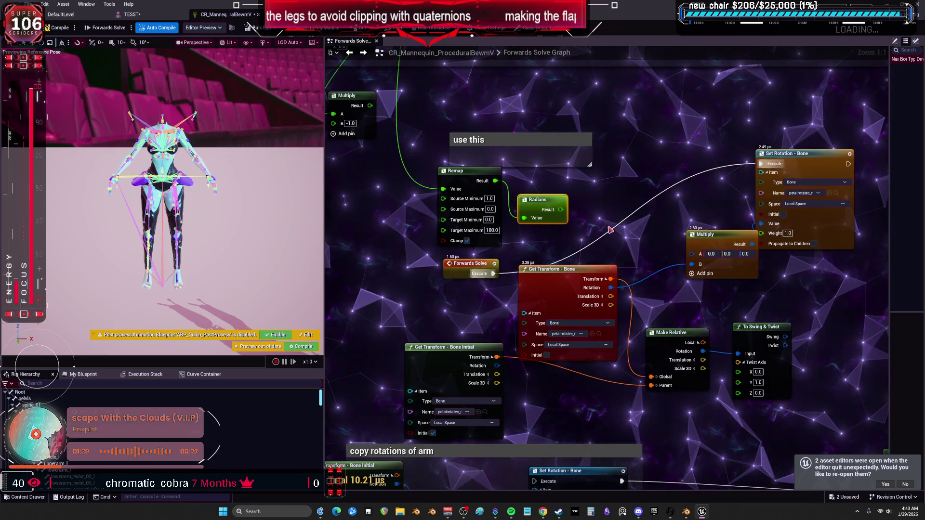
- Connect Radians into To Swing & Twist's Y, tidying the Set Rotation and Multiply nodes
{"action": "left_click_drag", "start_coordinate": [561, 209], "coordinate": [644, 251]}
{"action": "mouse_move", "coordinate": [756, 415]}
{"action": "left_mouse_down"}
{"action": "mouse_move", "coordinate": [719, 436]}
{"action": "mouse_move", "coordinate": [621, 255]}
{"action": "mouse_move", "coordinate": [644, 261]}
{"action": "left_mouse_up"}
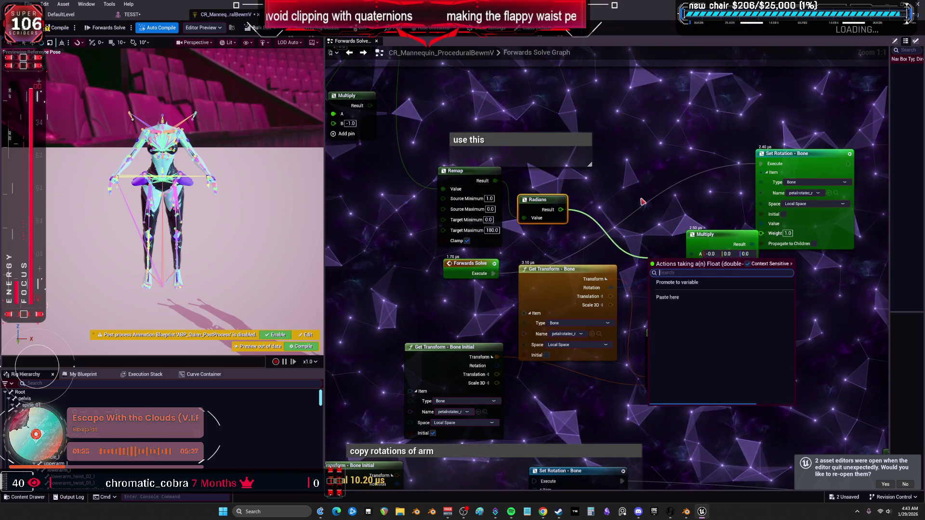
{"action": "key", "text": "Escape"}
{"action": "mouse_move", "coordinate": [532, 204]}
{"action": "left_mouse_down"}
{"action": "mouse_move", "coordinate": [602, 227]}
{"action": "mouse_move", "coordinate": [684, 236]}
{"action": "mouse_move", "coordinate": [711, 381]}
{"action": "left_mouse_up"}
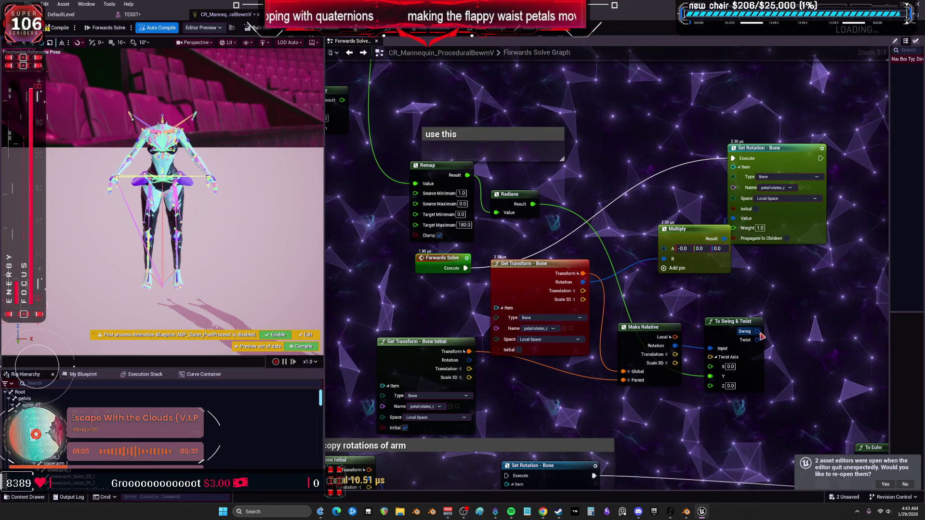
{"action": "key", "text": "ctrl+z"}
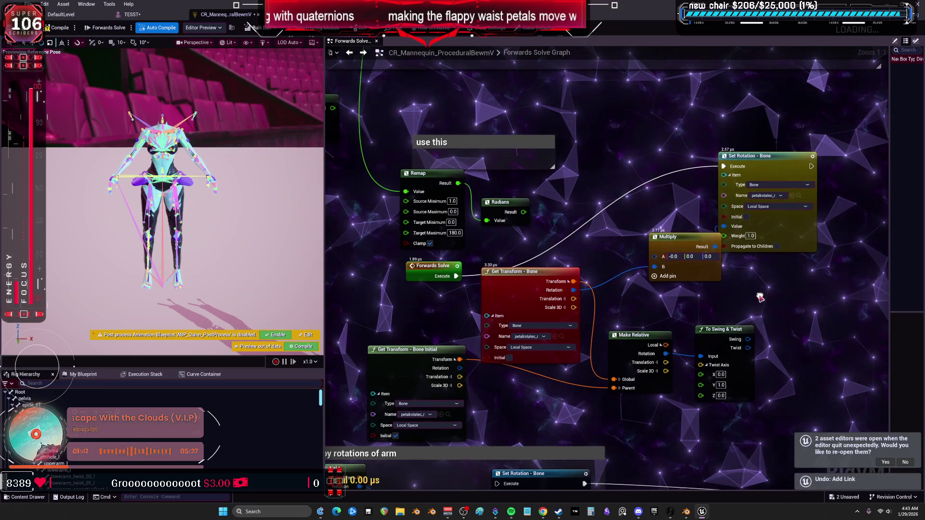
{"action": "left_click_drag", "start_coordinate": [761, 155], "coordinate": [854, 156]}
{"action": "left_click_drag", "start_coordinate": [684, 252], "coordinate": [728, 282]}
{"action": "mouse_move", "coordinate": [523, 211]}
{"action": "left_mouse_down"}
{"action": "mouse_move", "coordinate": [621, 392]}
{"action": "mouse_move", "coordinate": [703, 387]}
{"action": "left_mouse_up"}
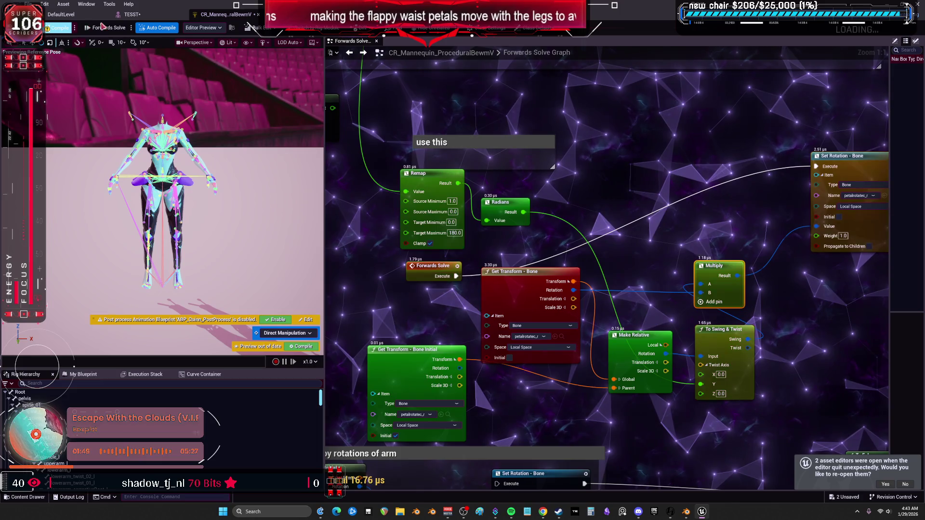
- Test the right thigh rotation in TESST, then maximize the Control Rig editor
{"action": "left_click", "coordinate": [131, 15]}
{"action": "left_click_drag", "start_coordinate": [335, 221], "coordinate": [309, 226]}
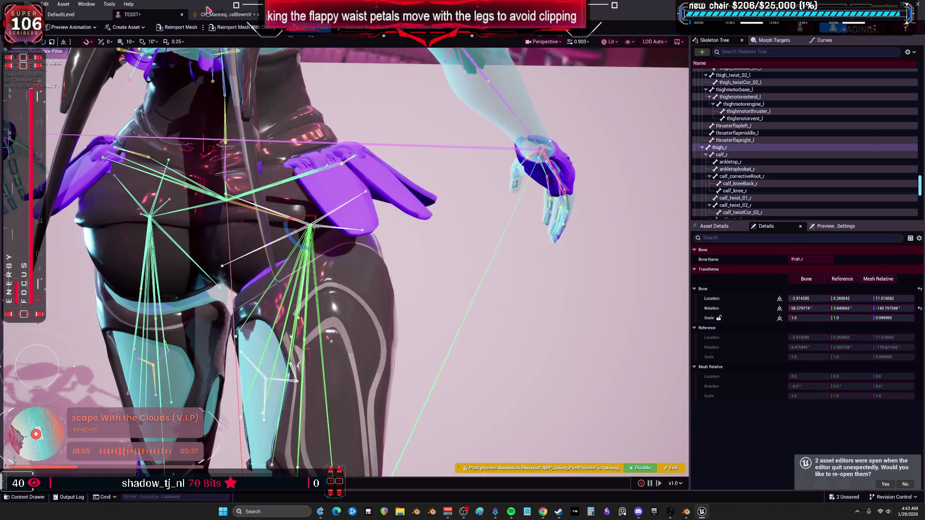
{"action": "left_click", "coordinate": [219, 15]}
{"action": "double_click", "coordinate": [248, 25]}
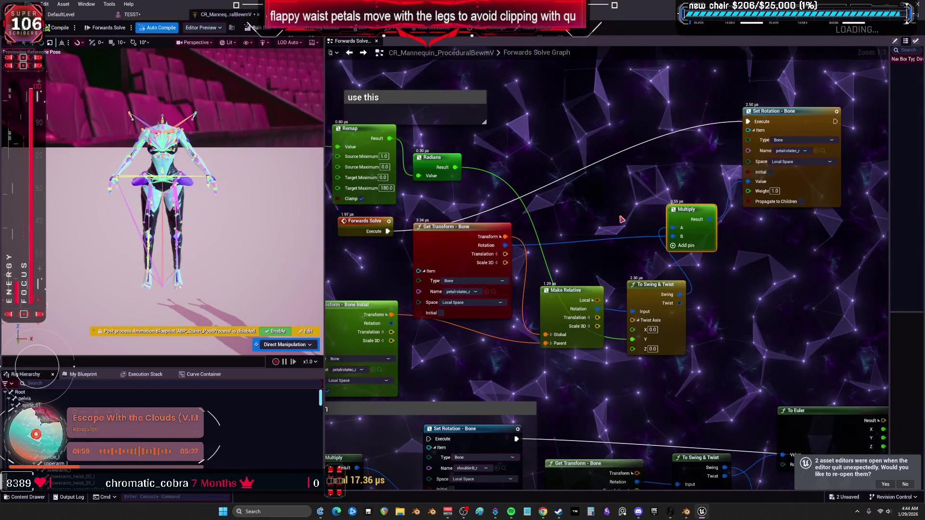
- Move the Radians wire from Y to X on To Swing & Twist and duplicate Multiply
{"action": "left_click_drag", "start_coordinate": [566, 295], "coordinate": [501, 336]}
{"action": "left_click_drag", "start_coordinate": [646, 290], "coordinate": [611, 284]}
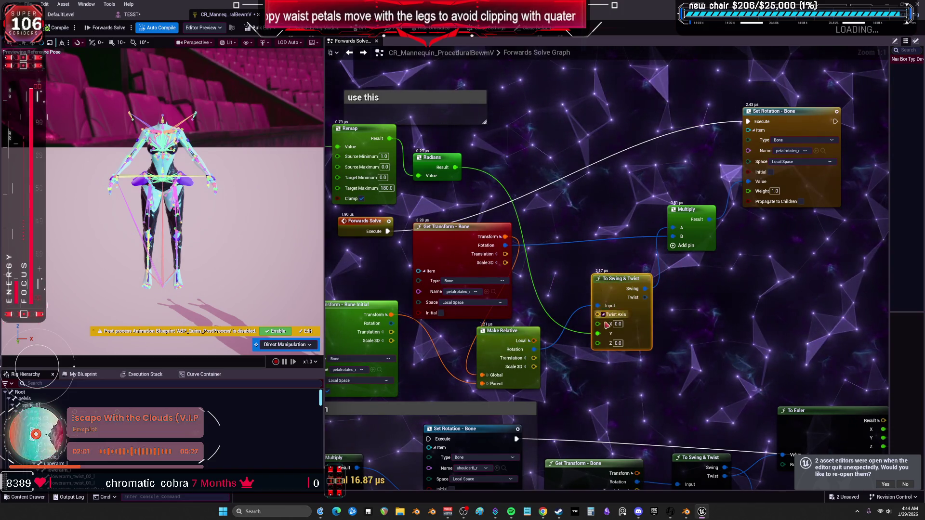
{"action": "left_click_drag", "start_coordinate": [598, 334], "coordinate": [599, 330]}
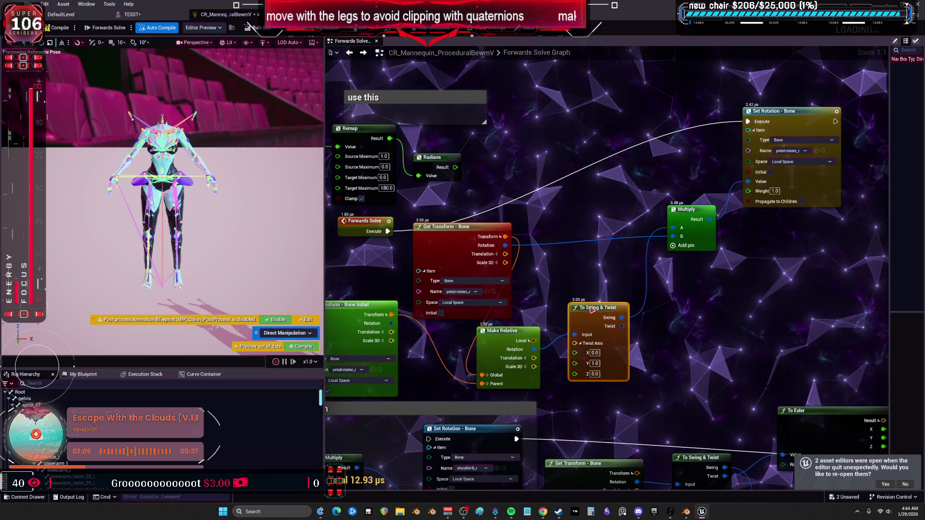
{"action": "left_click_drag", "start_coordinate": [592, 308], "coordinate": [587, 309]}
{"action": "key", "text": "ctrl+c"}
{"action": "key", "text": "ctrl+v"}
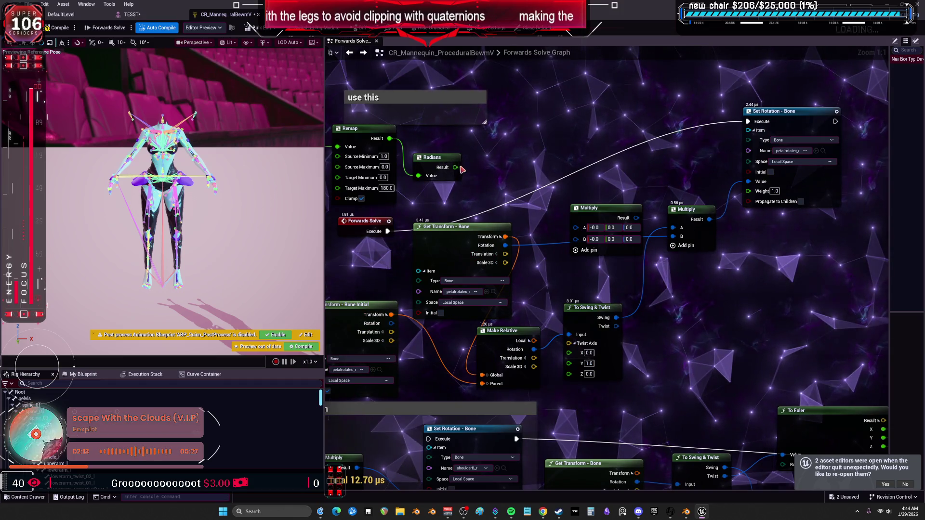
- Delete To Swing & Twist, wire Make Relative and Radians into the Multiplies, then undo those edits
{"action": "left_click_drag", "start_coordinate": [555, 272], "coordinate": [587, 284]}
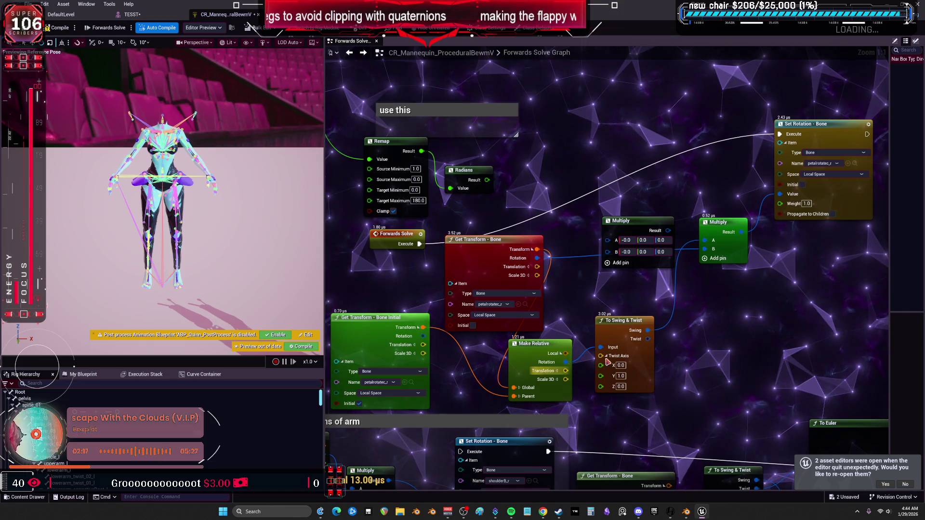
{"action": "left_click_drag", "start_coordinate": [607, 362], "coordinate": [624, 373]}
{"action": "left_click_drag", "start_coordinate": [542, 353], "coordinate": [576, 353]}
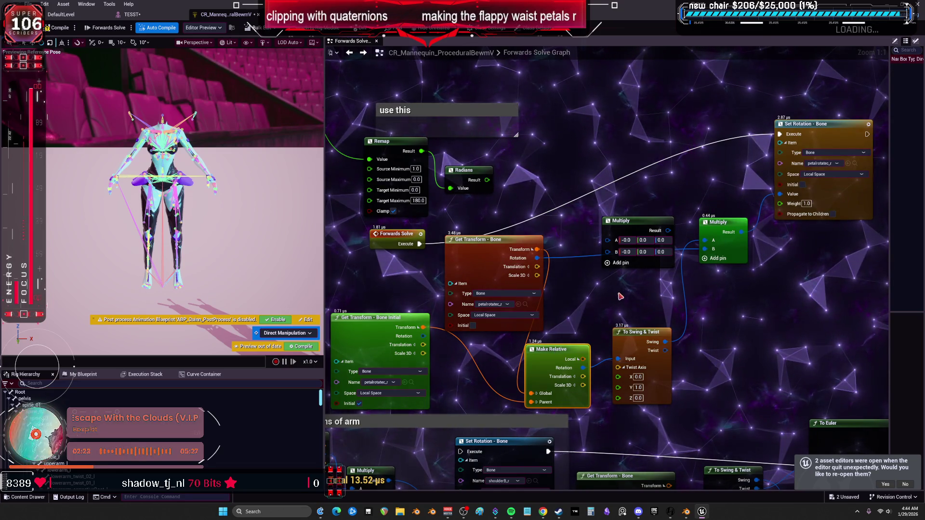
{"action": "left_click", "coordinate": [636, 332]}
{"action": "key", "text": "Delete"}
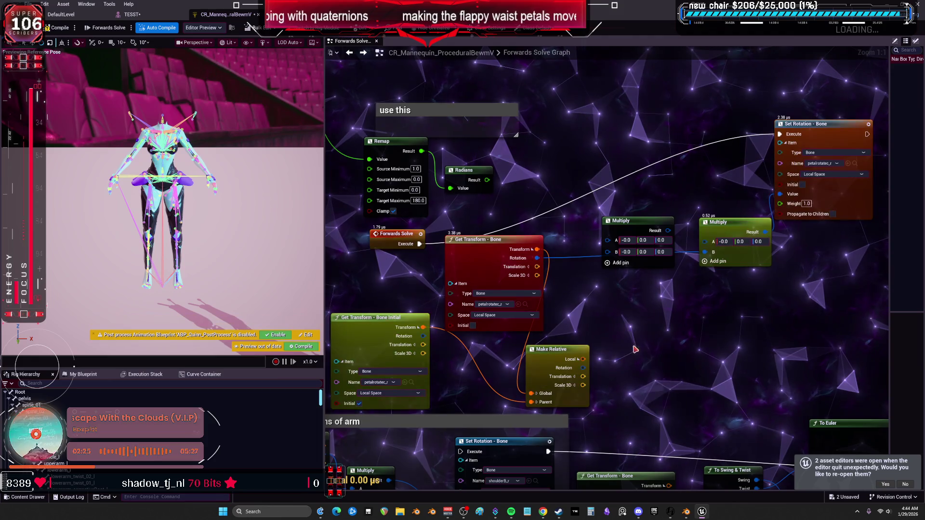
{"action": "mouse_move", "coordinate": [582, 372]}
{"action": "left_mouse_down"}
{"action": "mouse_move", "coordinate": [682, 320]}
{"action": "mouse_move", "coordinate": [704, 252]}
{"action": "left_mouse_up"}
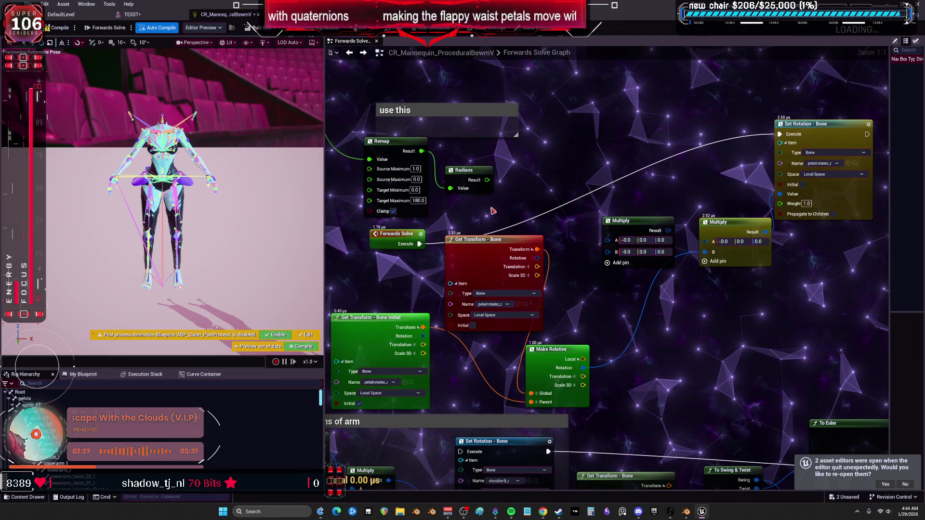
{"action": "left_click_drag", "start_coordinate": [487, 181], "coordinate": [565, 204]}
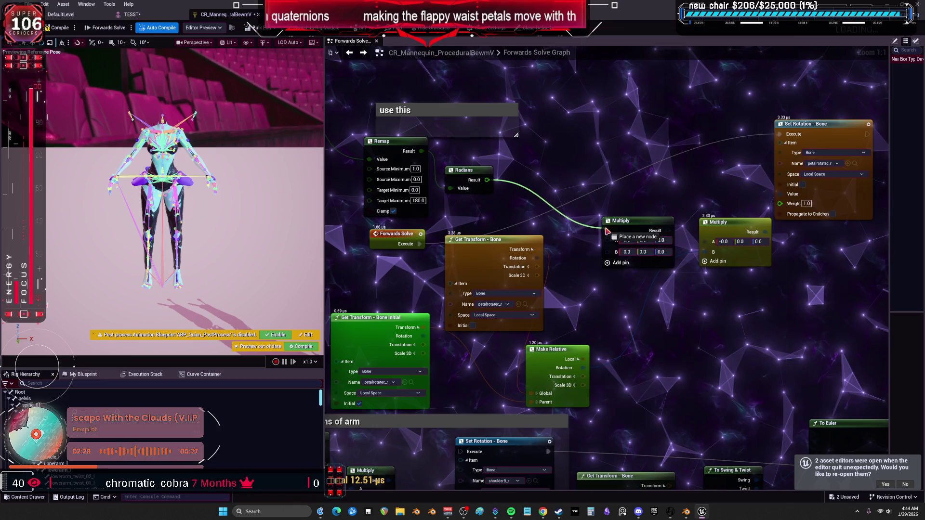
{"action": "left_click_drag", "start_coordinate": [607, 231], "coordinate": [608, 240]}
{"action": "key", "text": "ctrl+z"}
{"action": "key", "text": "ctrl+z"}
{"action": "key", "text": "ctrl+z"}
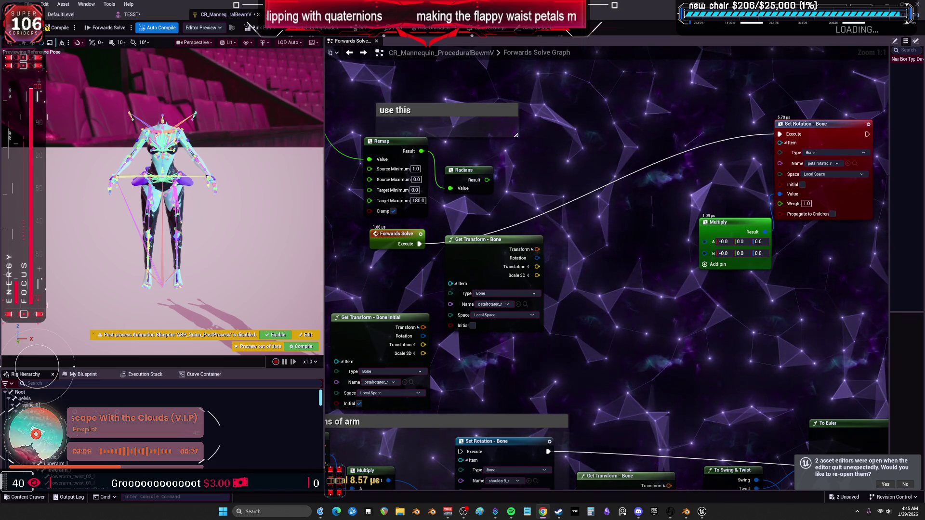
{"action": "left_click_drag", "start_coordinate": [488, 184], "coordinate": [547, 225]}
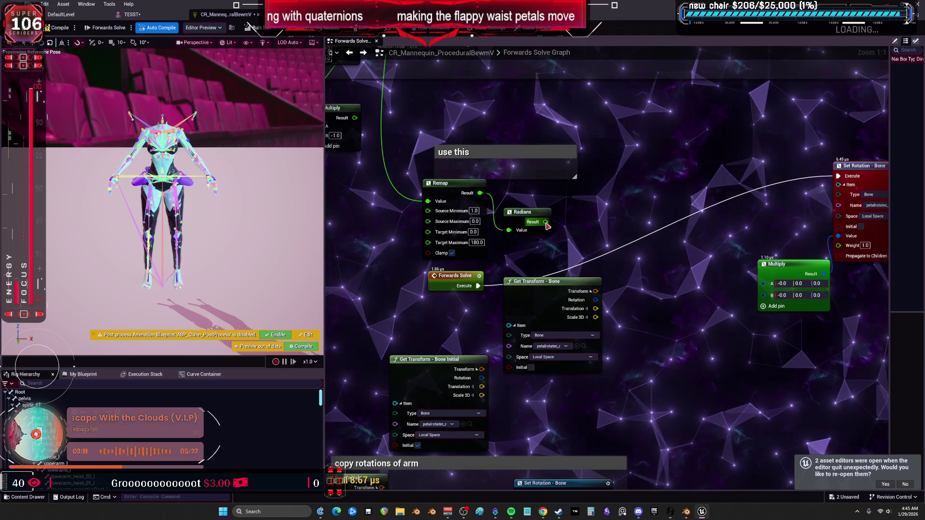
- Replace the Radians node with a From Euler node fed from Remap's result
{"action": "left_click", "coordinate": [525, 212]}
{"action": "key", "text": "Delete"}
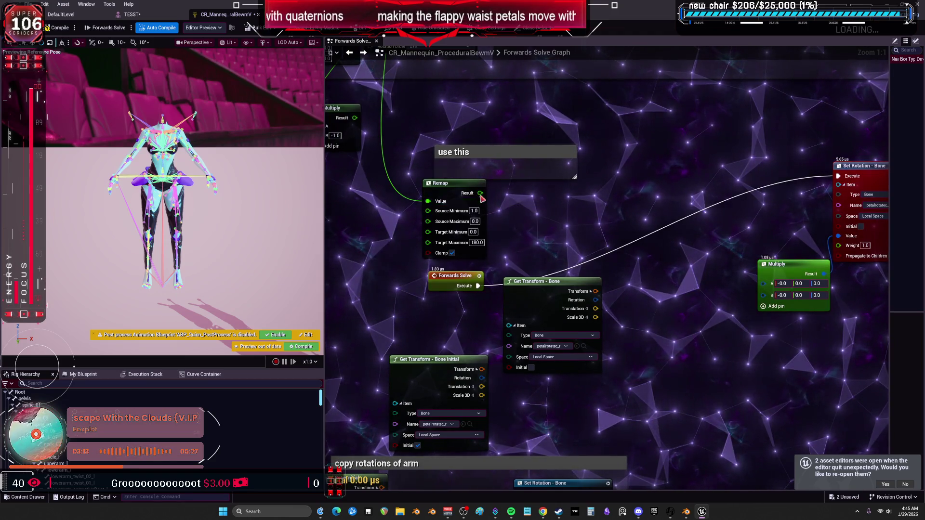
{"action": "left_click_drag", "start_coordinate": [480, 193], "coordinate": [510, 212]}
{"action": "type", "text": "rotator"}
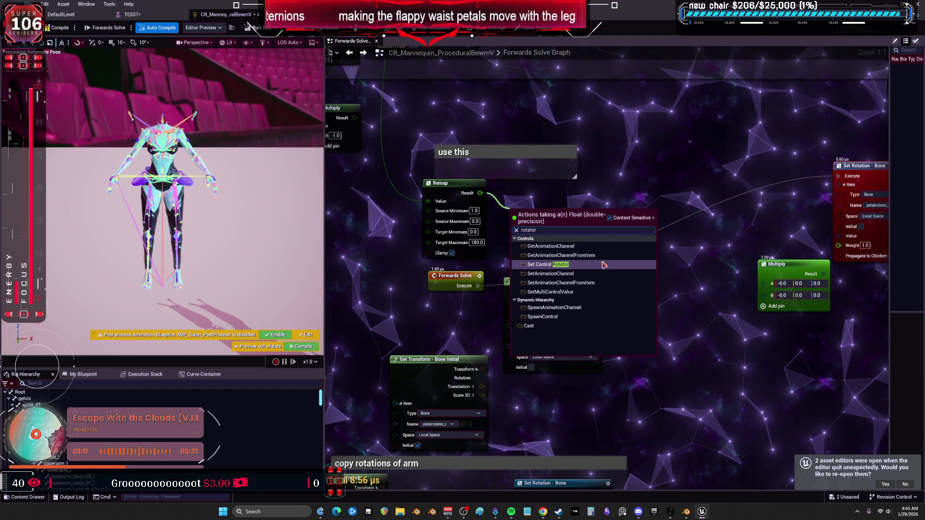
{"action": "key", "text": "BackSpace"}
{"action": "key", "text": "BackSpace"}
{"action": "key", "text": "BackSpace"}
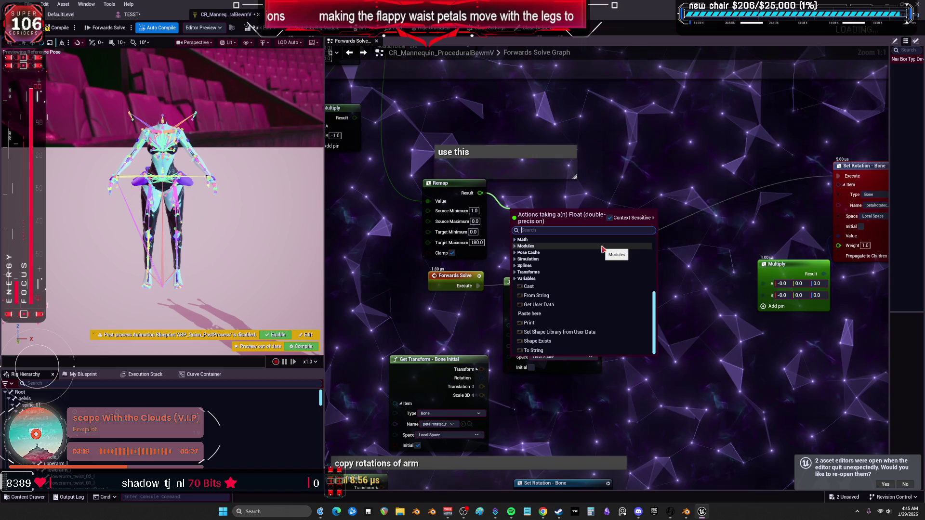
{"action": "type", "text": "from u"}
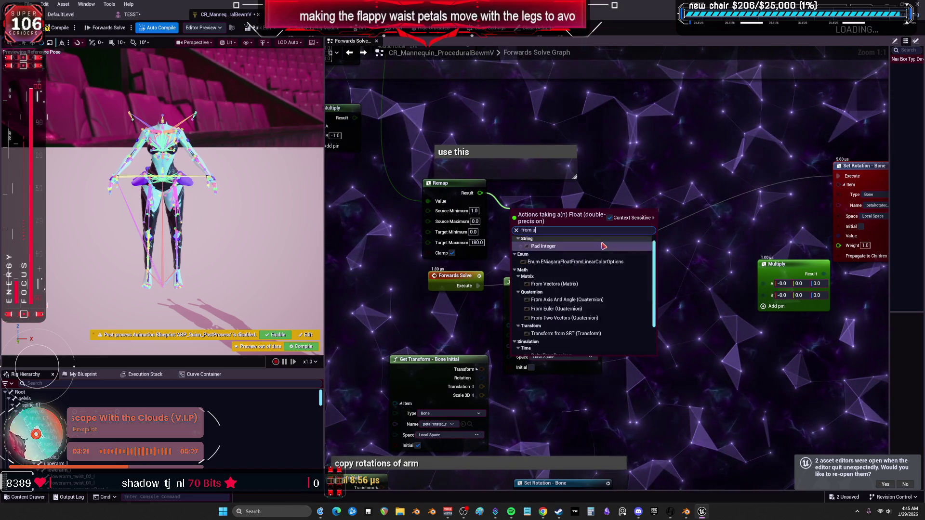
{"action": "key", "text": "BackSpace"}
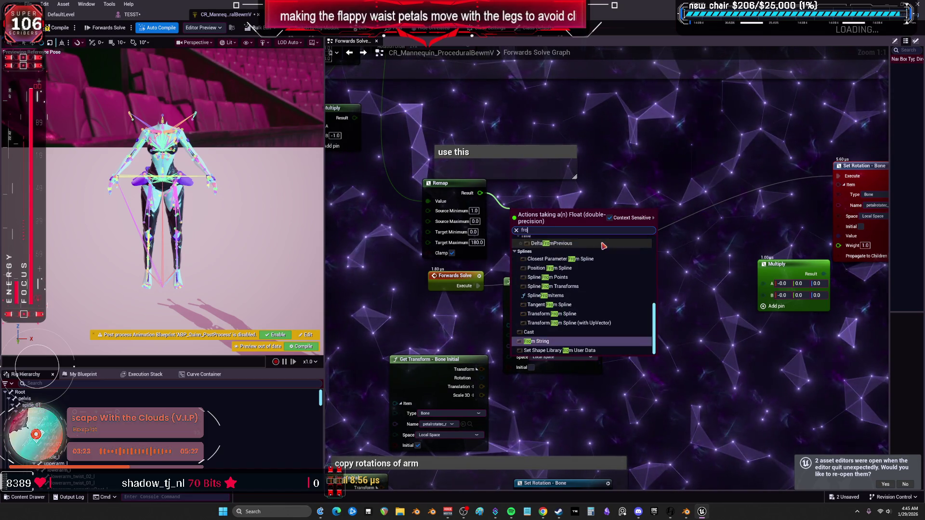
{"action": "type", "text": "m eul"}
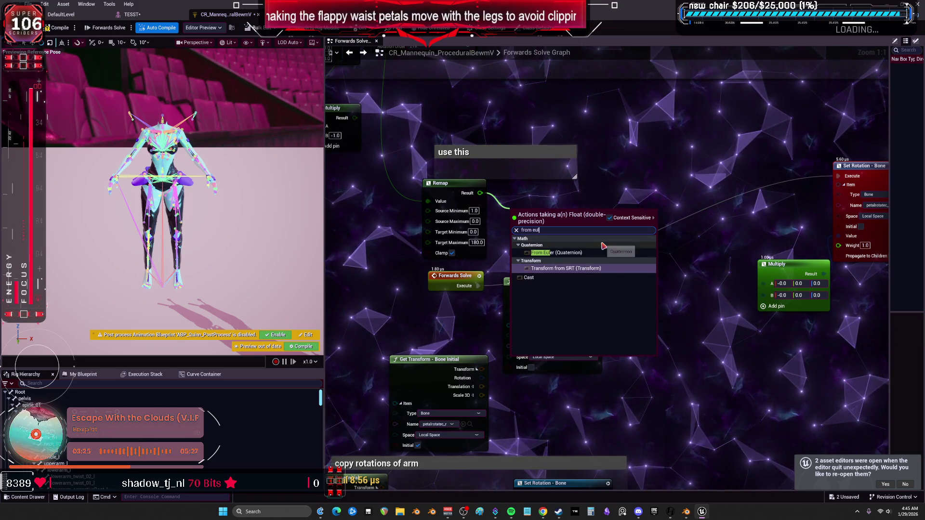
{"action": "left_click", "coordinate": [585, 253]}
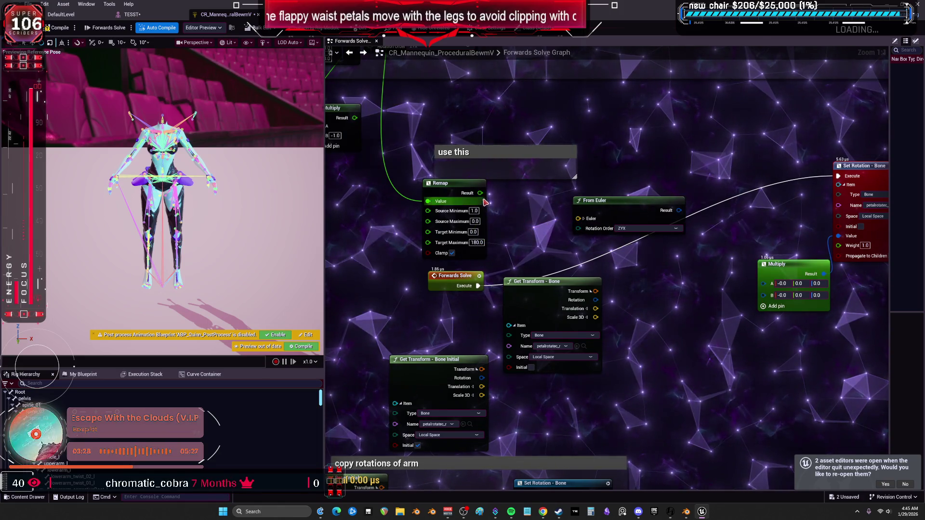
- Wire Remap into From Euler's split Y pin, feed the bone rotation into Multiply, and compile
{"action": "left_click_drag", "start_coordinate": [584, 210], "coordinate": [566, 204]}
{"action": "mouse_move", "coordinate": [480, 192]}
{"action": "left_mouse_down"}
{"action": "mouse_move", "coordinate": [561, 233]}
{"action": "mouse_move", "coordinate": [560, 203]}
{"action": "mouse_move", "coordinate": [525, 200]}
{"action": "mouse_move", "coordinate": [530, 195]}
{"action": "left_mouse_up"}
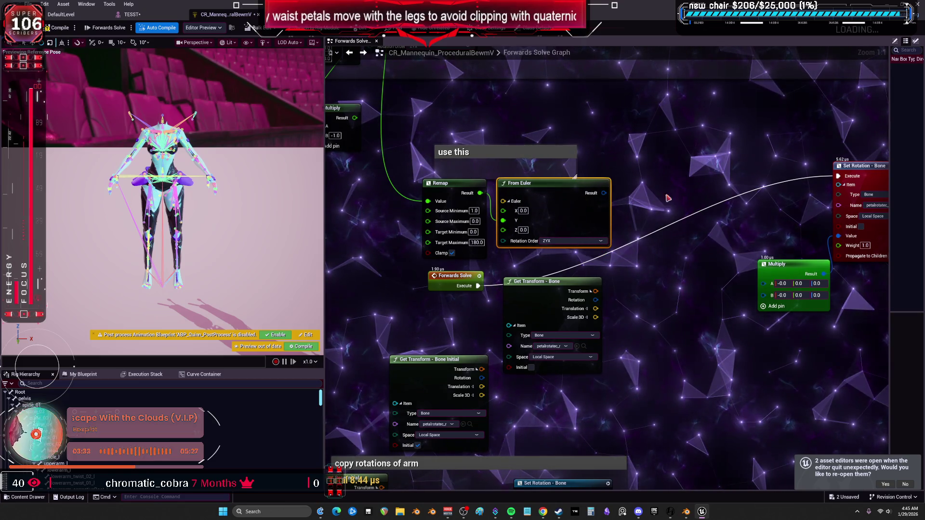
{"action": "scroll", "coordinate": [672, 199], "scroll_direction": "down", "scroll_amount": 2}
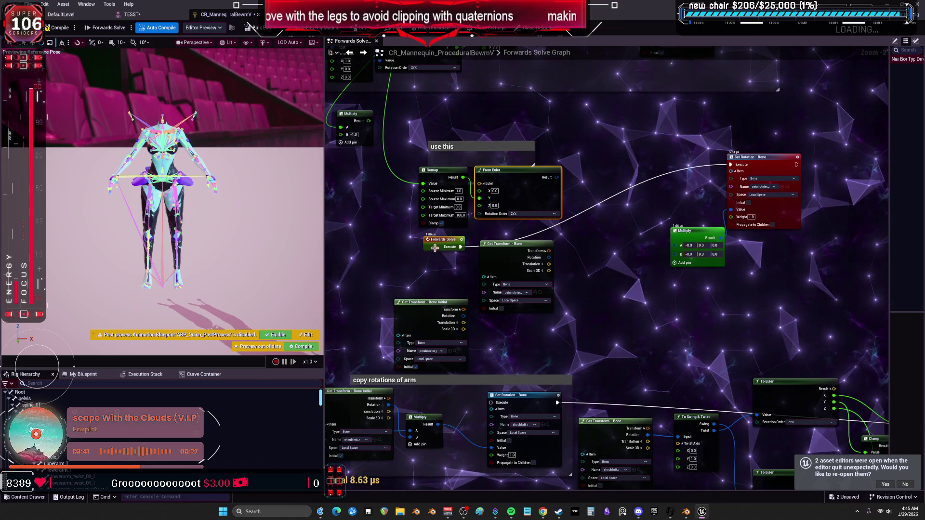
{"action": "mouse_move", "coordinate": [514, 257]}
{"action": "left_mouse_down"}
{"action": "mouse_move", "coordinate": [542, 266]}
{"action": "mouse_move", "coordinate": [674, 256]}
{"action": "mouse_move", "coordinate": [640, 224]}
{"action": "left_mouse_up"}
{"action": "left_click", "coordinate": [680, 237]}
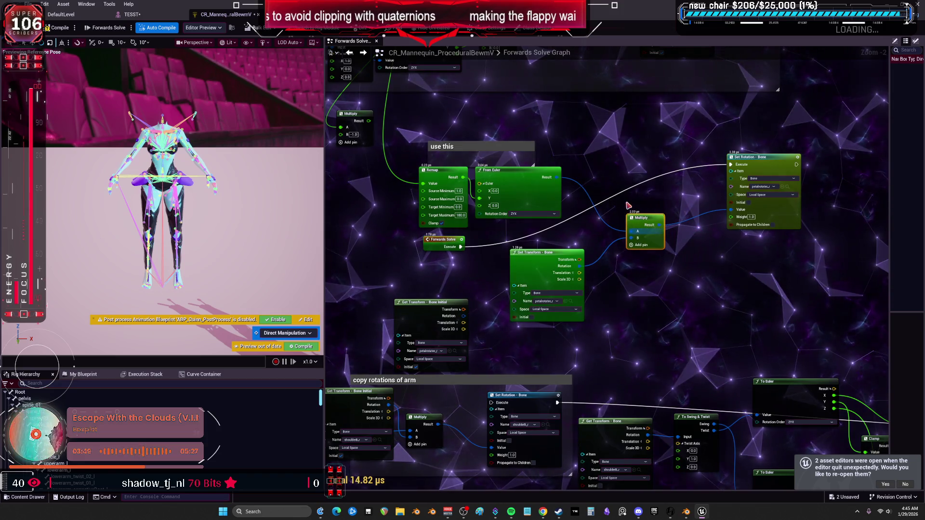
{"action": "left_click", "coordinate": [61, 28]}
{"action": "left_click", "coordinate": [167, 18]}
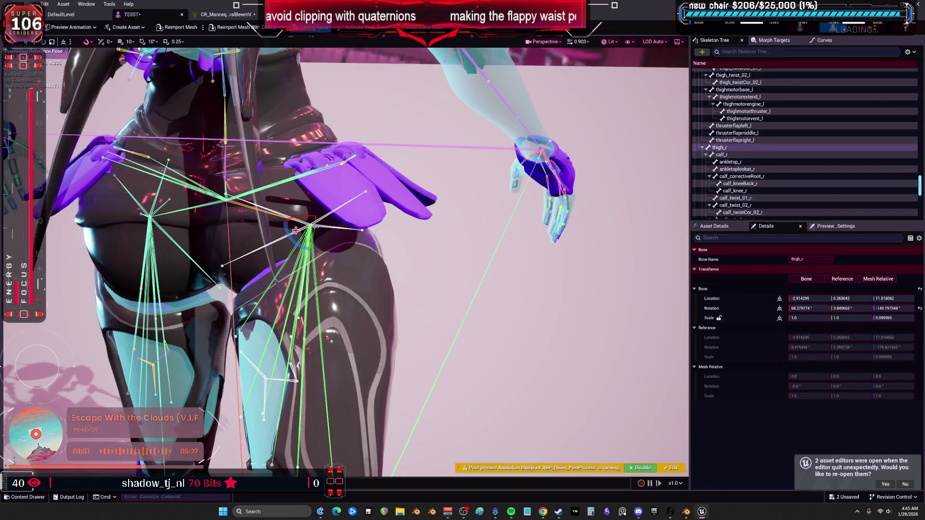
- Reset thigh_r's rotation and swing the right leg up sideways in the TESST preview
{"action": "left_click", "coordinate": [919, 309]}
{"action": "left_click_drag", "start_coordinate": [337, 216], "coordinate": [279, 131]}
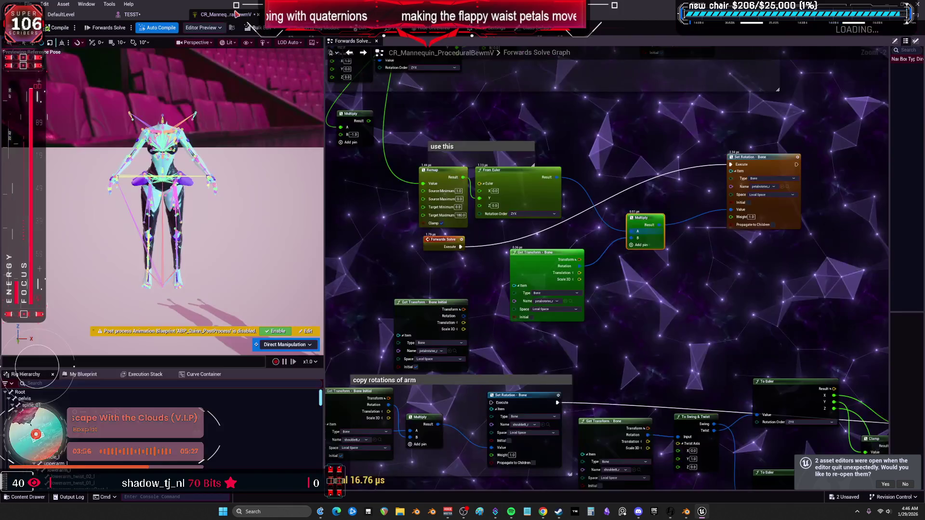
{"action": "left_click", "coordinate": [222, 14]}
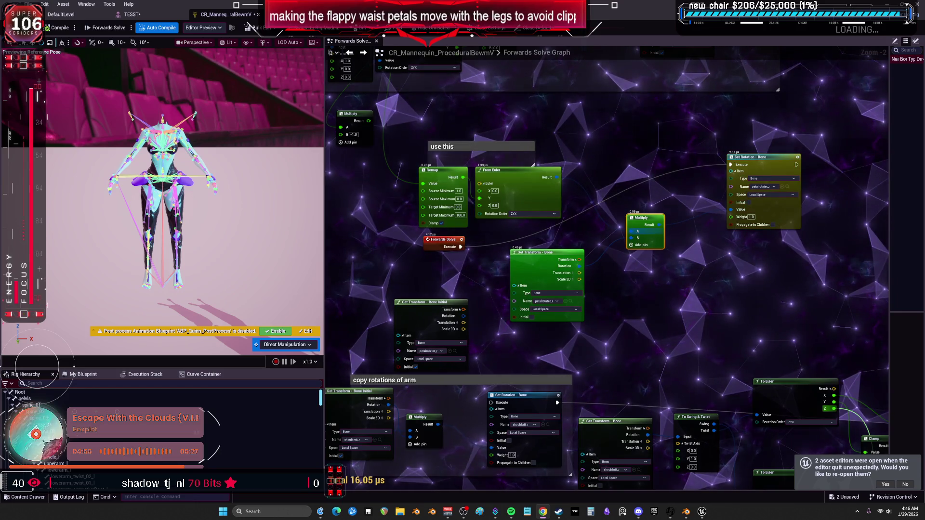
{"action": "left_click", "coordinate": [689, 516]}
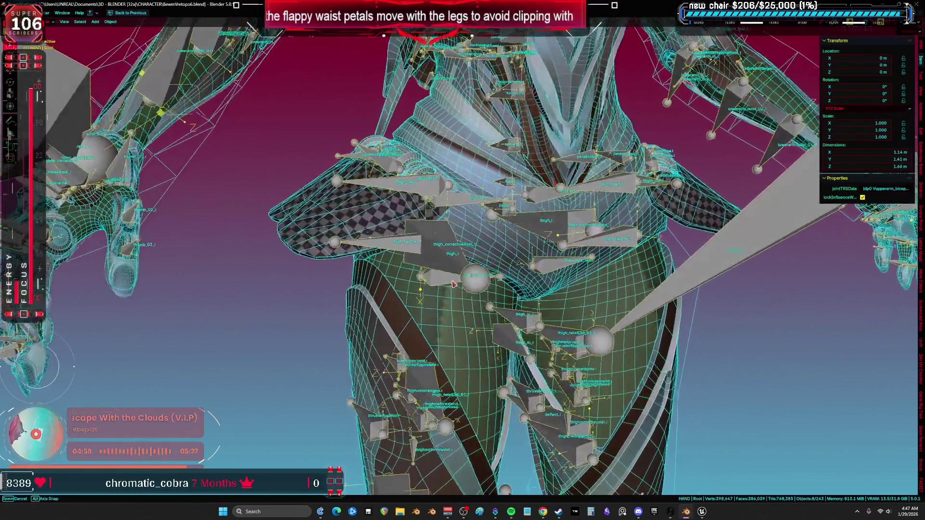
- Isolate the waist petal bone and thigh_r in armature Edit Mode, orbiting until the thigh points down
{"action": "mouse_move", "coordinate": [453, 284]}
{"action": "left_mouse_down"}
{"action": "mouse_move", "coordinate": [424, 287]}
{"action": "mouse_move", "coordinate": [437, 309]}
{"action": "left_mouse_up"}
{"action": "left_click", "coordinate": [428, 301]}
{"action": "key", "text": "Tab"}
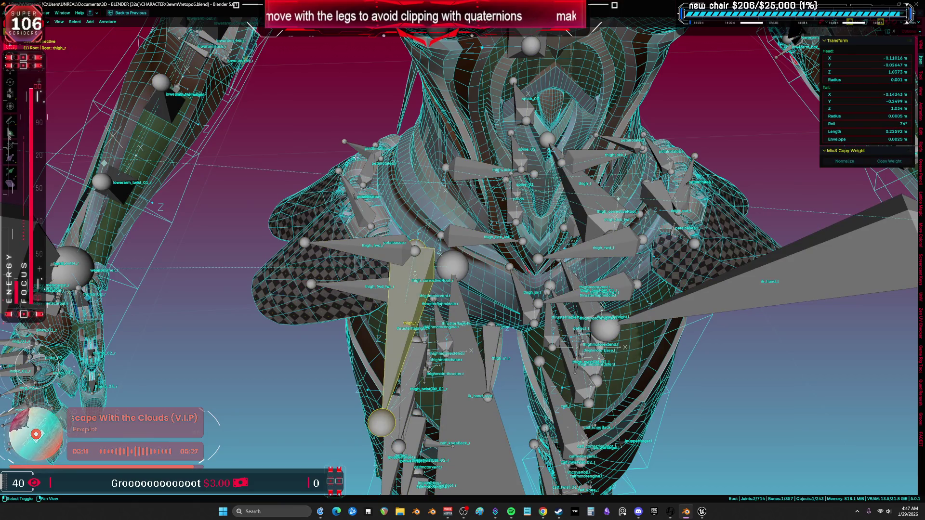
{"action": "key", "text": "shift+h"}
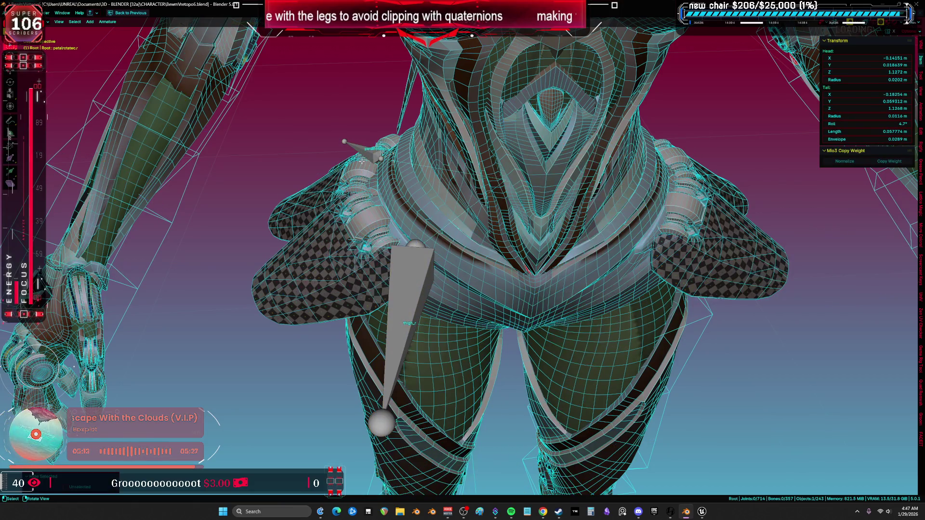
{"action": "left_click", "coordinate": [418, 270], "text": "shift"}
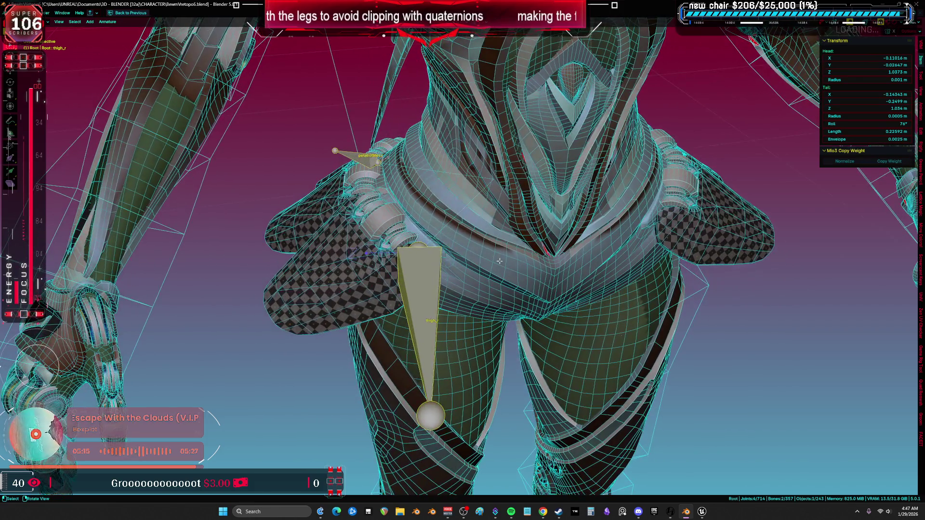
{"action": "key", "text": "KP_Divide"}
{"action": "scroll", "coordinate": [489, 249], "scroll_direction": "up", "scroll_amount": 5}
{"action": "mouse_move", "coordinate": [592, 340]}
{"action": "left_mouse_down"}
{"action": "mouse_move", "coordinate": [535, 303]}
{"action": "mouse_move", "coordinate": [563, 273]}
{"action": "left_mouse_up"}
{"action": "mouse_move", "coordinate": [625, 302]}
{"action": "left_mouse_down"}
{"action": "mouse_move", "coordinate": [438, 240]}
{"action": "mouse_move", "coordinate": [477, 217]}
{"action": "mouse_move", "coordinate": [482, 238]}
{"action": "mouse_move", "coordinate": [479, 219]}
{"action": "mouse_move", "coordinate": [496, 206]}
{"action": "mouse_move", "coordinate": [494, 295]}
{"action": "left_mouse_up"}
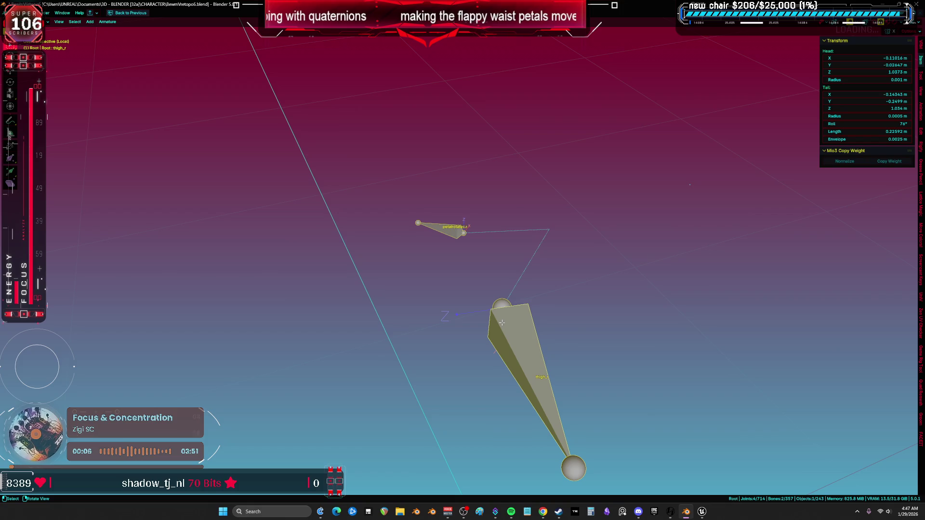
- Rotate thigh_r and the waist petal bone around their Z axes
{"action": "key", "text": "r"}
{"action": "key", "text": "z"}
{"action": "key", "text": "z"}
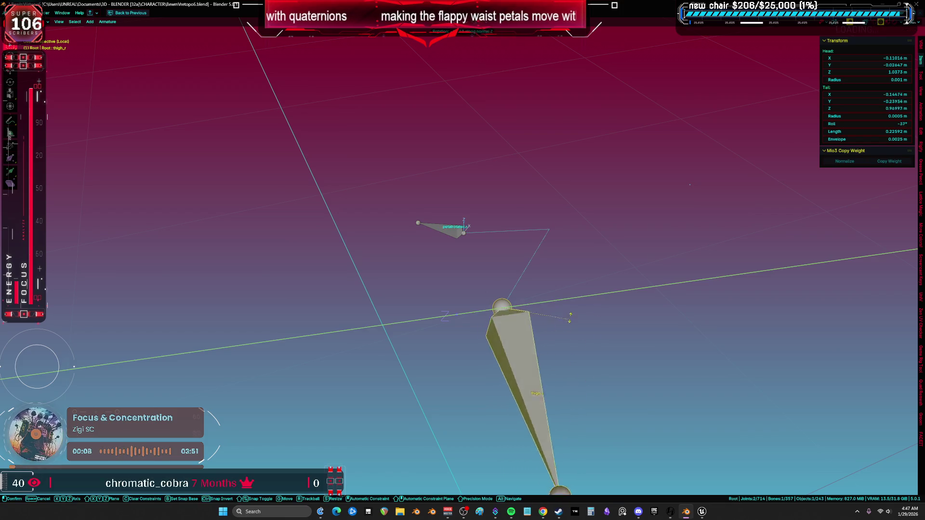
{"action": "left_click", "coordinate": [496, 265]}
{"action": "left_click", "coordinate": [442, 236]}
{"action": "key", "text": "r"}
{"action": "key", "text": "z"}
{"action": "key", "text": "z"}
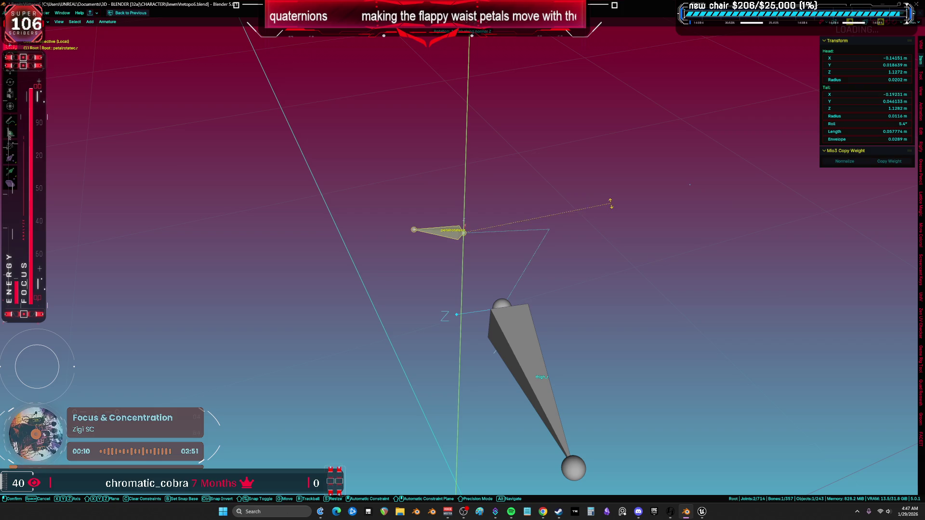
{"action": "left_click", "coordinate": [549, 248]}
{"action": "left_click_drag", "start_coordinate": [549, 247], "coordinate": [559, 245]}
{"action": "scroll", "coordinate": [558, 244], "scroll_direction": "up", "scroll_amount": 3}
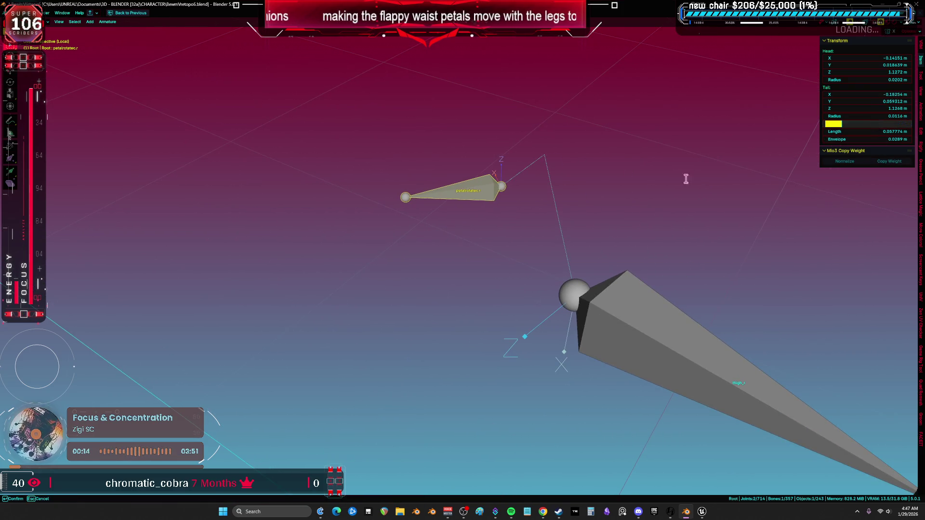
- Try rotating thigh_r and the petal bone together, then cancel and undo it
{"action": "left_click", "coordinate": [625, 312], "text": "shift"}
{"action": "key", "text": "ctrl+shift+c"}
{"action": "left_click", "coordinate": [609, 308]}
{"action": "left_click", "coordinate": [570, 285], "text": "shift"}
{"action": "key", "text": "r"}
{"action": "key", "text": "z"}
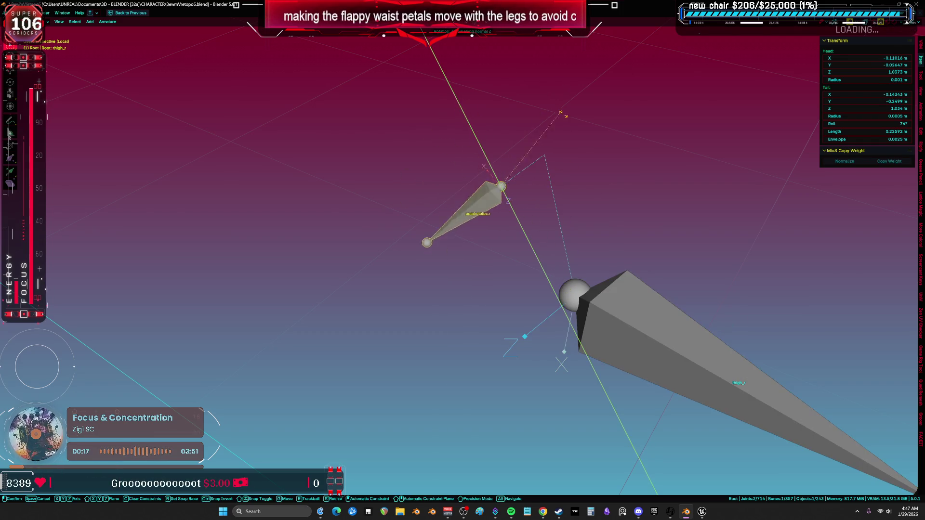
{"action": "key", "text": "Escape"}
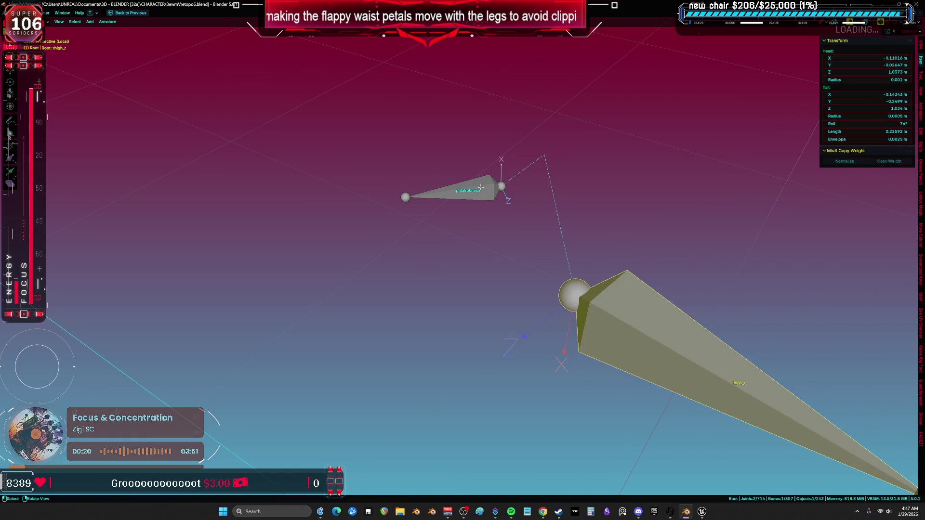
{"action": "key", "text": "ctrl+z"}
- Set the waist petal bone's roll to 95° and leave local view to show the full rig
{"action": "left_click_drag", "start_coordinate": [521, 205], "coordinate": [675, 183]}
{"action": "left_click", "coordinate": [863, 122]}
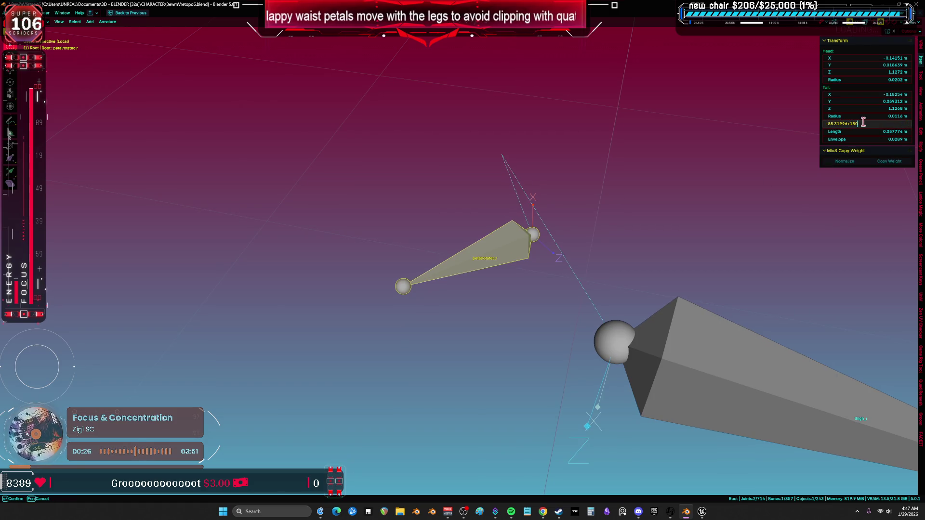
{"action": "key", "text": "Return"}
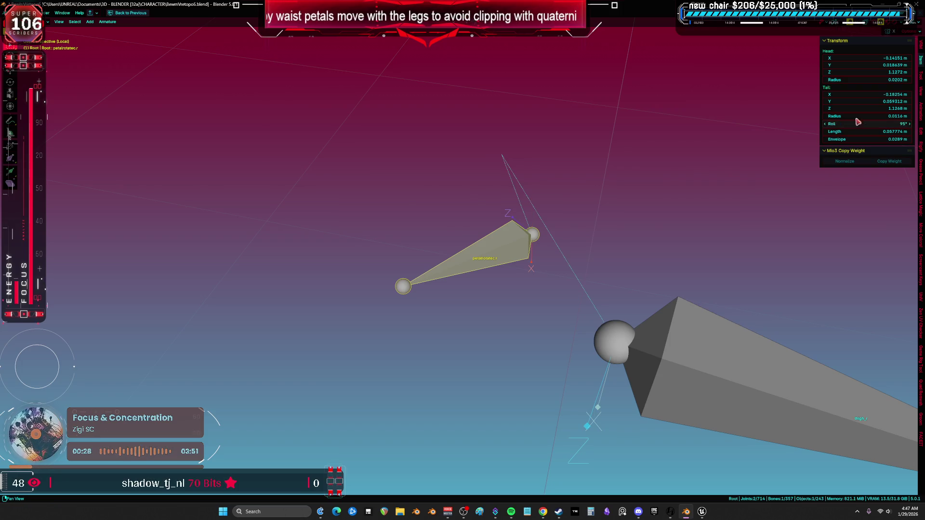
{"action": "left_click_drag", "start_coordinate": [626, 241], "coordinate": [505, 173]}
{"action": "left_click", "coordinate": [675, 314]}
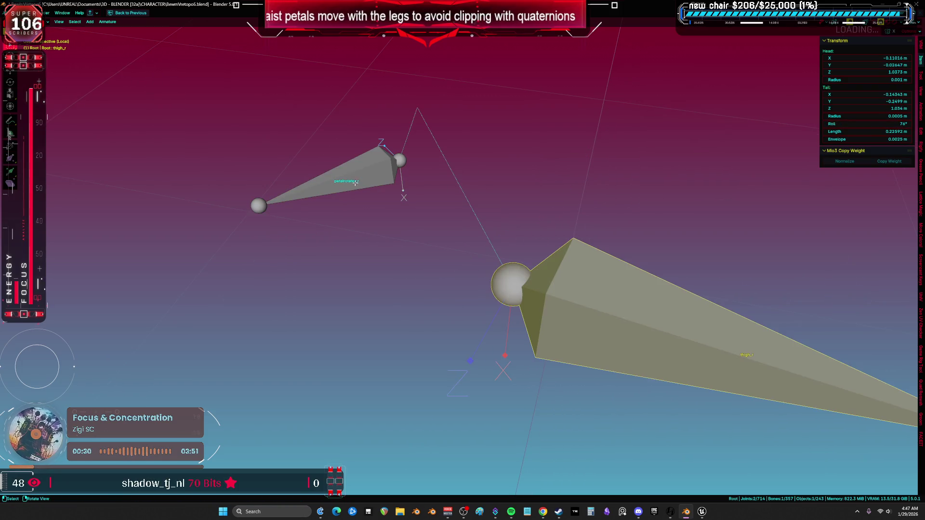
{"action": "left_click", "coordinate": [356, 183]}
{"action": "left_click_drag", "start_coordinate": [535, 193], "coordinate": [580, 261]}
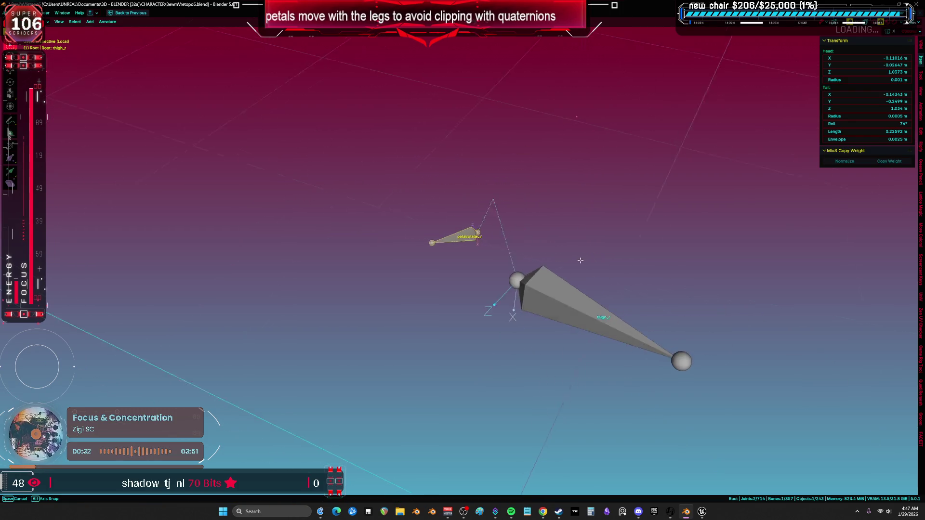
{"action": "key", "text": "KP_Divide"}
{"action": "key", "text": "ctrl+Tab"}
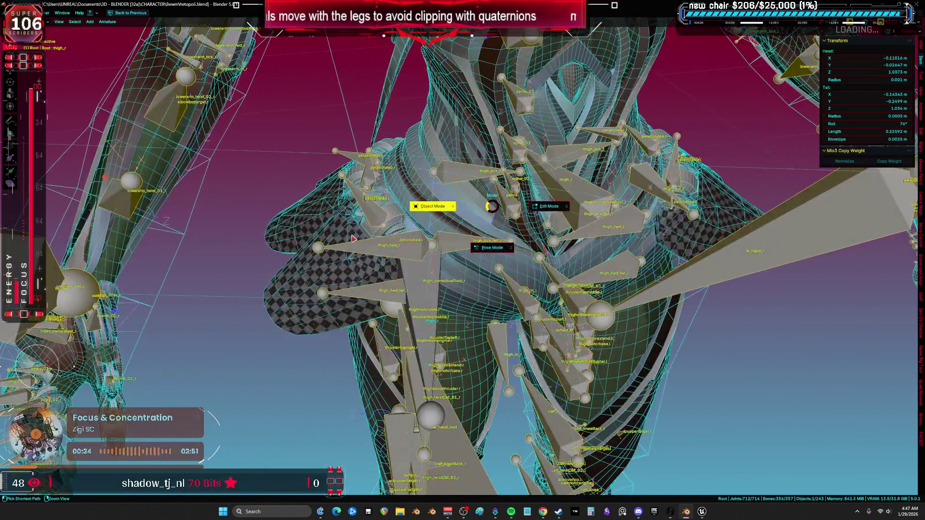
- In Object Mode, hide aaaaa.010 and box-select the hip and leg meshes
{"action": "left_click", "coordinate": [353, 238]}
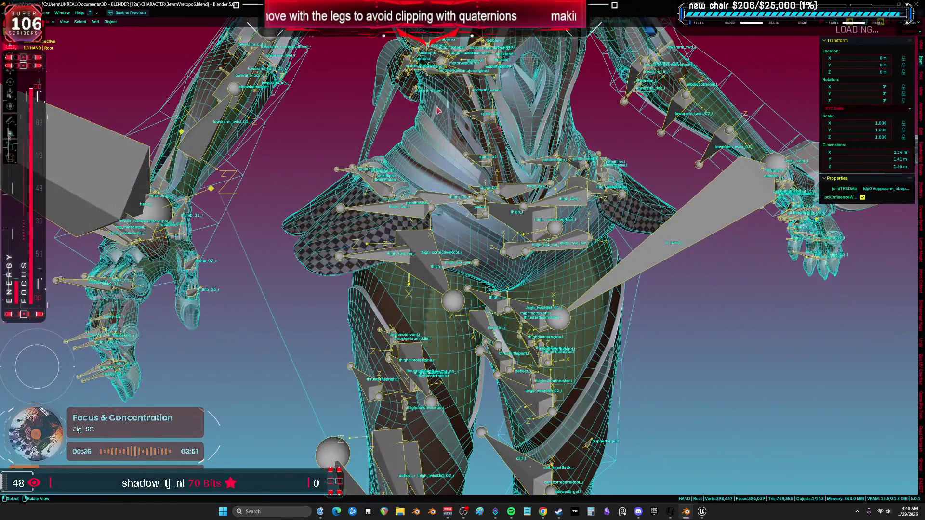
{"action": "left_click", "coordinate": [437, 110]}
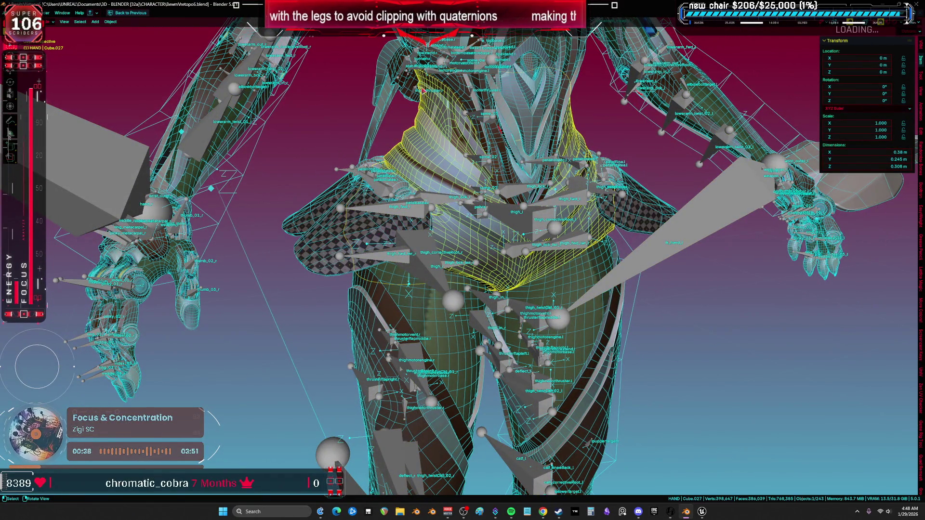
{"action": "left_click", "coordinate": [384, 83]}
{"action": "key", "text": "h"}
{"action": "key", "text": "b"}
{"action": "mouse_move", "coordinate": [344, 157]}
{"action": "left_mouse_down"}
{"action": "mouse_move", "coordinate": [350, 272]}
{"action": "mouse_move", "coordinate": [410, 299]}
{"action": "mouse_move", "coordinate": [385, 277]}
{"action": "left_mouse_up"}
{"action": "scroll", "coordinate": [385, 278], "scroll_direction": "up", "scroll_amount": 1}
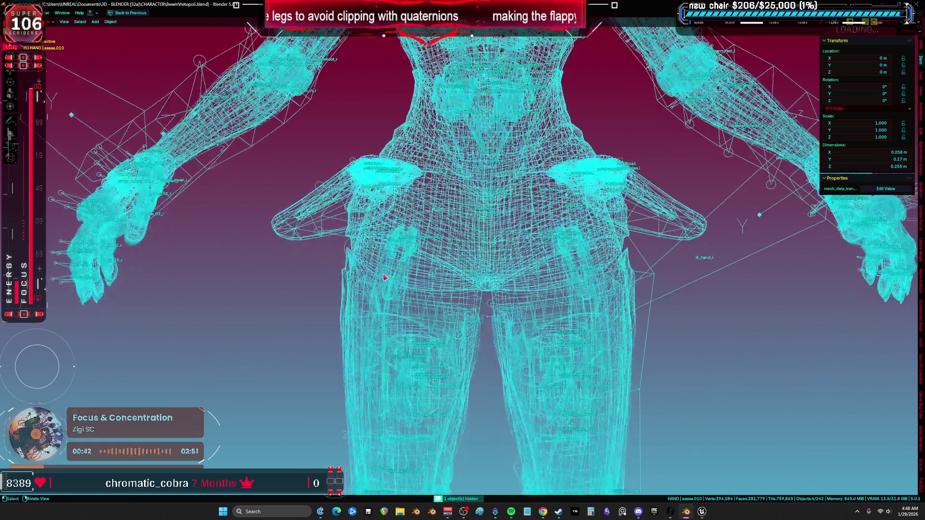
{"action": "left_click", "coordinate": [388, 279]}
{"action": "mouse_move", "coordinate": [308, 153]}
{"action": "left_mouse_down"}
{"action": "mouse_move", "coordinate": [366, 203]}
{"action": "mouse_move", "coordinate": [434, 303]}
{"action": "mouse_move", "coordinate": [421, 285]}
{"action": "left_mouse_up"}
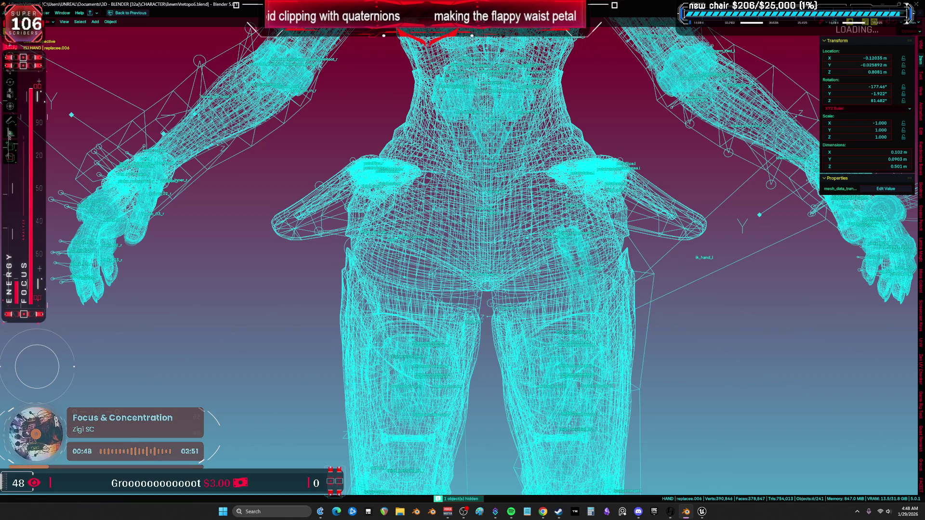
- Export the selected meshes as TESST.fbx
{"action": "left_click", "coordinate": [14, 13]}
{"action": "mouse_move", "coordinate": [29, 119]}
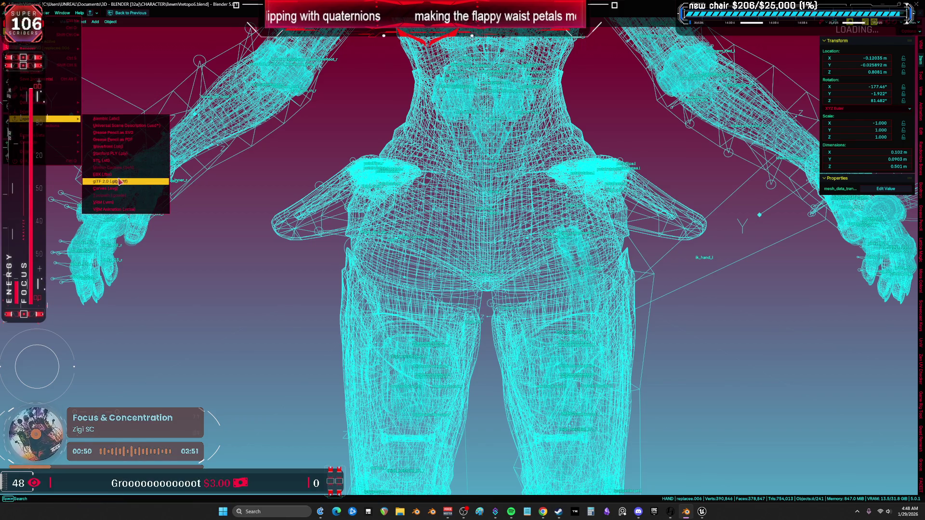
{"action": "left_click", "coordinate": [120, 174]}
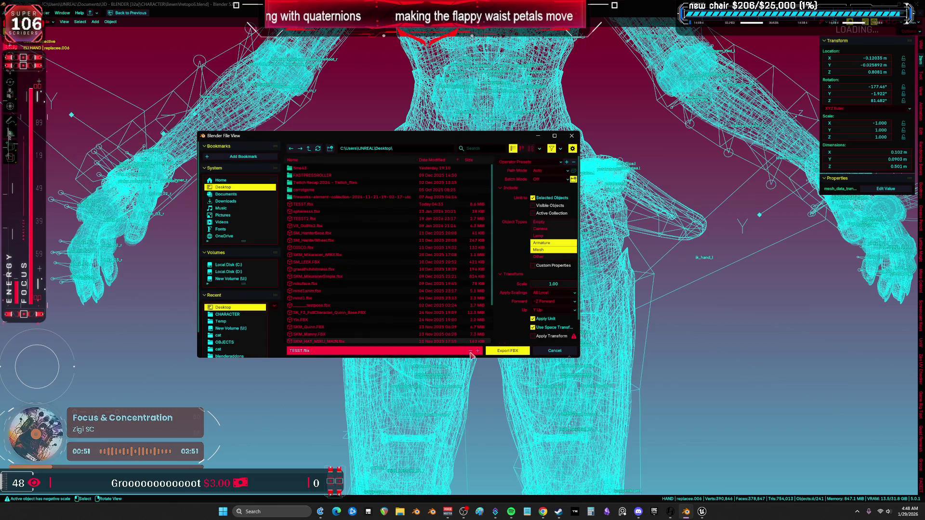
{"action": "left_click", "coordinate": [495, 352]}
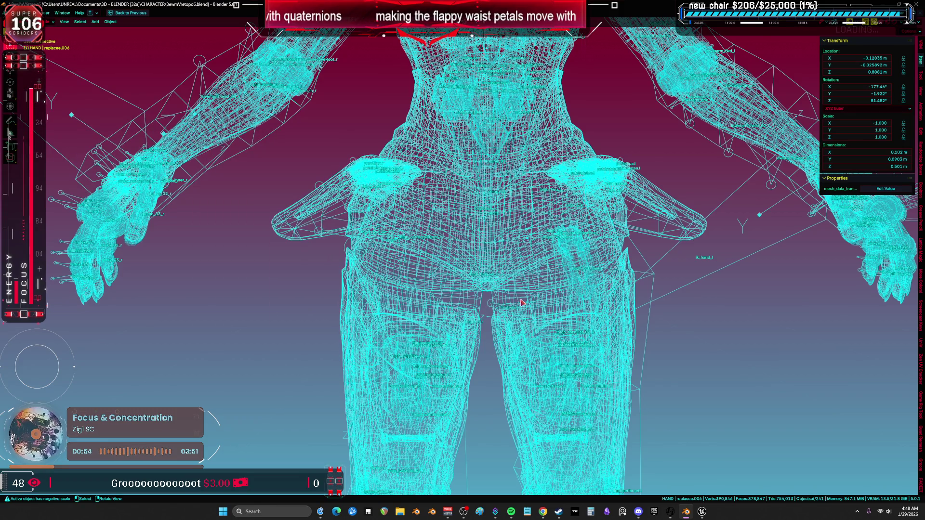
{"action": "mouse_move", "coordinate": [649, 420]}
{"action": "left_mouse_down"}
{"action": "mouse_move", "coordinate": [841, 342]}
{"action": "mouse_move", "coordinate": [412, 343]}
{"action": "mouse_move", "coordinate": [320, 354]}
{"action": "left_mouse_up"}
- Back in Unreal, reimport the TESST skeletal mesh from the updated FBX
{"action": "key", "text": "alt+Tab"}
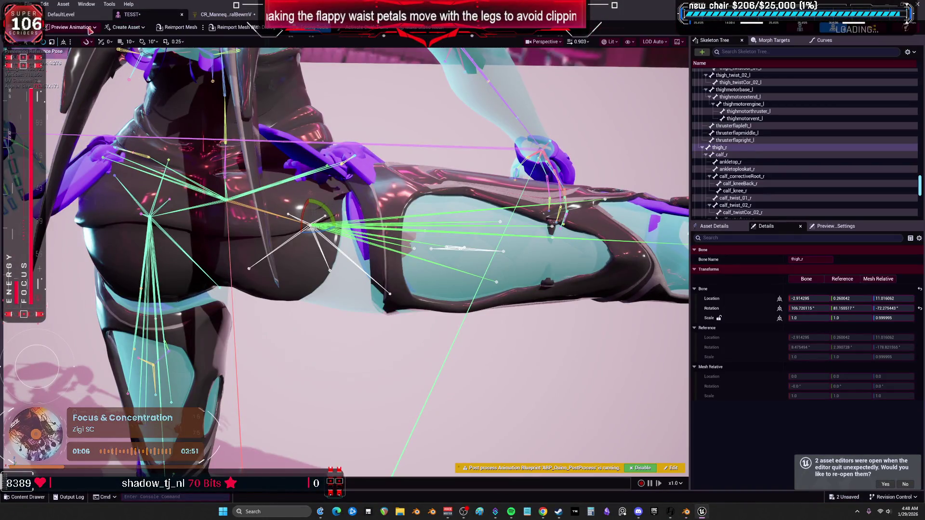
{"action": "left_click", "coordinate": [178, 27]}
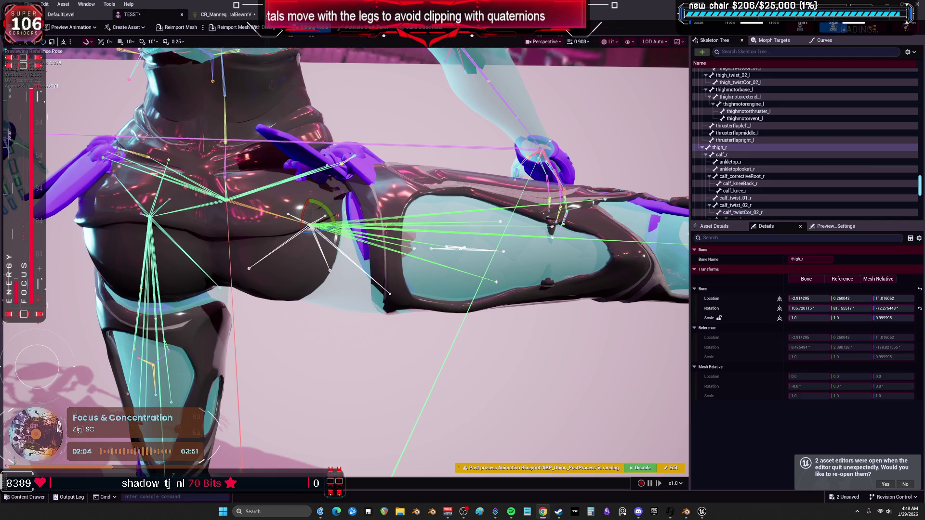
{"action": "left_click", "coordinate": [225, 14]}
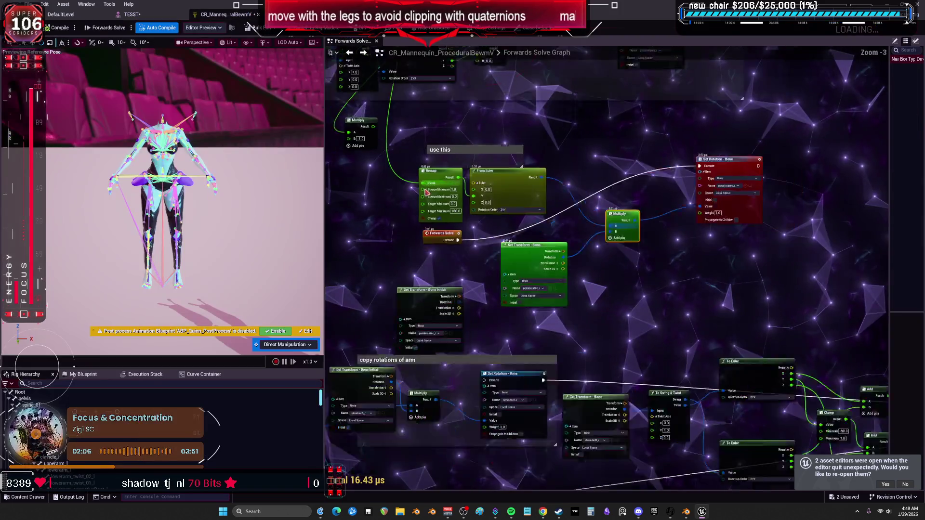
{"action": "scroll", "coordinate": [427, 192], "scroll_direction": "down", "scroll_amount": 1}
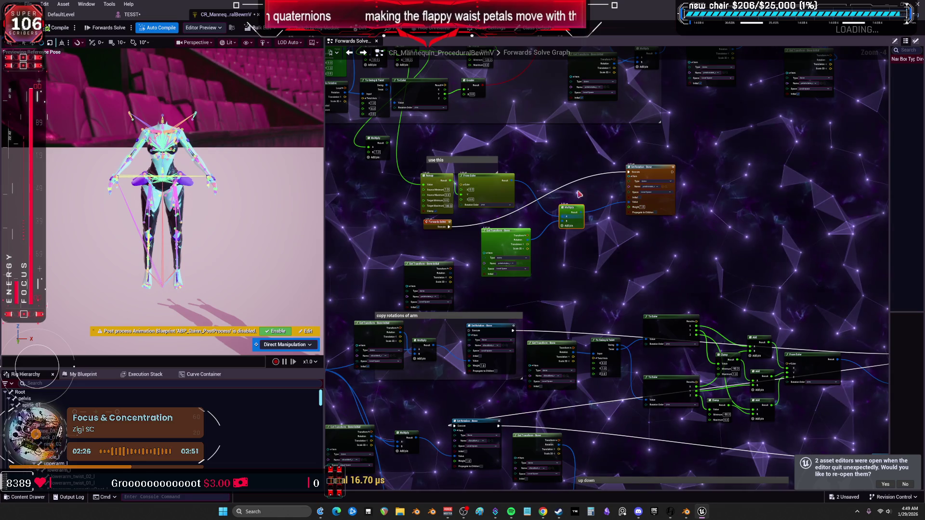
{"action": "left_click", "coordinate": [130, 15]}
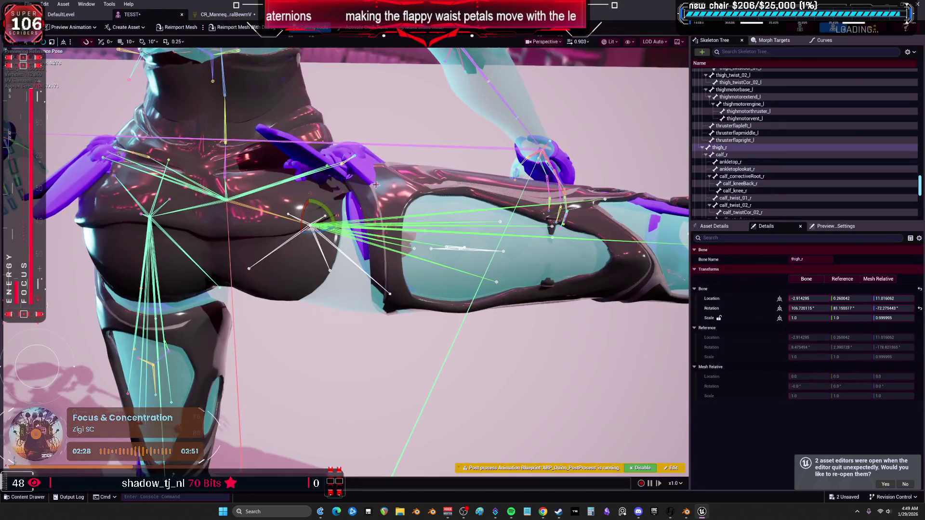
- Pose thigh_r for testing and copy the up down group's To Swing & Twist node beside Multiply
{"action": "mouse_move", "coordinate": [328, 216]}
{"action": "left_mouse_down"}
{"action": "mouse_move", "coordinate": [321, 240]}
{"action": "mouse_move", "coordinate": [332, 220]}
{"action": "mouse_move", "coordinate": [336, 227]}
{"action": "mouse_move", "coordinate": [289, 256]}
{"action": "left_mouse_up"}
{"action": "left_click", "coordinate": [222, 14]}
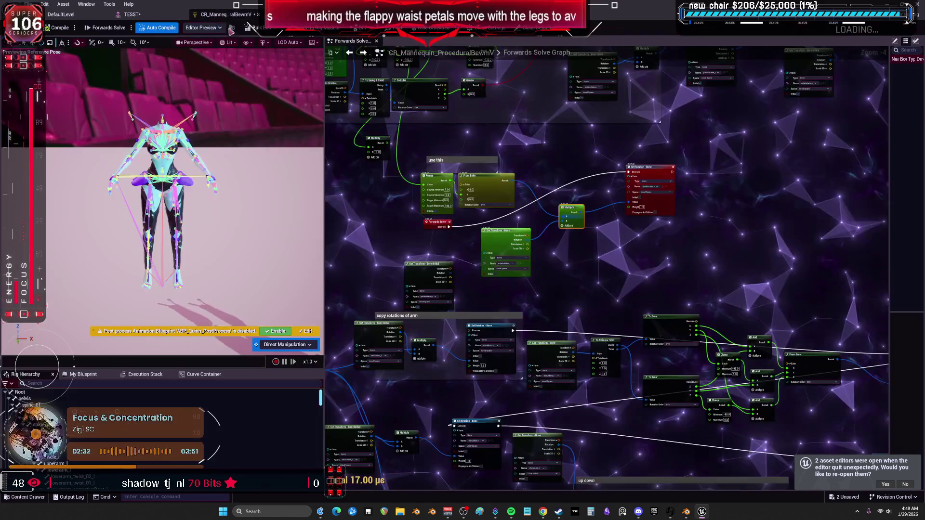
{"action": "left_click_drag", "start_coordinate": [553, 232], "coordinate": [637, 265]}
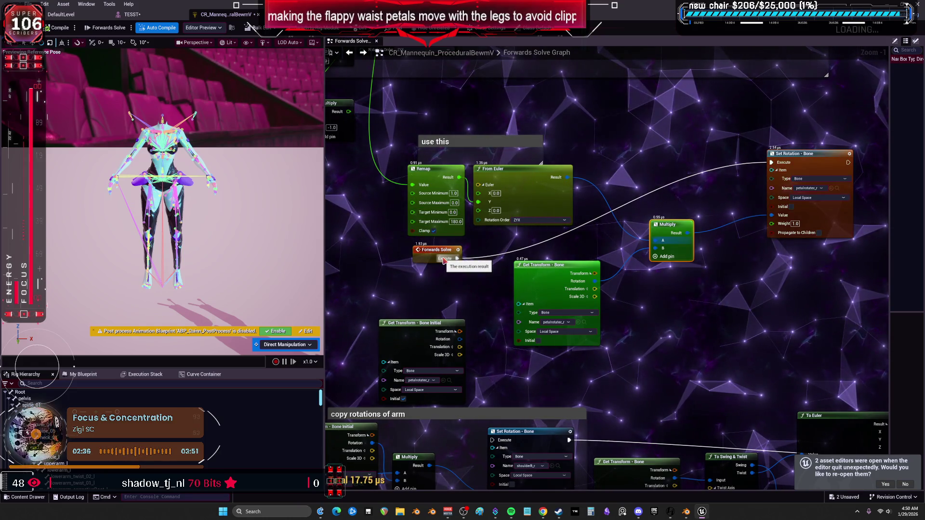
{"action": "scroll", "coordinate": [444, 260], "scroll_direction": "down", "scroll_amount": 1}
{"action": "left_click_drag", "start_coordinate": [627, 205], "coordinate": [628, 301]}
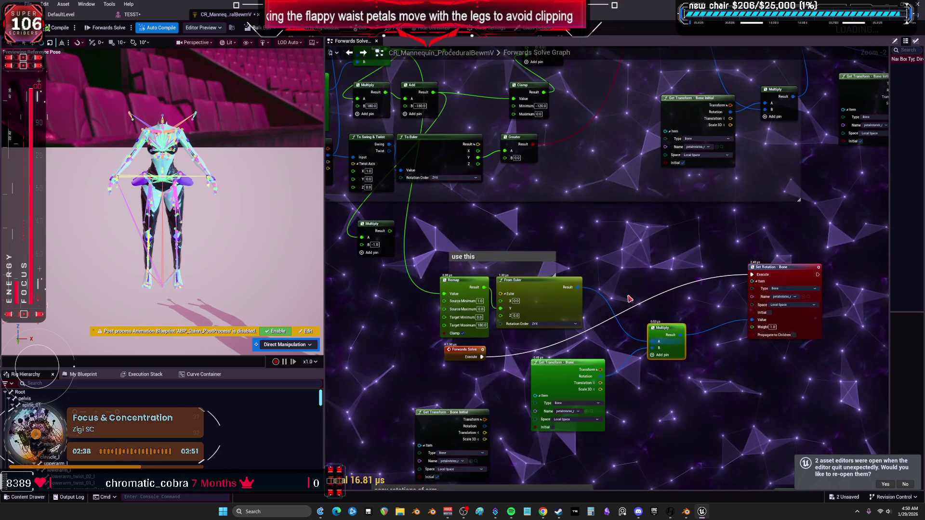
{"action": "scroll", "coordinate": [524, 309], "scroll_direction": "down", "scroll_amount": 2}
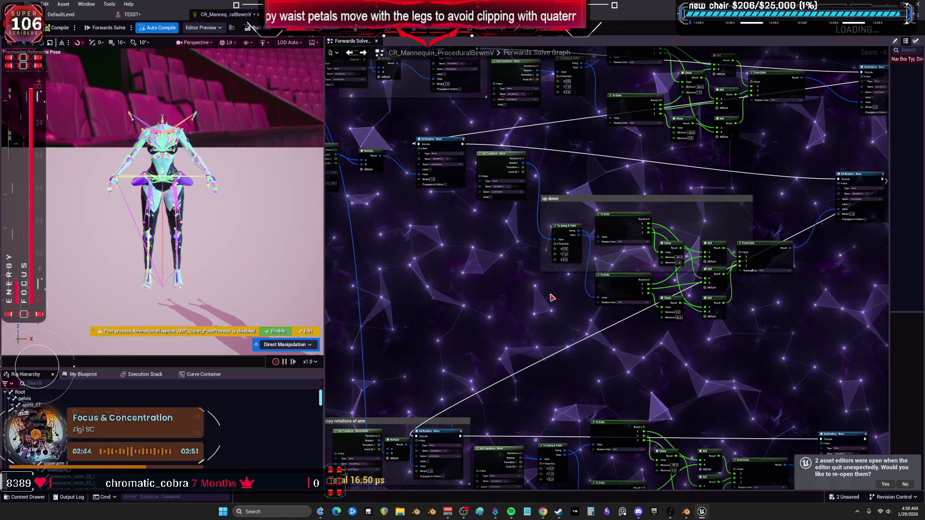
{"action": "scroll", "coordinate": [496, 238], "scroll_direction": "up", "scroll_amount": 2}
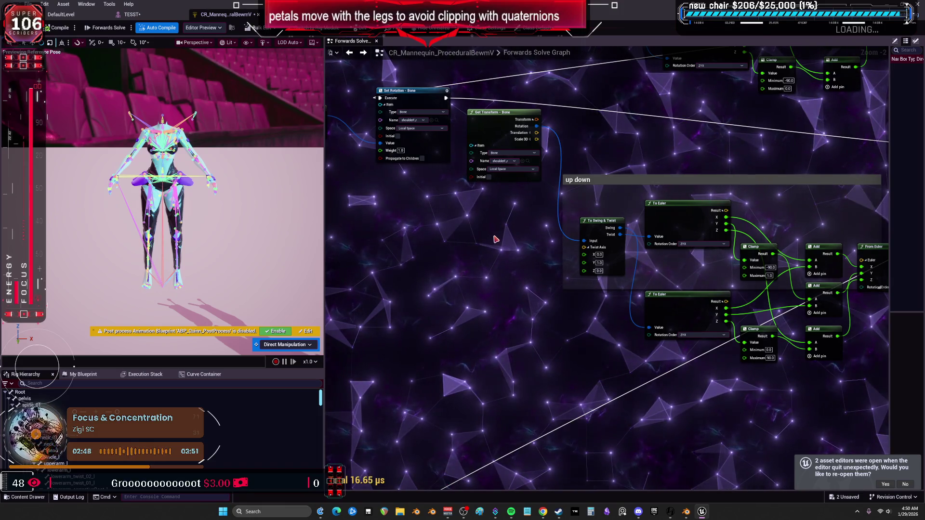
{"action": "left_click", "coordinate": [594, 223]}
{"action": "scroll", "coordinate": [573, 318], "scroll_direction": "down", "scroll_amount": 2}
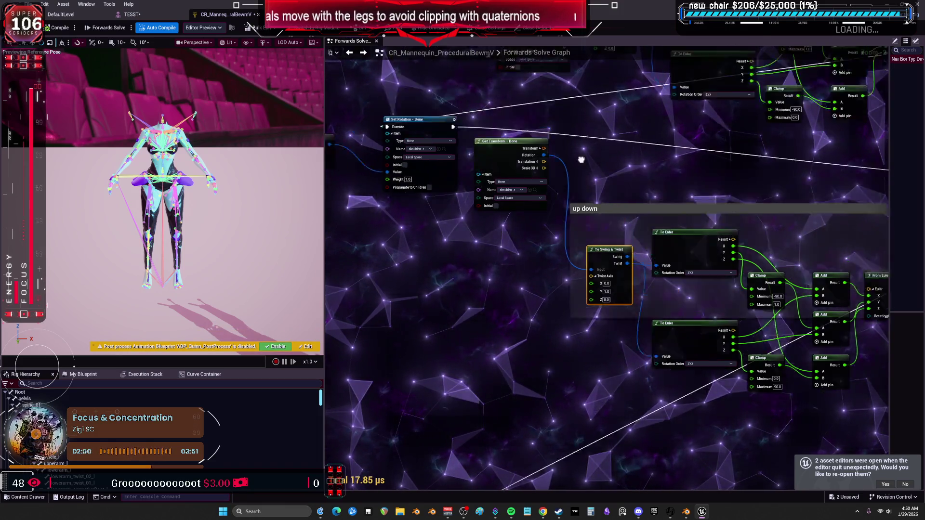
{"action": "scroll", "coordinate": [573, 318], "scroll_direction": "up", "scroll_amount": 2}
{"action": "left_click_drag", "start_coordinate": [616, 453], "coordinate": [616, 282]}
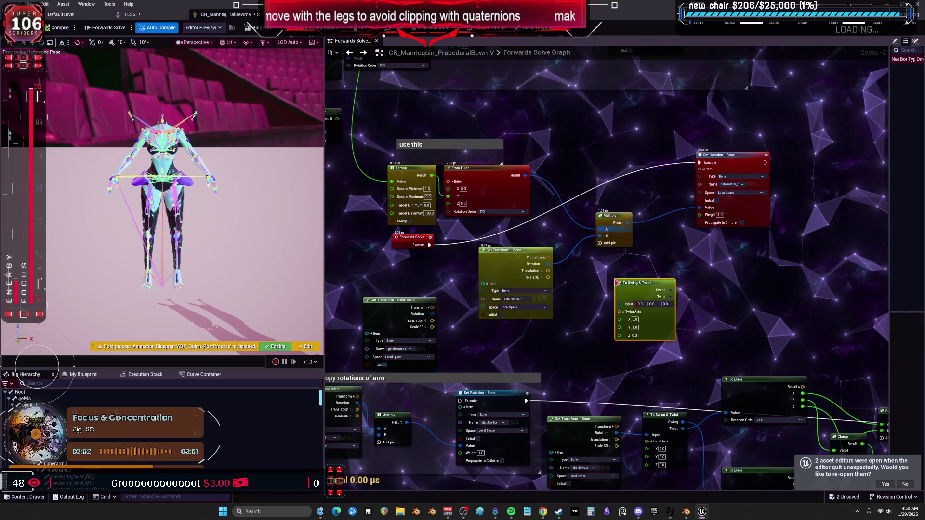
- Route From Euler through To Swing & Twist into Multiply's A, then test by rotating thigh_r
{"action": "left_click_drag", "start_coordinate": [526, 176], "coordinate": [528, 179]}
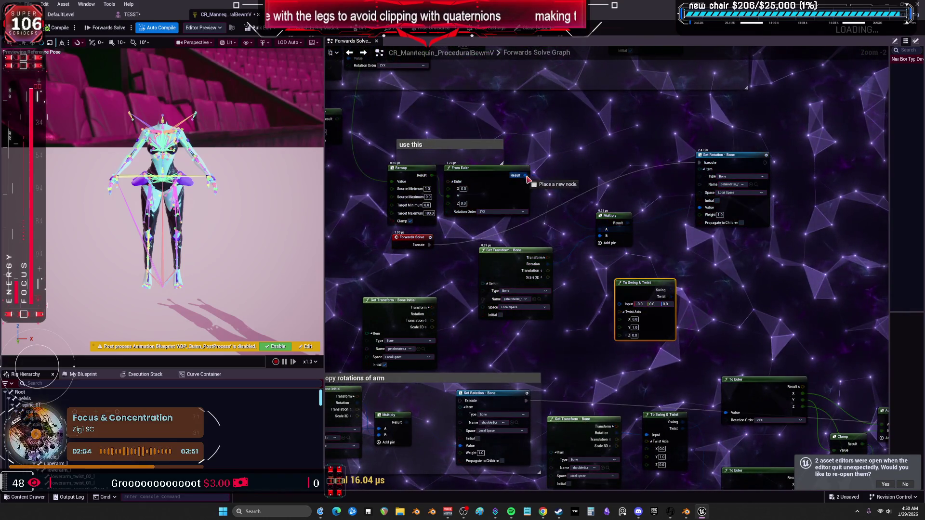
{"action": "left_click_drag", "start_coordinate": [624, 310], "coordinate": [590, 139]}
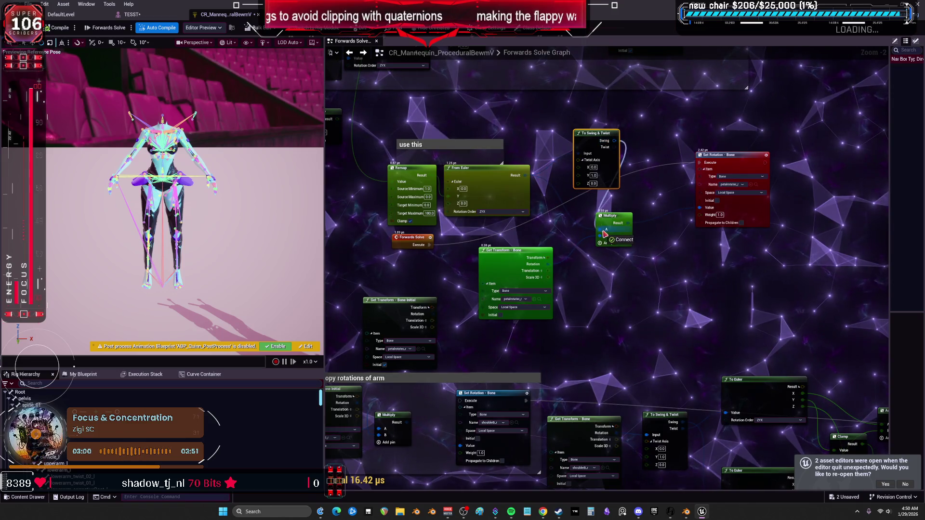
{"action": "left_click_drag", "start_coordinate": [605, 234], "coordinate": [605, 234]}
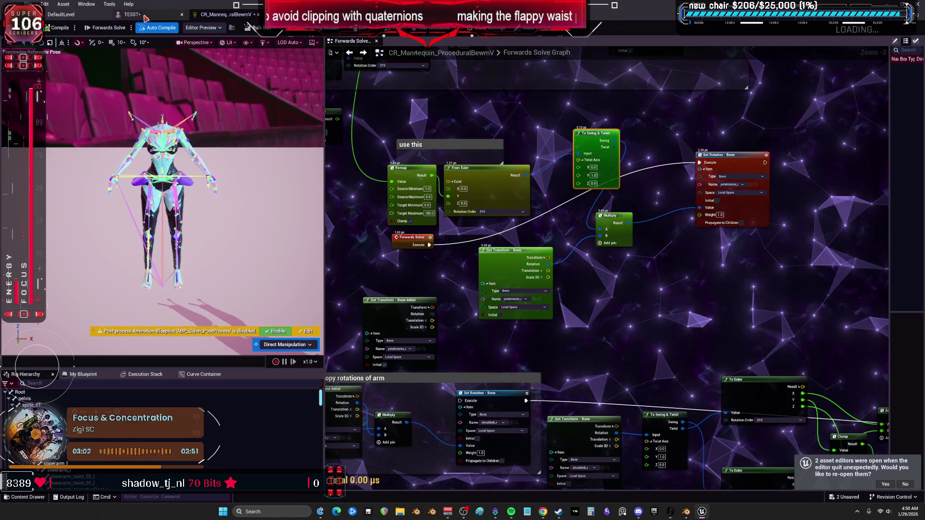
{"action": "left_click", "coordinate": [143, 15]}
{"action": "mouse_move", "coordinate": [343, 222]}
{"action": "left_mouse_down"}
{"action": "mouse_move", "coordinate": [333, 248]}
{"action": "mouse_move", "coordinate": [308, 241]}
{"action": "left_mouse_up"}
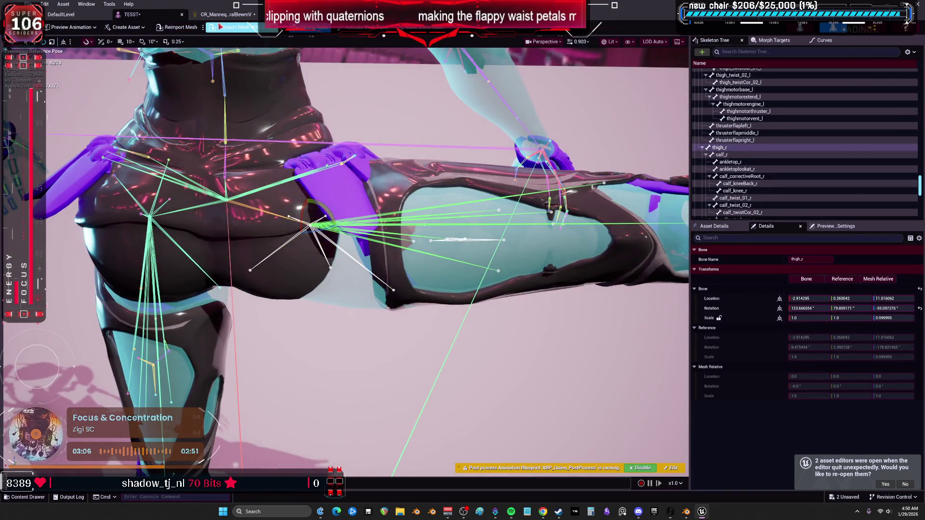
{"action": "left_click", "coordinate": [226, 14]}
- Set the twist axis to 0, 0, 1 and dock the TESST mesh editor beside the Control Rig
{"action": "scroll", "coordinate": [560, 191], "scroll_direction": "up", "scroll_amount": 1}
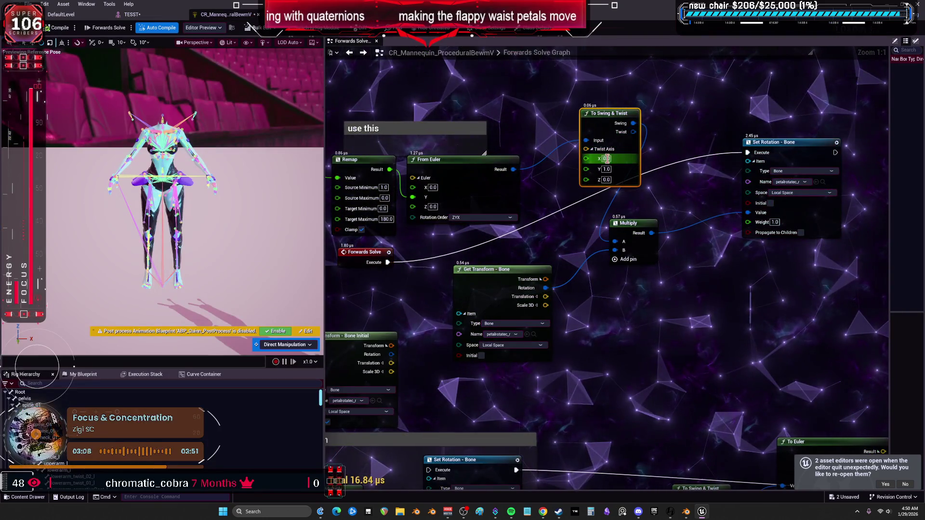
{"action": "left_click", "coordinate": [605, 158]}
{"action": "type", "text": "14"}
{"action": "key", "text": "BackSpace"}
{"action": "key", "text": "BackSpace"}
{"action": "type", "text": "0"}
{"action": "key", "text": "Tab"}
{"action": "type", "text": "0"}
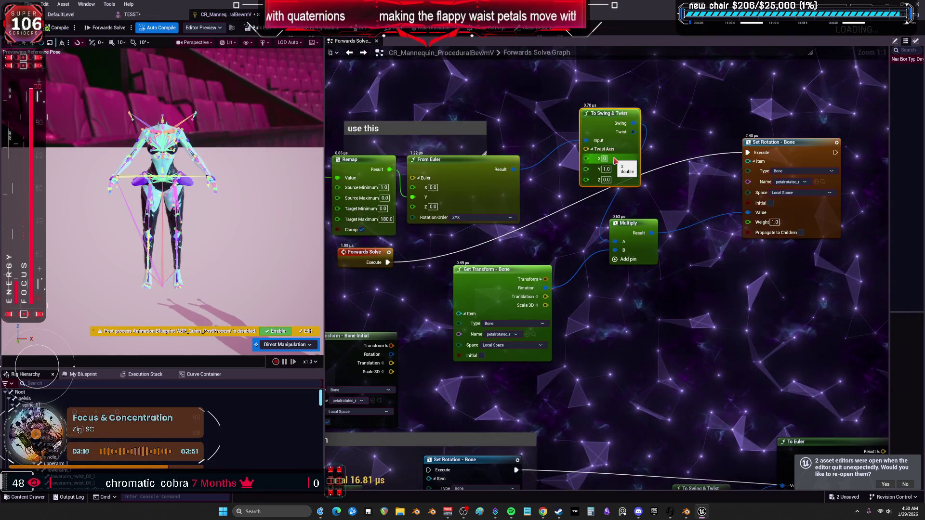
{"action": "key", "text": "Tab"}
{"action": "type", "text": "1.0"}
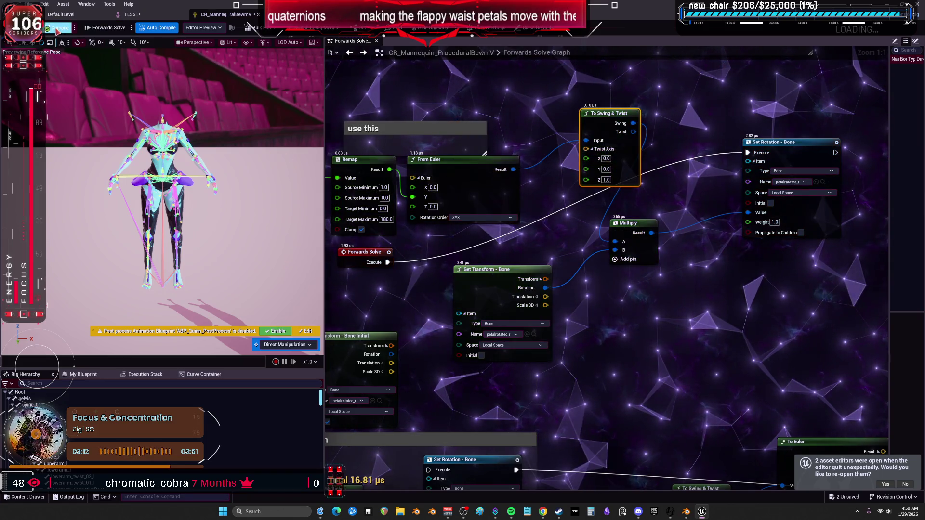
{"action": "left_click", "coordinate": [131, 14]}
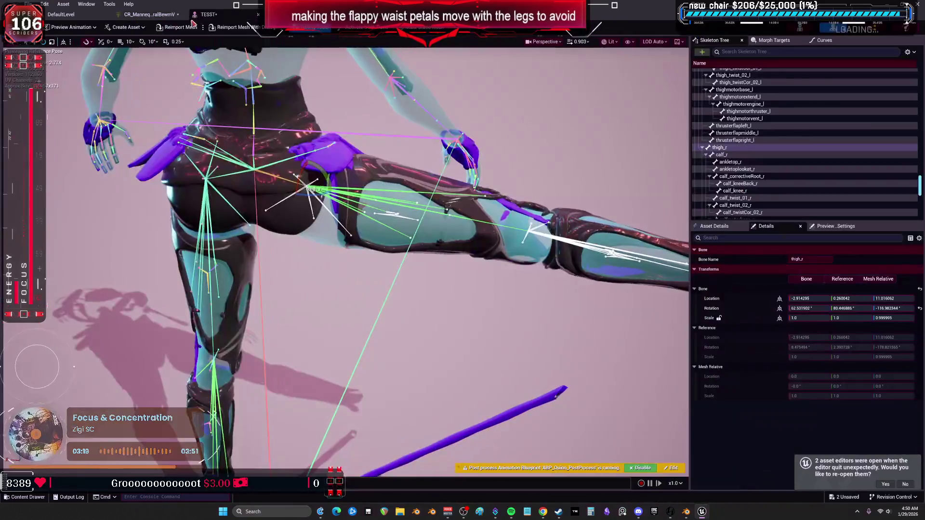
{"action": "left_click_drag", "start_coordinate": [201, 35], "coordinate": [209, 14]}
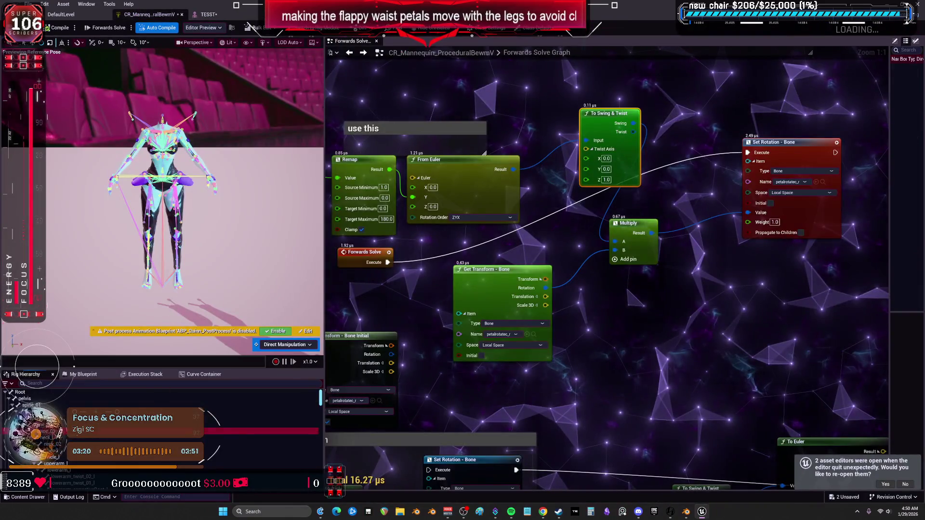
- Reimport the rig's bone hierarchy from the TESST mesh and save the Control Rig
{"action": "key", "text": "ctrl+z"}
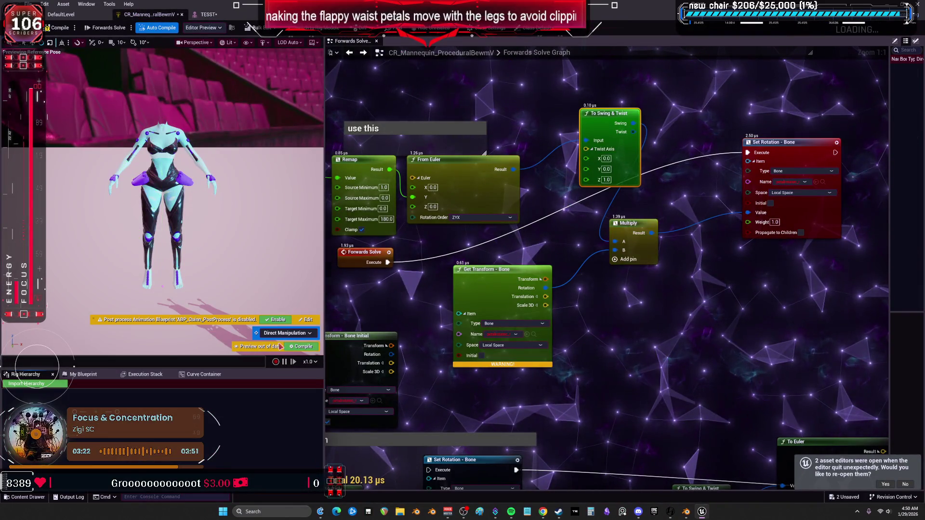
{"action": "left_click", "coordinate": [48, 384]}
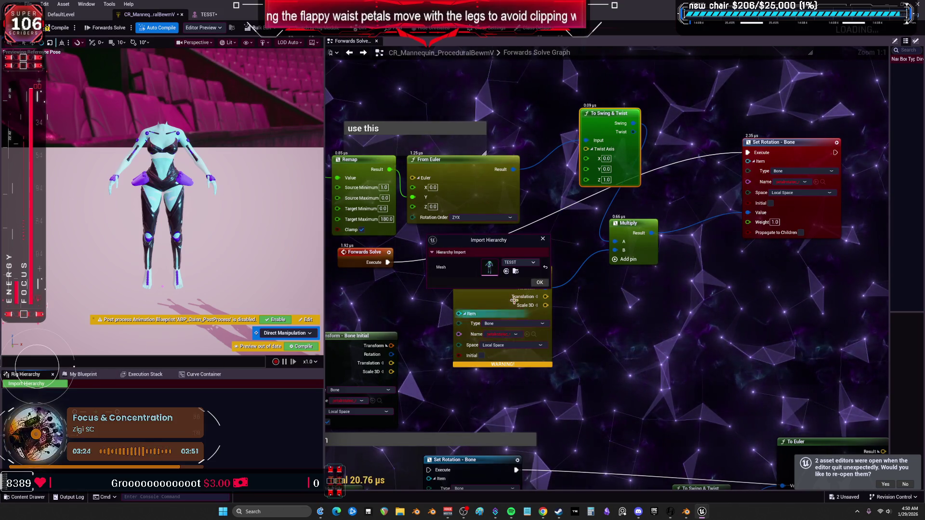
{"action": "left_click", "coordinate": [539, 283]}
{"action": "key", "text": "ctrl+s"}
- Rotate thigh_r to about 36.6°, 75.7°, -143.4° to test the petal motion
{"action": "left_click", "coordinate": [214, 16]}
{"action": "mouse_move", "coordinate": [355, 171]}
{"action": "left_mouse_down"}
{"action": "mouse_move", "coordinate": [350, 226]}
{"action": "mouse_move", "coordinate": [355, 173]}
{"action": "mouse_move", "coordinate": [337, 188]}
{"action": "mouse_move", "coordinate": [362, 202]}
{"action": "mouse_move", "coordinate": [367, 222]}
{"action": "left_mouse_up"}
{"action": "left_click_drag", "start_coordinate": [343, 260], "coordinate": [353, 279]}
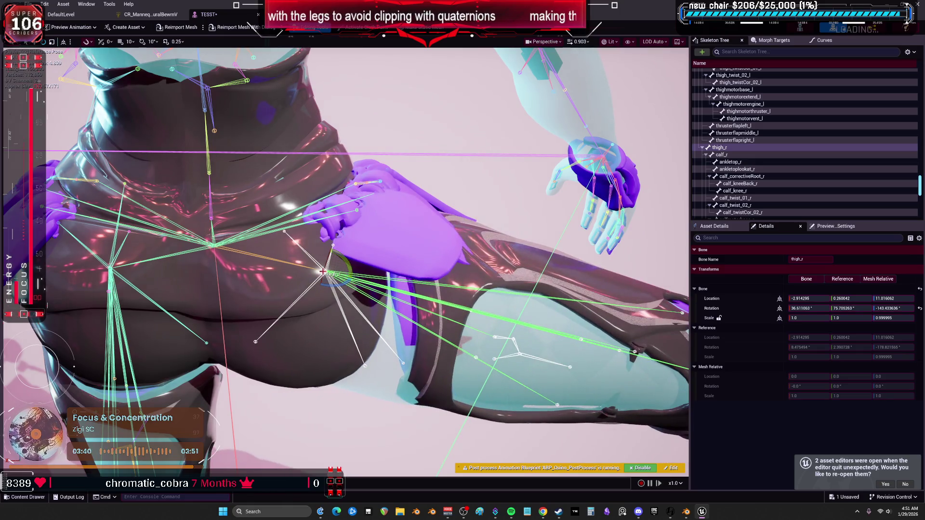
- Connect Forwards Solve's Execute to the Branch chain, then view the TESST hips from the front
{"action": "left_click", "coordinate": [164, 15]}
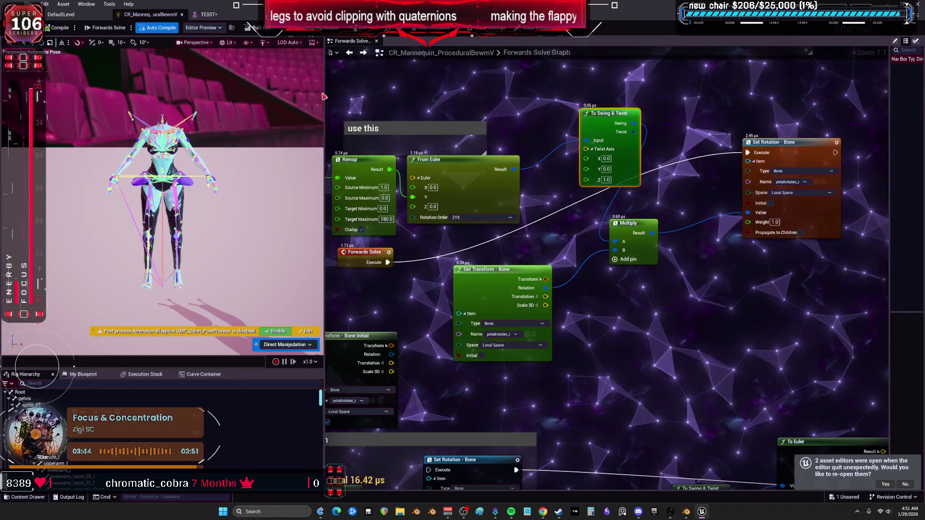
{"action": "scroll", "coordinate": [571, 248], "scroll_direction": "up", "scroll_amount": 2}
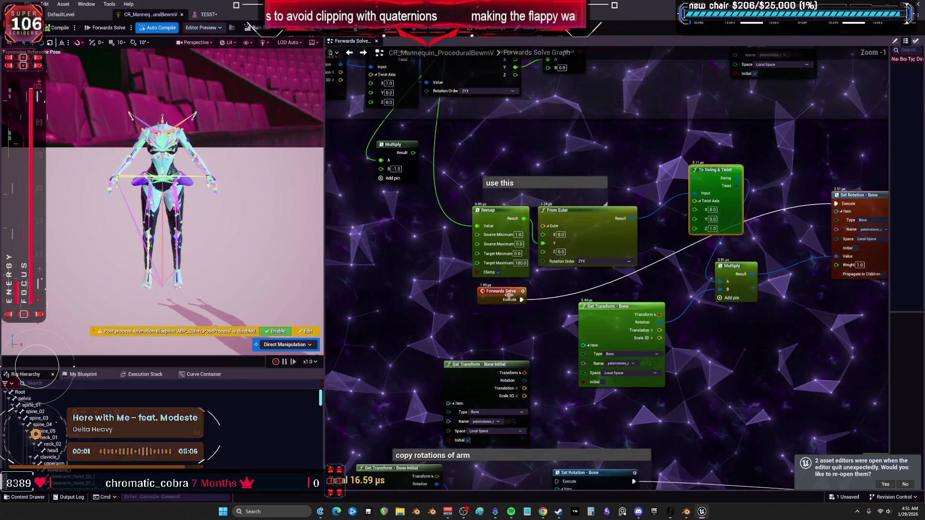
{"action": "mouse_move", "coordinate": [522, 299]}
{"action": "left_mouse_down"}
{"action": "mouse_move", "coordinate": [508, 51]}
{"action": "mouse_move", "coordinate": [530, 77]}
{"action": "mouse_move", "coordinate": [511, 102]}
{"action": "mouse_move", "coordinate": [518, 208]}
{"action": "mouse_move", "coordinate": [588, 214]}
{"action": "mouse_move", "coordinate": [569, 200]}
{"action": "mouse_move", "coordinate": [456, 183]}
{"action": "mouse_move", "coordinate": [625, 202]}
{"action": "left_mouse_up"}
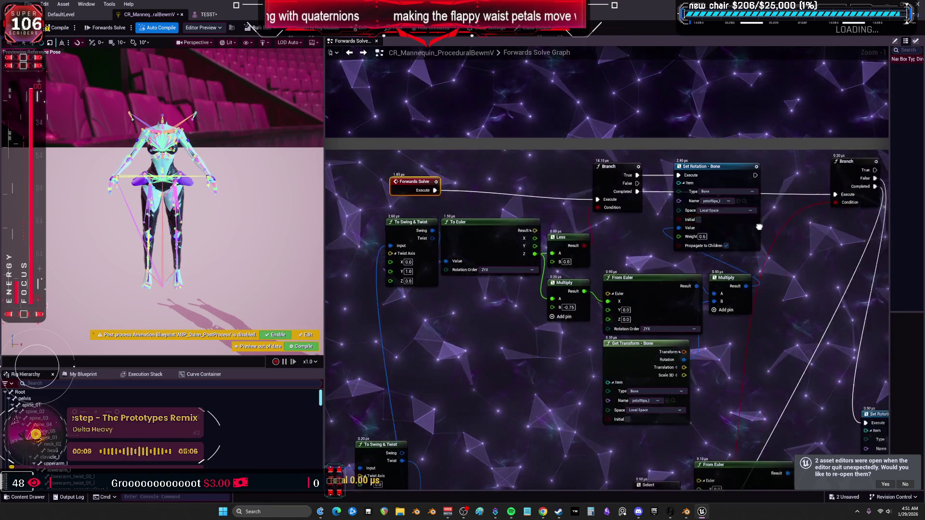
{"action": "scroll", "coordinate": [625, 202], "scroll_direction": "down", "scroll_amount": 2}
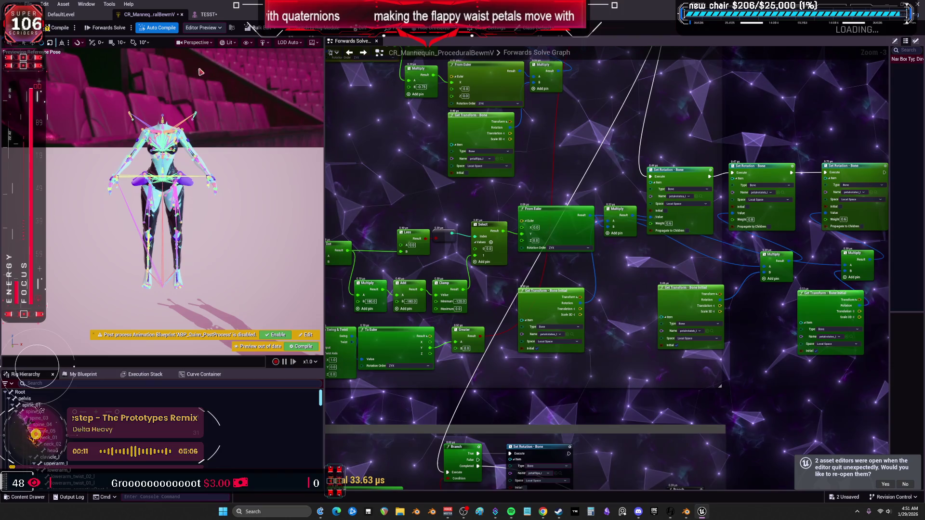
{"action": "left_click", "coordinate": [209, 14]}
{"action": "left_click_drag", "start_coordinate": [305, 140], "coordinate": [312, 227]}
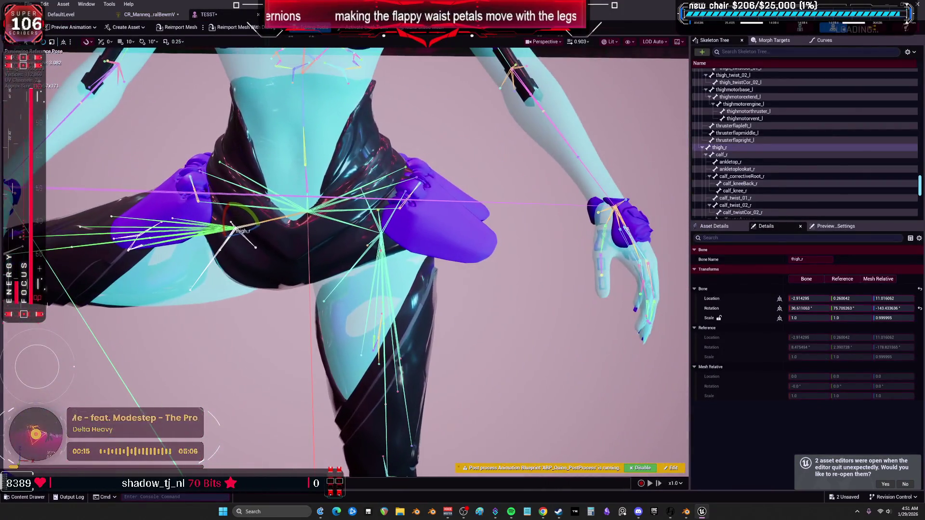
- Swing thigh_l through several test rotations to watch the waist petals, then return to the CR_Mannequin Set Rotation nodes
{"action": "left_click", "coordinate": [372, 283]}
{"action": "mouse_move", "coordinate": [380, 210]}
{"action": "left_mouse_down"}
{"action": "mouse_move", "coordinate": [357, 240]}
{"action": "mouse_move", "coordinate": [250, 202]}
{"action": "left_mouse_up"}
{"action": "left_click_drag", "start_coordinate": [337, 241], "coordinate": [388, 260]}
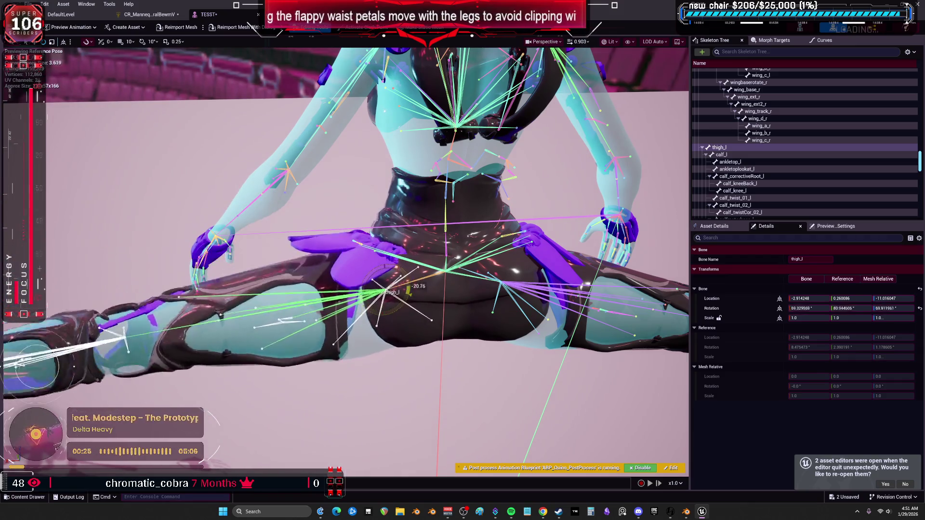
{"action": "mouse_move", "coordinate": [386, 292]}
{"action": "left_mouse_down"}
{"action": "mouse_move", "coordinate": [347, 281]}
{"action": "mouse_move", "coordinate": [346, 241]}
{"action": "left_mouse_up"}
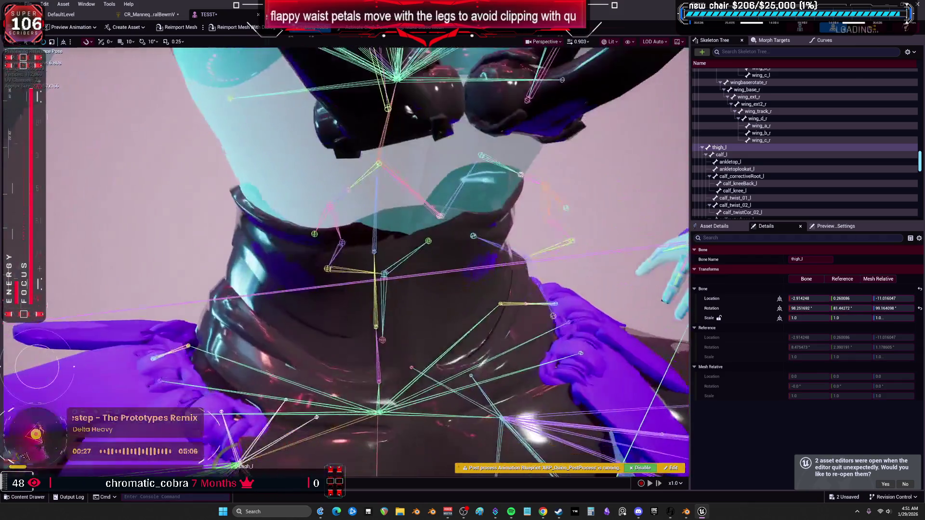
{"action": "key", "text": "space"}
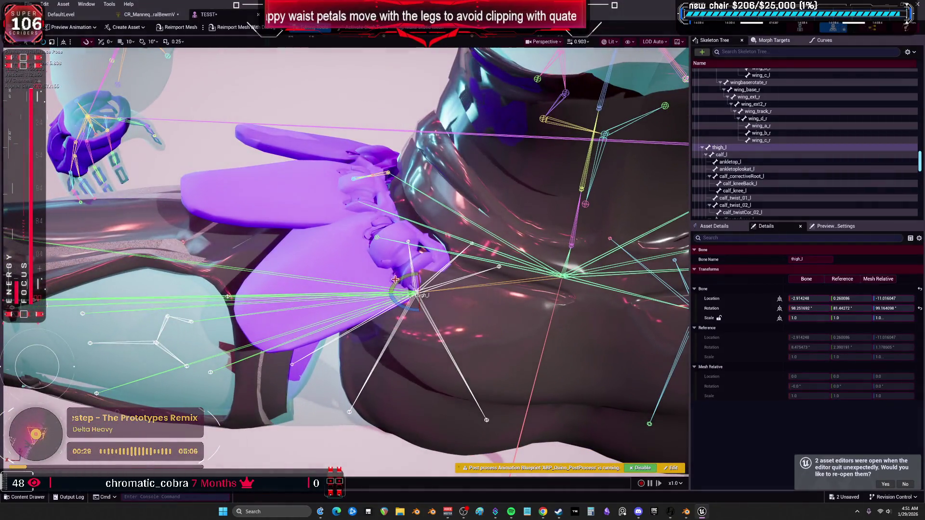
{"action": "mouse_move", "coordinate": [445, 294]}
{"action": "left_mouse_down"}
{"action": "mouse_move", "coordinate": [424, 279]}
{"action": "mouse_move", "coordinate": [440, 300]}
{"action": "left_mouse_up"}
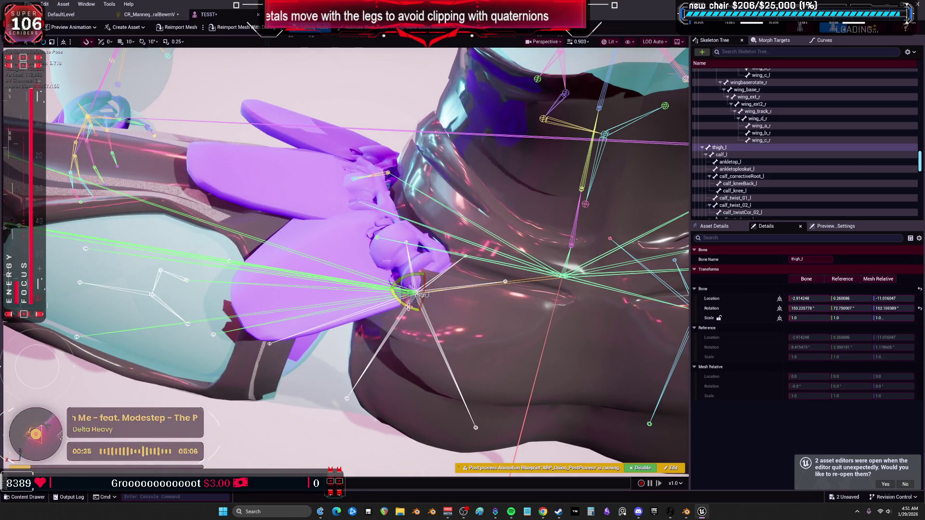
{"action": "left_click_drag", "start_coordinate": [438, 294], "coordinate": [442, 299]}
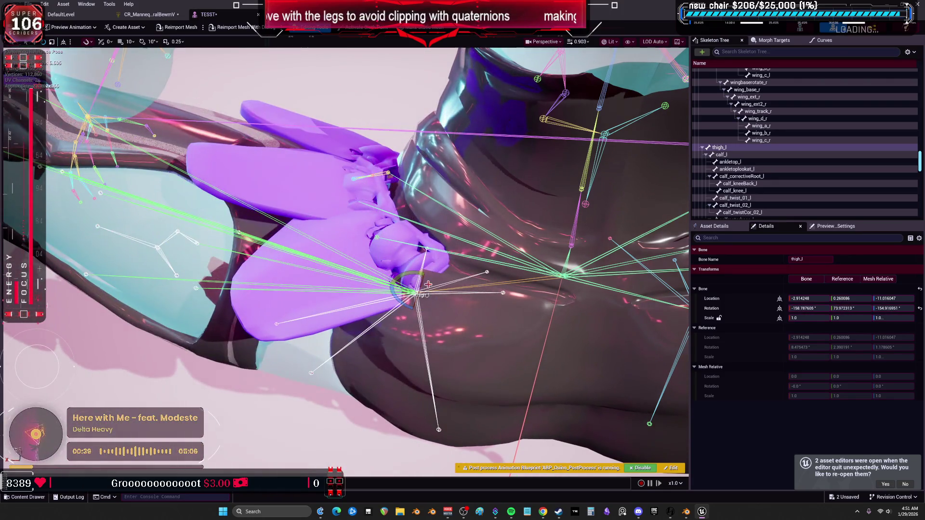
{"action": "left_click_drag", "start_coordinate": [441, 300], "coordinate": [440, 299]}
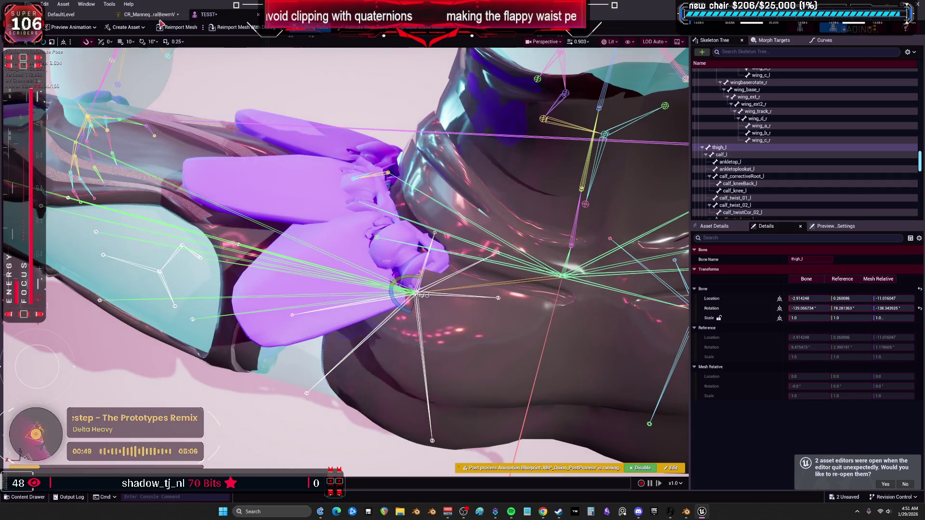
{"action": "left_click", "coordinate": [149, 14]}
{"action": "scroll", "coordinate": [672, 263], "scroll_direction": "up", "scroll_amount": 5}
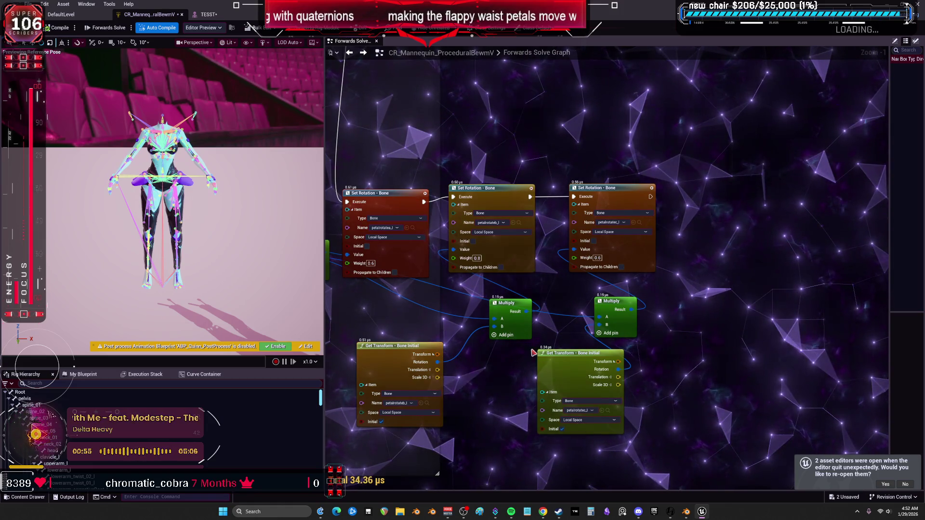
- Add a Get Transform - Bone node reading bone petalrotatec_l
{"action": "left_click", "coordinate": [402, 366]}
{"action": "right_click", "coordinate": [732, 281]}
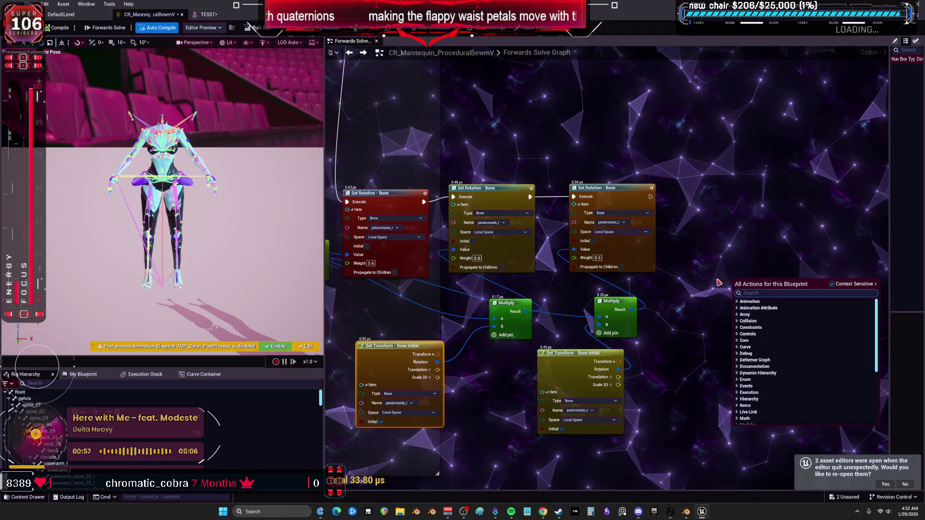
{"action": "type", "text": "get transform"}
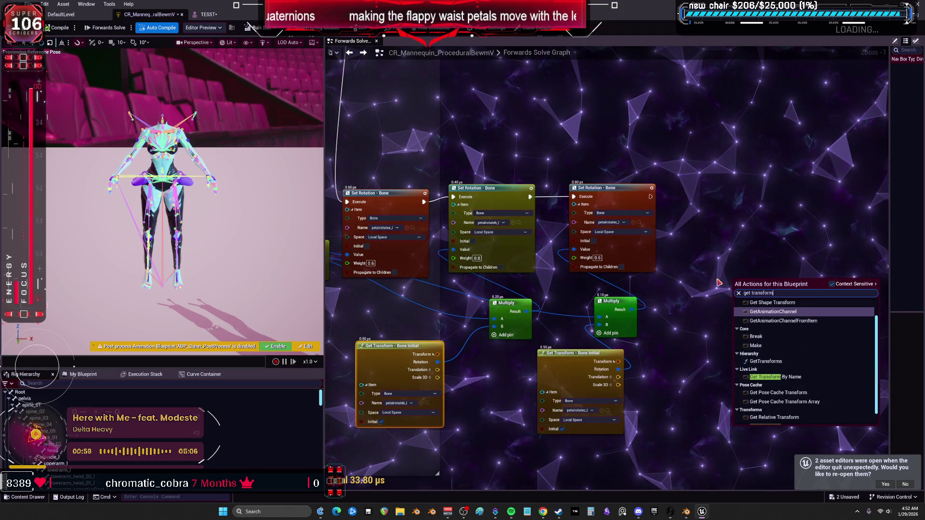
{"action": "scroll", "coordinate": [821, 379], "scroll_direction": "down", "scroll_amount": 1}
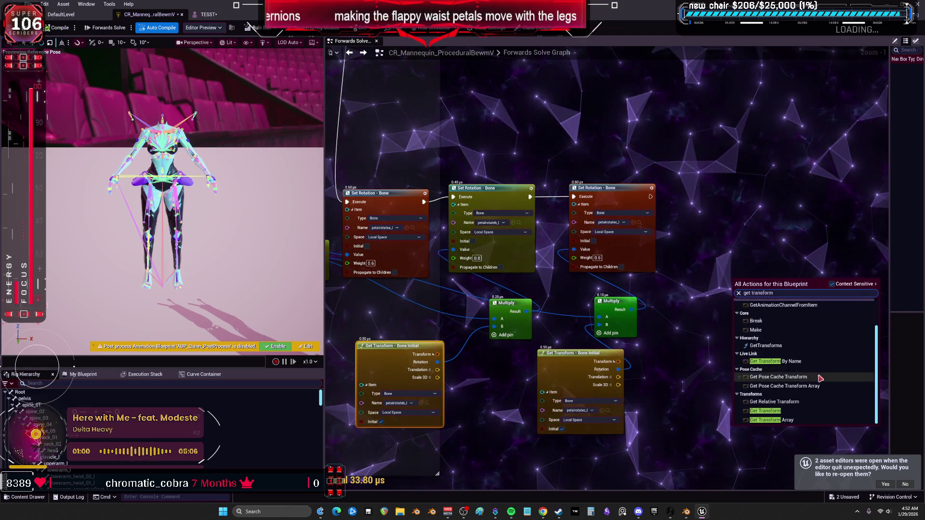
{"action": "left_click", "coordinate": [769, 412]}
{"action": "scroll", "coordinate": [736, 364], "scroll_direction": "up", "scroll_amount": 1}
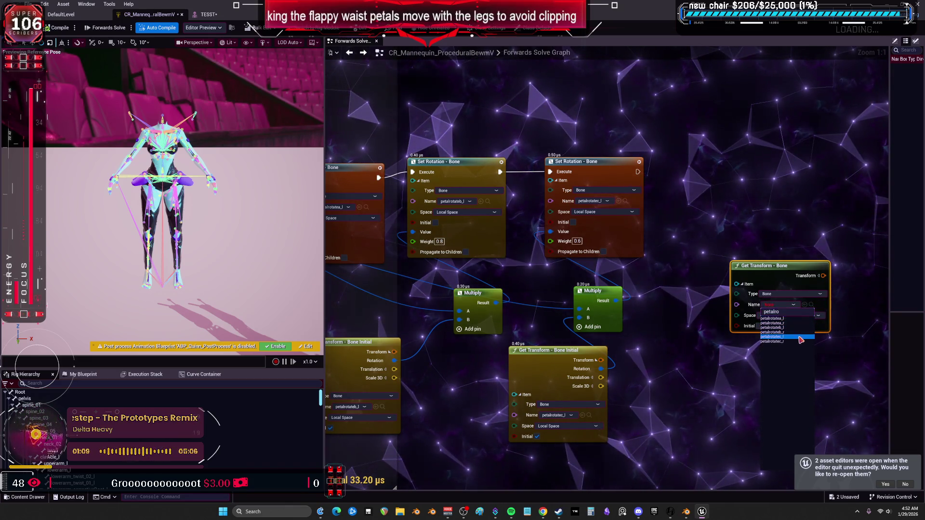
{"action": "left_click", "coordinate": [798, 337]}
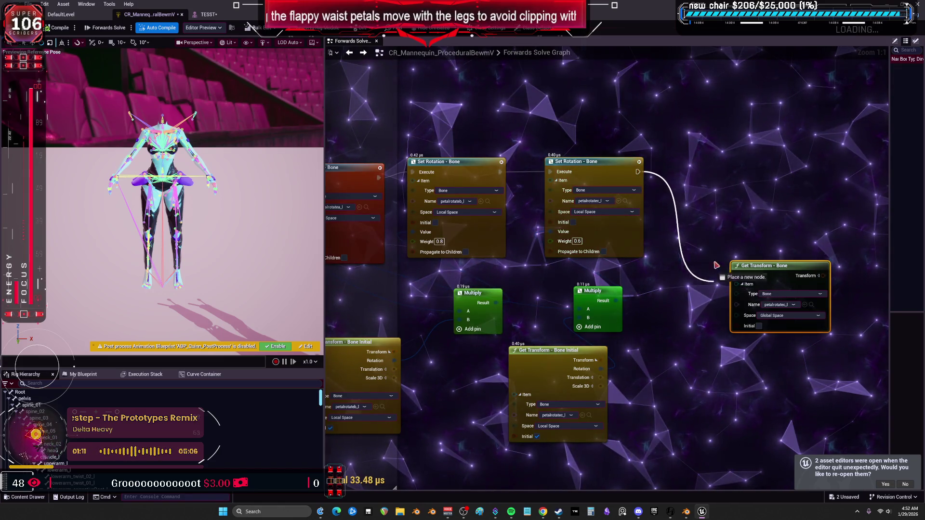
- Paste a copy of the Set Rotation node into the execution chain and rearrange it with Get Transform
{"action": "key", "text": "ctrl+v"}
{"action": "left_click_drag", "start_coordinate": [702, 192], "coordinate": [703, 191]}
{"action": "left_click_drag", "start_coordinate": [733, 180], "coordinate": [762, 152]}
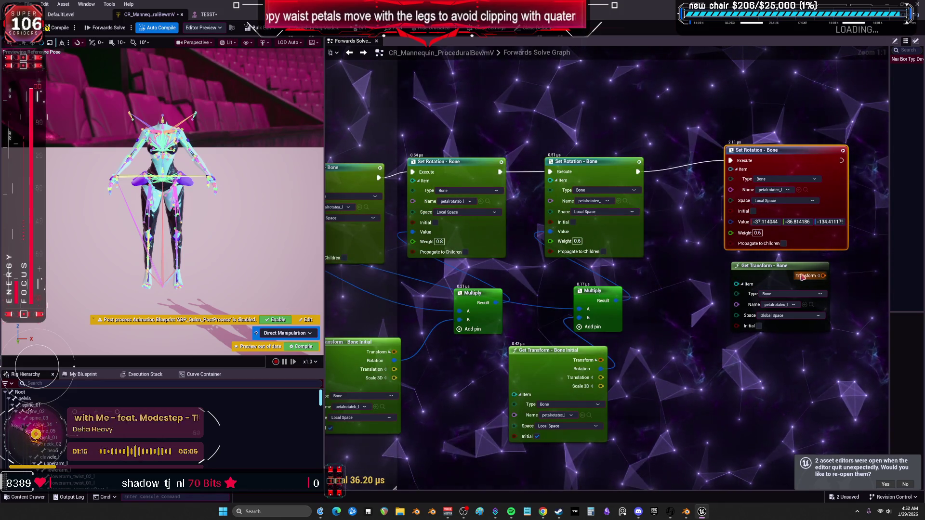
{"action": "mouse_move", "coordinate": [821, 278]}
{"action": "left_mouse_down"}
{"action": "mouse_move", "coordinate": [771, 282]}
{"action": "mouse_move", "coordinate": [732, 306]}
{"action": "mouse_move", "coordinate": [766, 301]}
{"action": "left_mouse_up"}
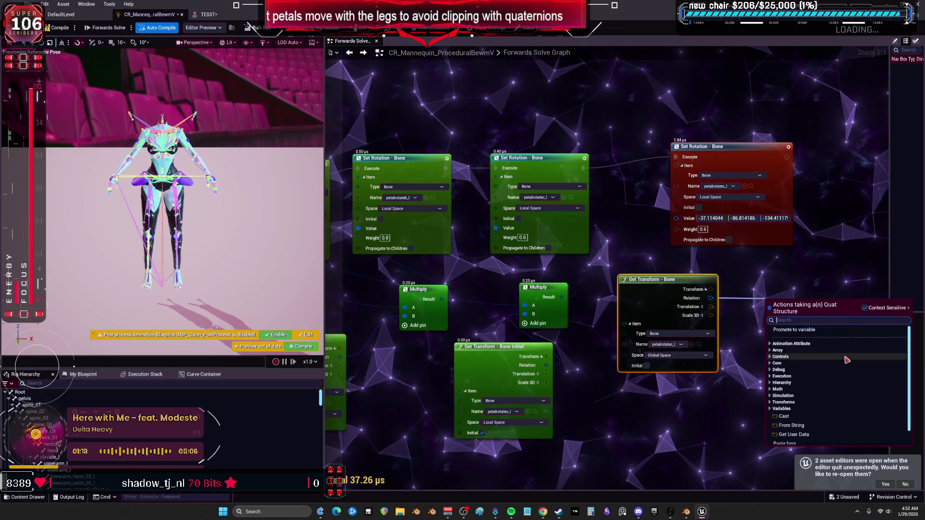
{"action": "type", "text": "a"}
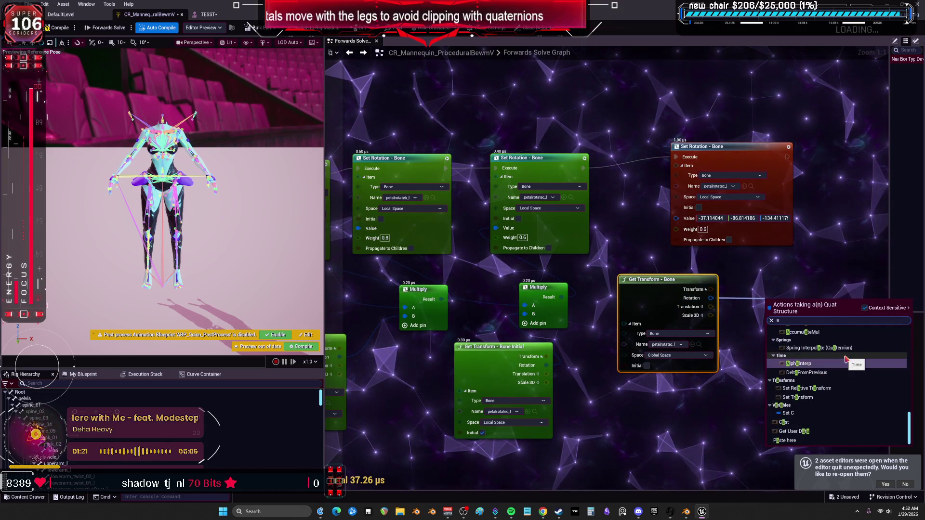
{"action": "type", "text": "xi"}
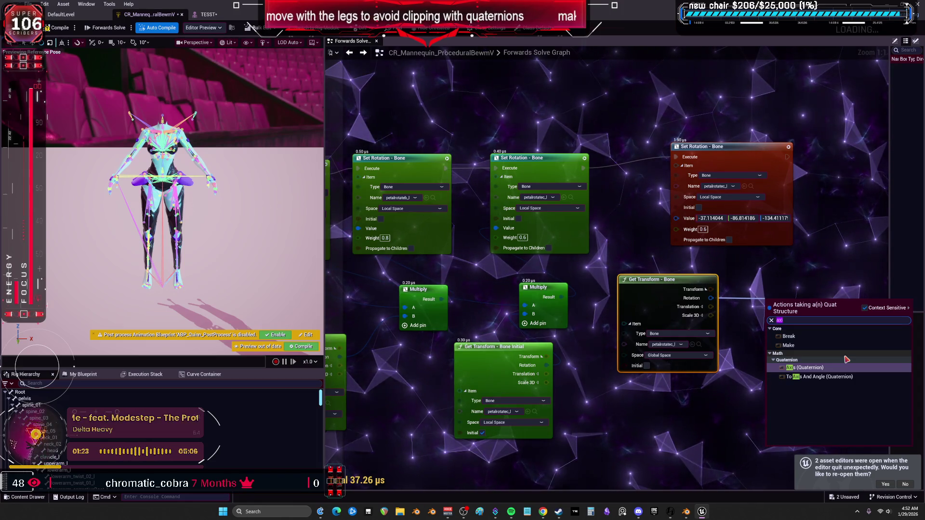
{"action": "type", "text": "limi"}
{"action": "left_click", "coordinate": [731, 309]}
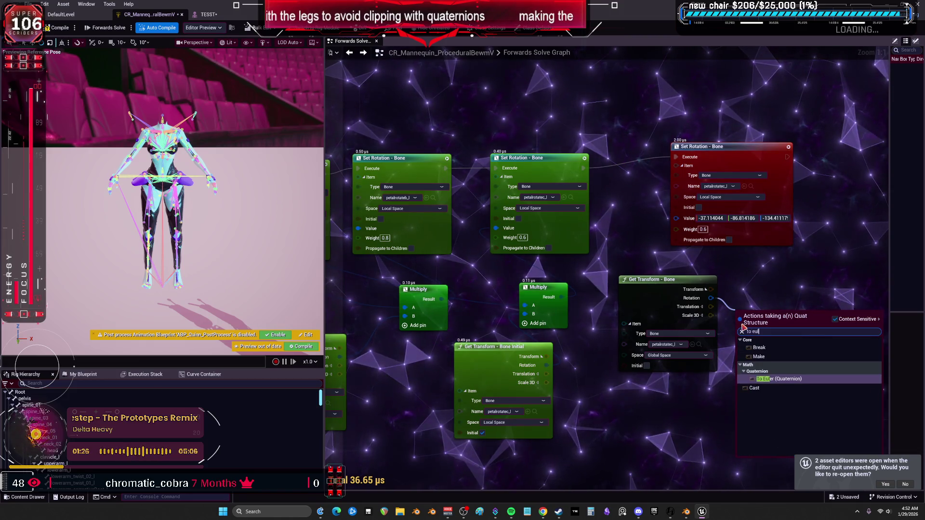
- Delete the reroute node and connect the To Euler Z output directly to From Euler's Z input
{"action": "left_click_drag", "start_coordinate": [790, 374], "coordinate": [746, 316]}
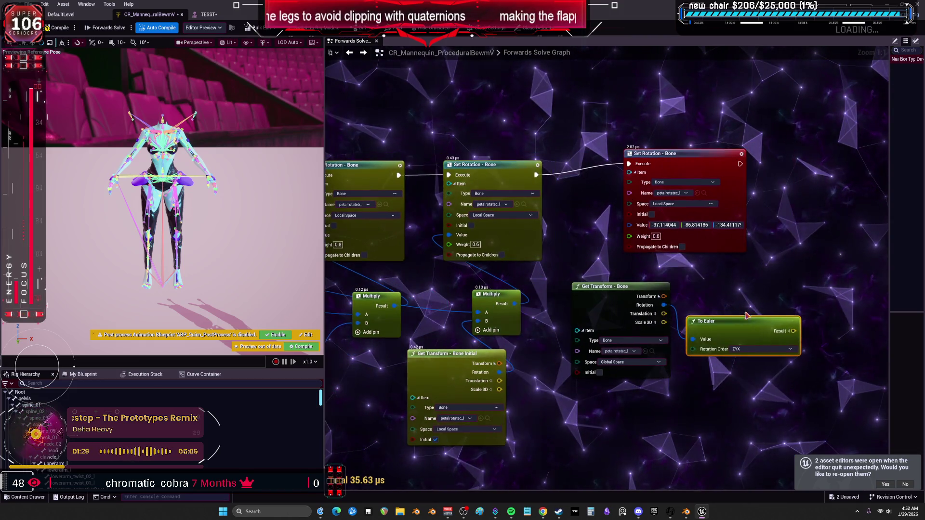
{"action": "left_click_drag", "start_coordinate": [803, 322], "coordinate": [704, 305]}
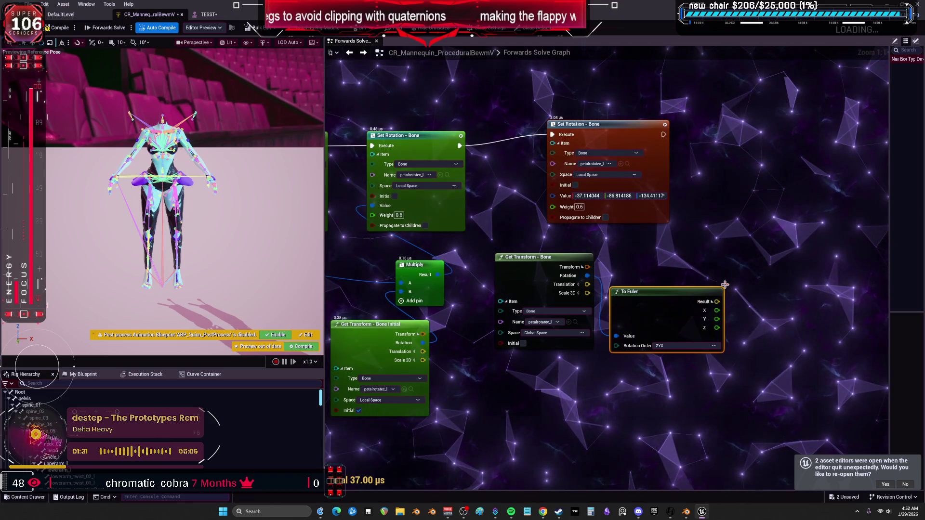
{"action": "left_click_drag", "start_coordinate": [777, 293], "coordinate": [727, 281]}
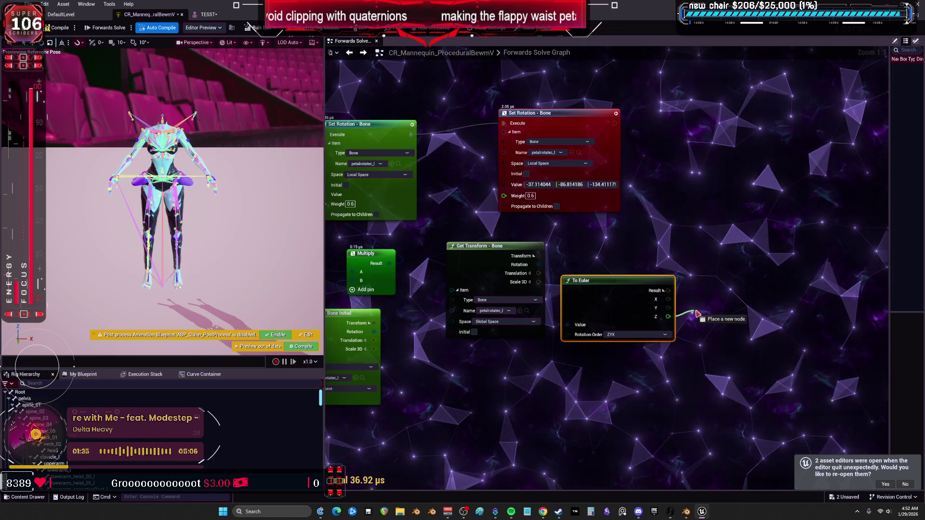
{"action": "left_click_drag", "start_coordinate": [697, 314], "coordinate": [703, 316]}
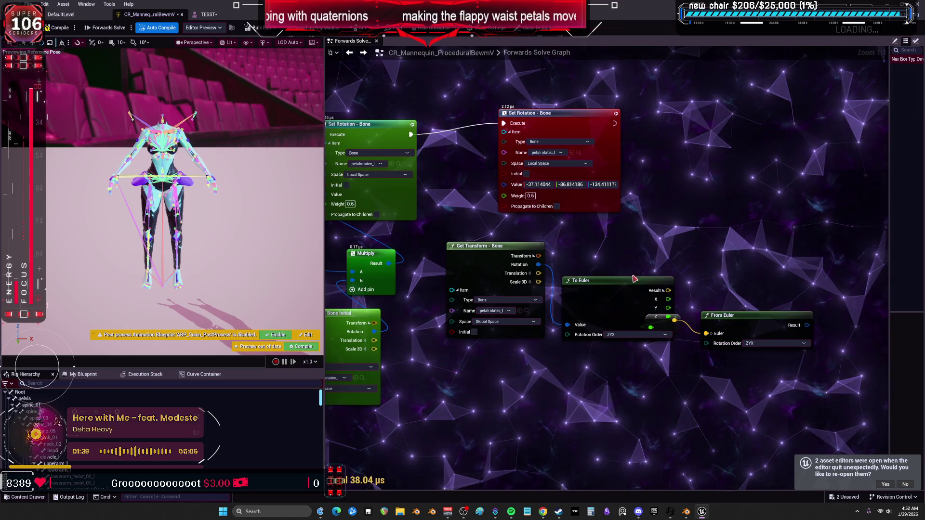
{"action": "left_click_drag", "start_coordinate": [605, 295], "coordinate": [546, 381]}
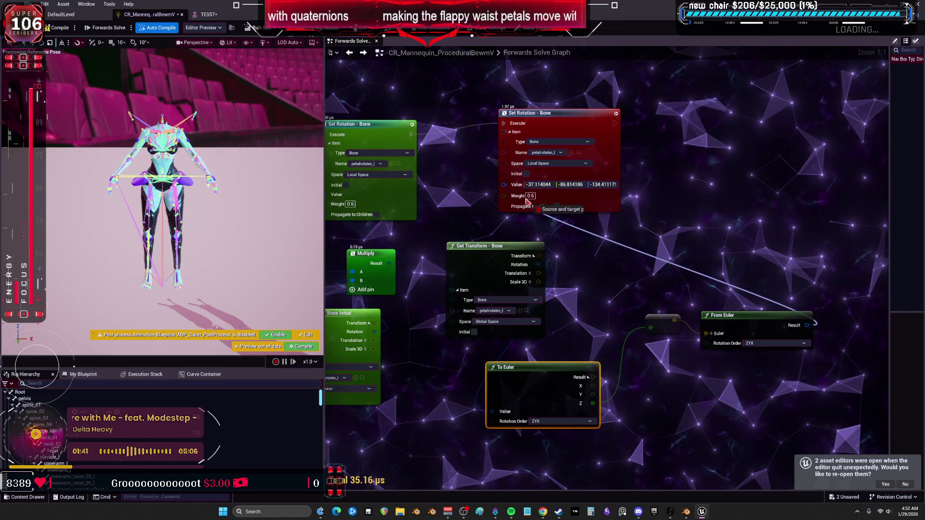
{"action": "left_click_drag", "start_coordinate": [630, 358], "coordinate": [643, 278]}
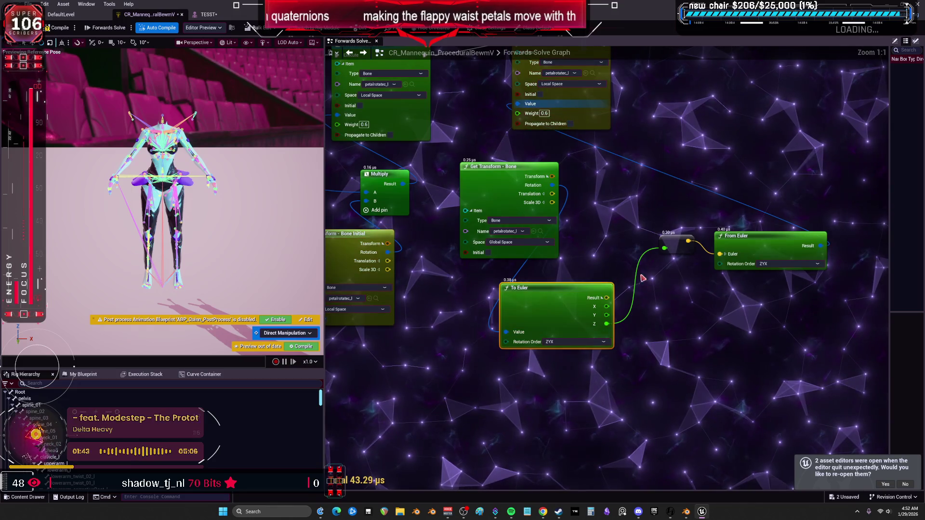
{"action": "left_click_drag", "start_coordinate": [677, 245], "coordinate": [645, 253]}
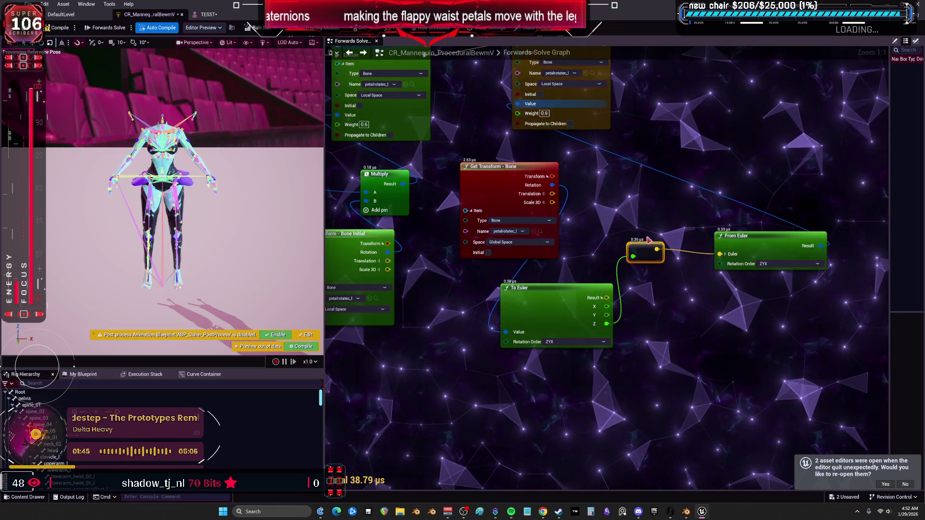
{"action": "key", "text": "Delete"}
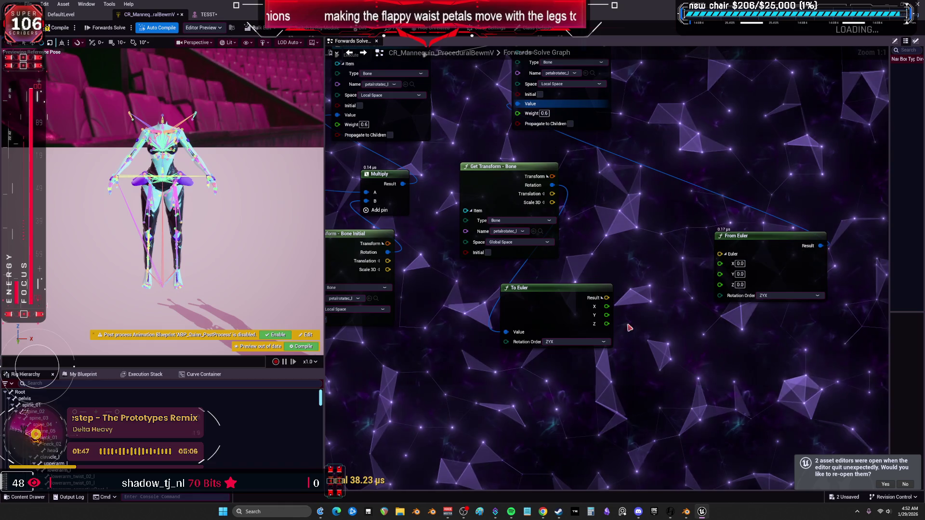
{"action": "left_click_drag", "start_coordinate": [606, 323], "coordinate": [610, 324]}
{"action": "left_click_drag", "start_coordinate": [722, 289], "coordinate": [722, 289]}
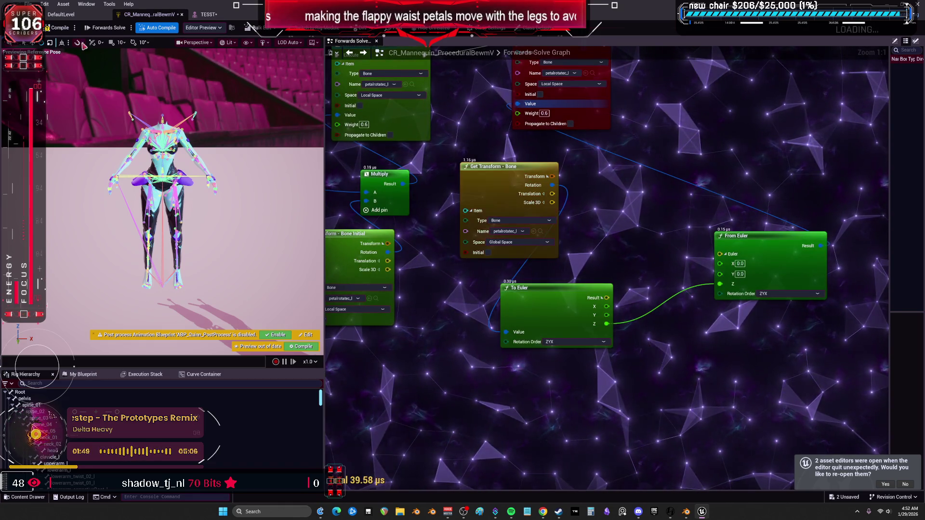
- Test the petals by rotating thigh_l in TESST, then come back to the Control Rig graph
{"action": "left_click", "coordinate": [211, 15]}
{"action": "mouse_move", "coordinate": [411, 279]}
{"action": "left_mouse_down"}
{"action": "mouse_move", "coordinate": [436, 306]}
{"action": "mouse_move", "coordinate": [422, 254]}
{"action": "left_mouse_up"}
{"action": "left_click", "coordinate": [155, 14]}
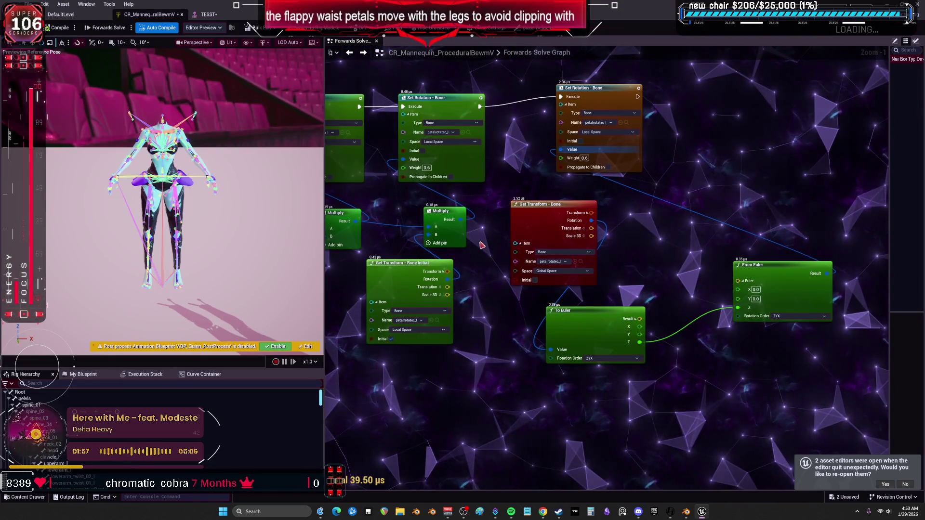
- Duplicate the Multiply node and wire From Euler's Result into the Set Rotation Value
{"action": "left_click", "coordinate": [454, 228]}
{"action": "key", "text": "ctrl+v"}
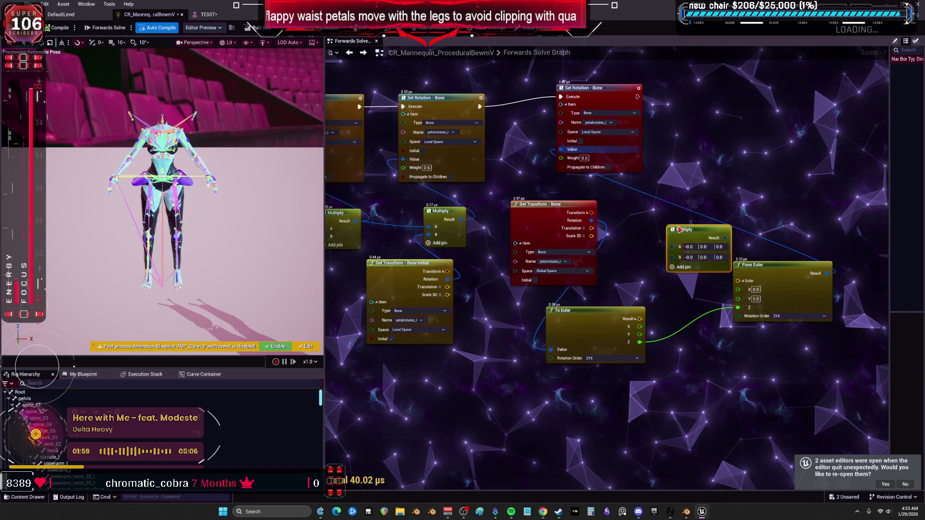
{"action": "left_click_drag", "start_coordinate": [679, 230], "coordinate": [442, 205]}
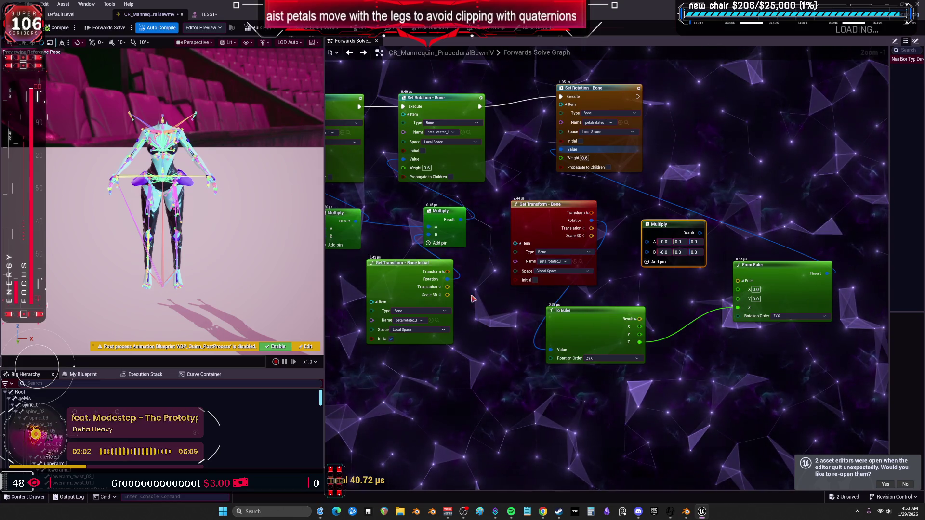
{"action": "left_click_drag", "start_coordinate": [473, 299], "coordinate": [489, 316]}
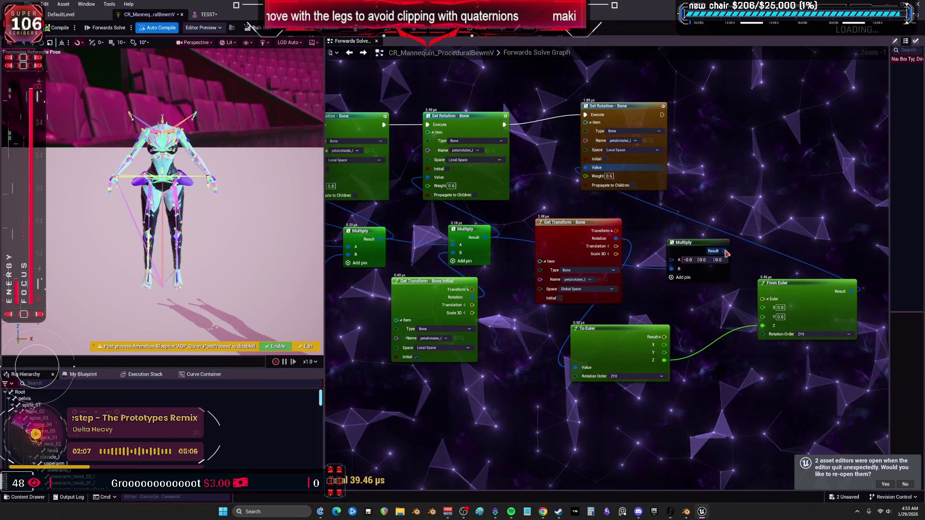
{"action": "left_click_drag", "start_coordinate": [687, 241], "coordinate": [676, 278]}
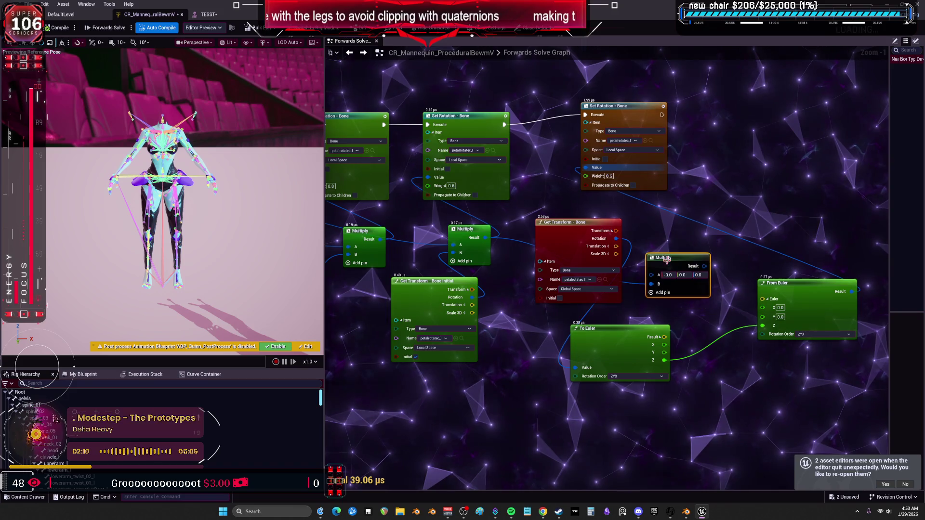
{"action": "left_click_drag", "start_coordinate": [781, 289], "coordinate": [775, 294]}
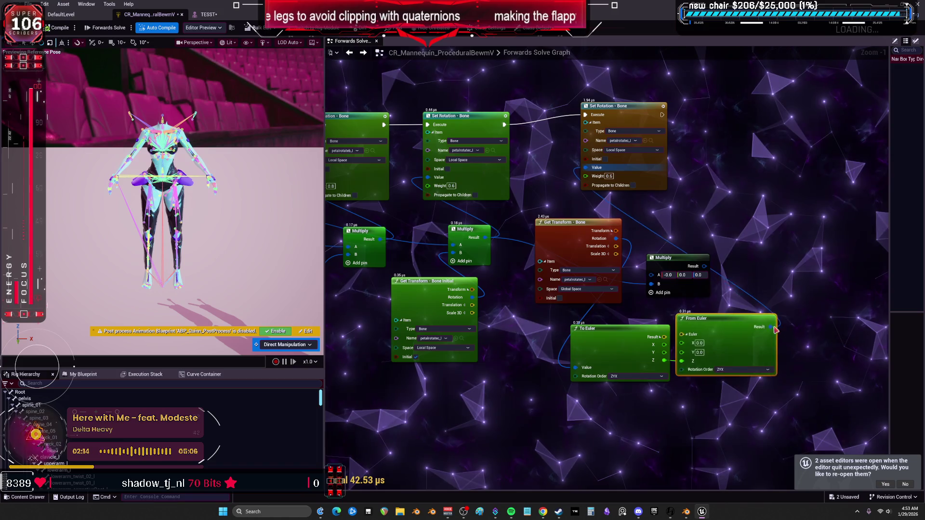
{"action": "left_click_drag", "start_coordinate": [782, 332], "coordinate": [659, 285]}
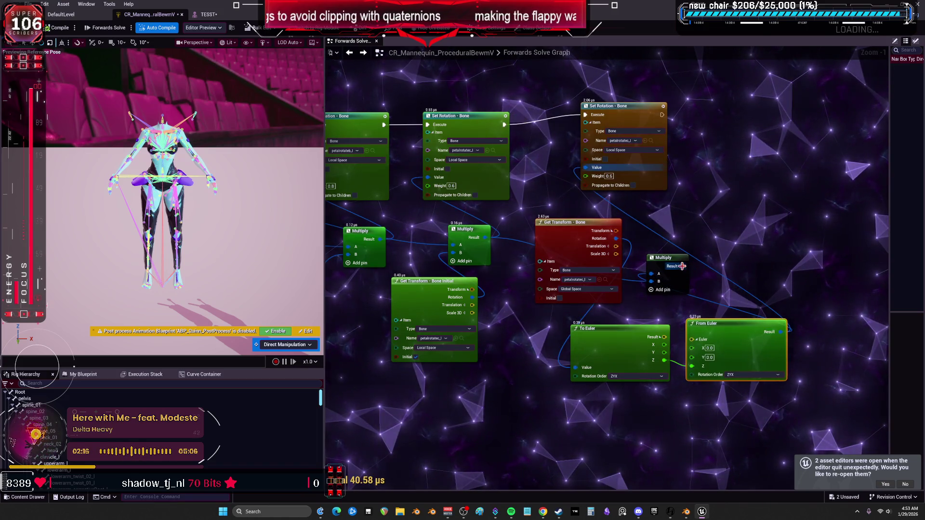
{"action": "left_click_drag", "start_coordinate": [598, 173], "coordinate": [597, 168]}
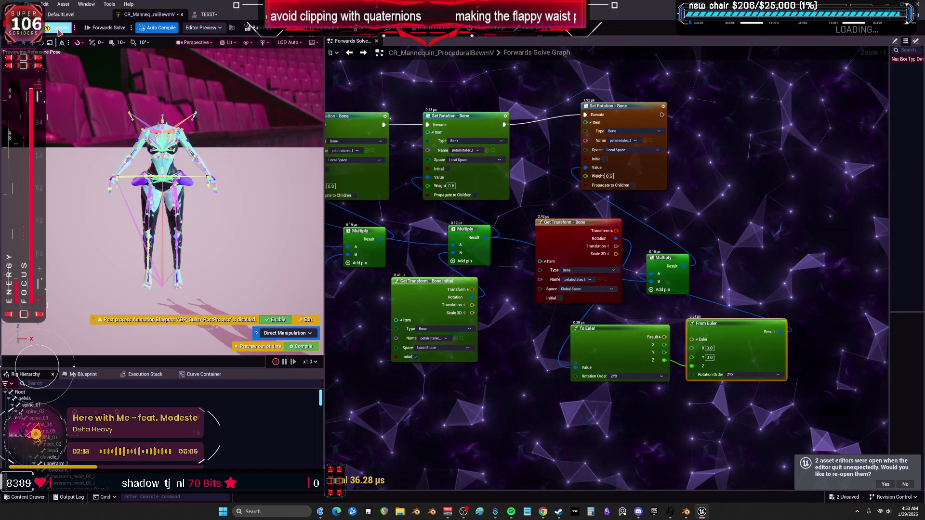
- Set the Weight of both petal Set Rotation - Bone nodes to 1.0
{"action": "left_click", "coordinate": [453, 185]}
{"action": "type", "text": "1"}
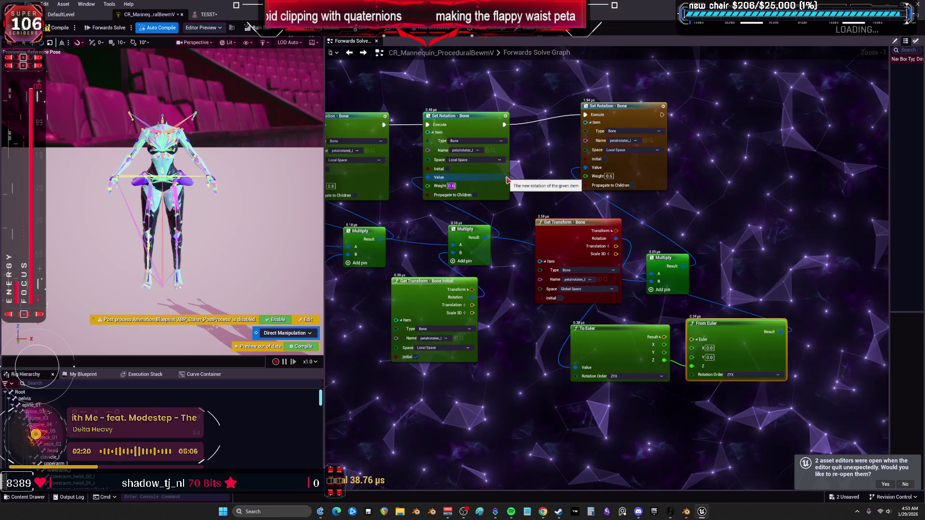
{"action": "key", "text": "Return"}
{"action": "left_click", "coordinate": [609, 176]}
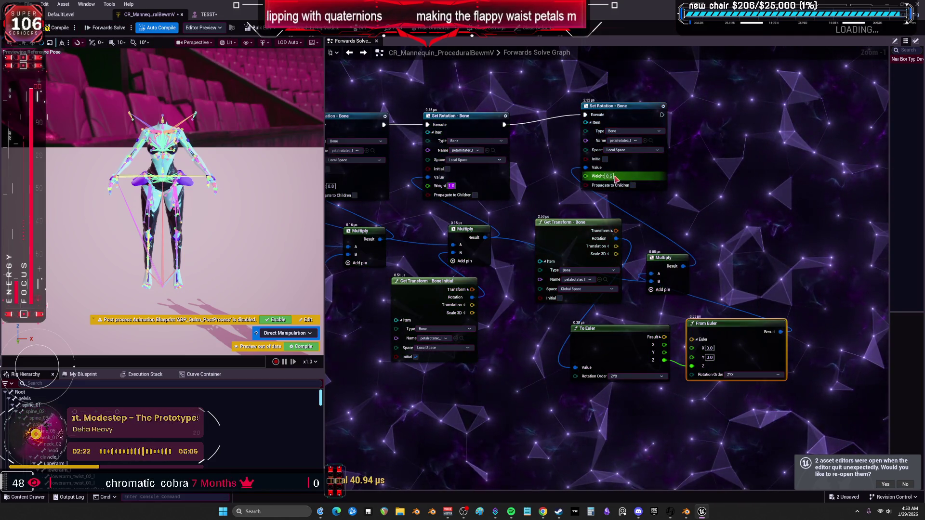
{"action": "type", "text": "1"}
{"action": "key", "text": "Return"}
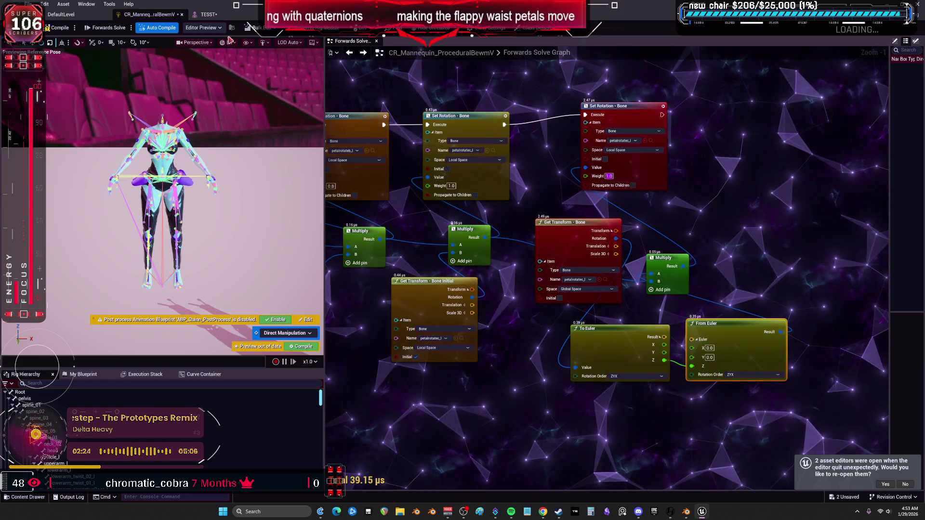
- Test-rotate thigh_l in TESST, then reset it to the reference pose
{"action": "left_click", "coordinate": [220, 18]}
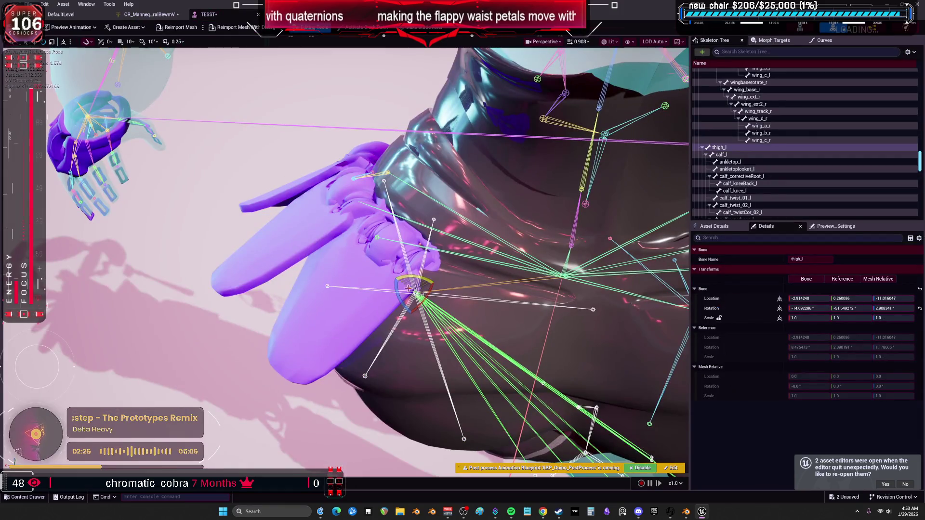
{"action": "left_click_drag", "start_coordinate": [400, 299], "coordinate": [402, 269]}
{"action": "mouse_move", "coordinate": [421, 311]}
{"action": "left_mouse_down"}
{"action": "mouse_move", "coordinate": [436, 278]}
{"action": "mouse_move", "coordinate": [391, 300]}
{"action": "mouse_move", "coordinate": [463, 277]}
{"action": "left_mouse_up"}
{"action": "left_click", "coordinate": [920, 309]}
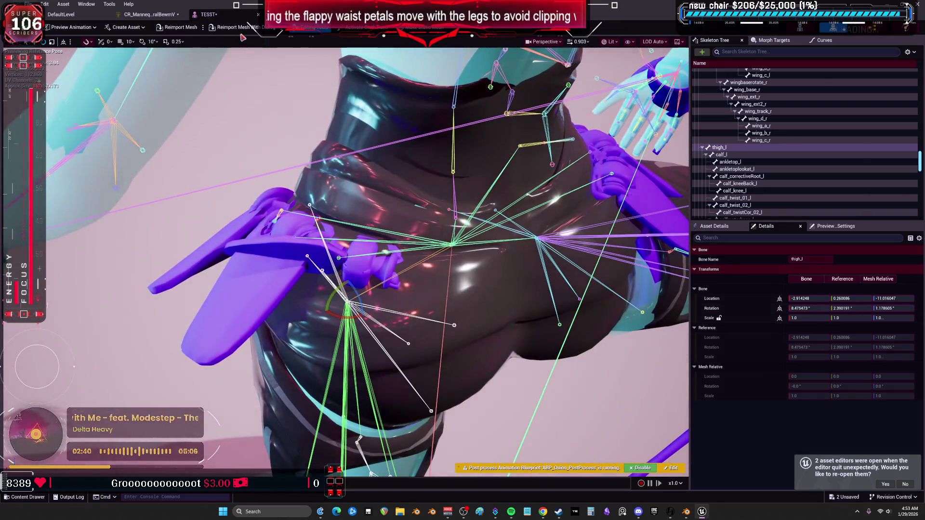
{"action": "left_click", "coordinate": [150, 15]}
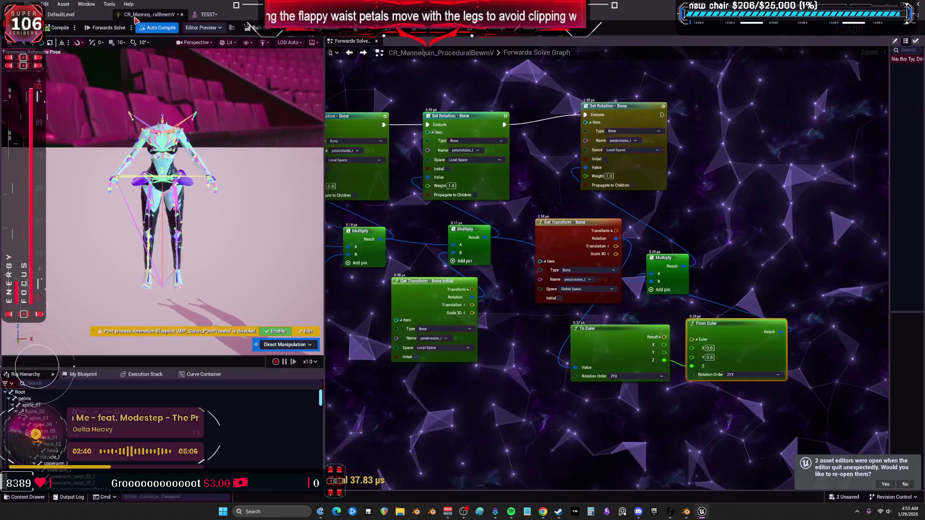
- Wire the last Set Rotation into the execution chain and feed the initial bone rotation into To Euler
{"action": "left_click_drag", "start_coordinate": [504, 124], "coordinate": [589, 120]}
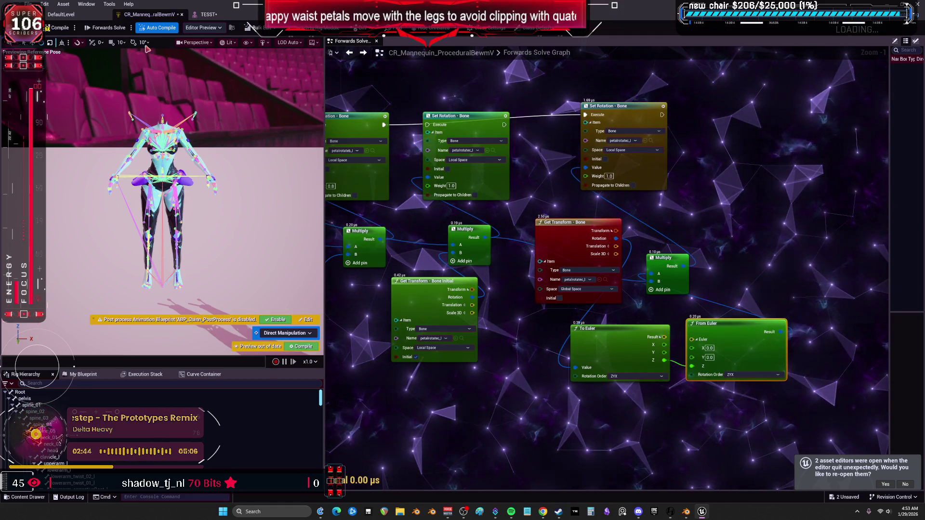
{"action": "left_click", "coordinate": [209, 15]}
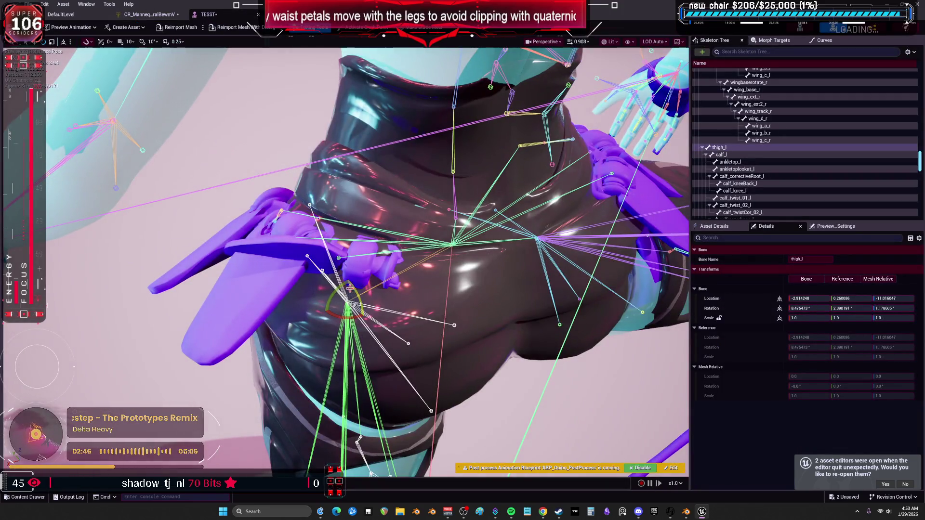
{"action": "left_click", "coordinate": [158, 16]}
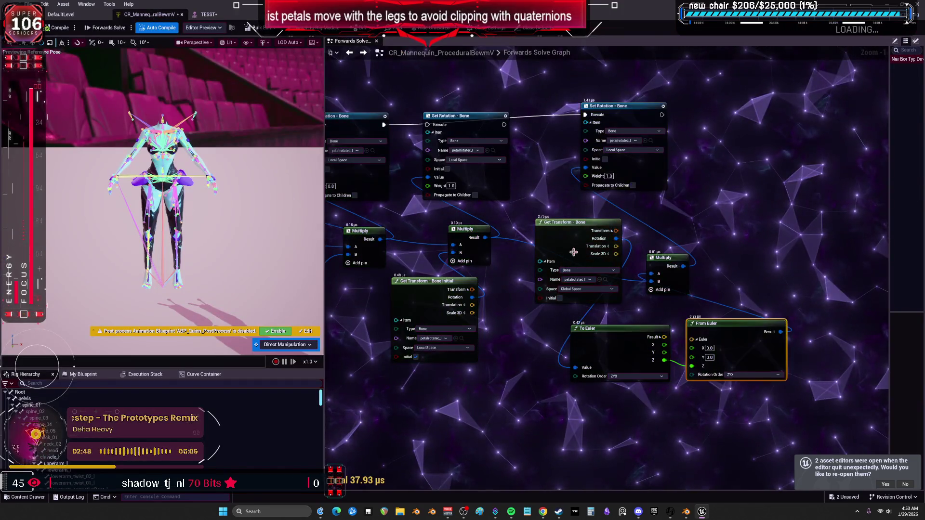
{"action": "mouse_move", "coordinate": [511, 377]}
{"action": "left_mouse_down"}
{"action": "mouse_move", "coordinate": [454, 405]}
{"action": "mouse_move", "coordinate": [425, 397]}
{"action": "left_mouse_up"}
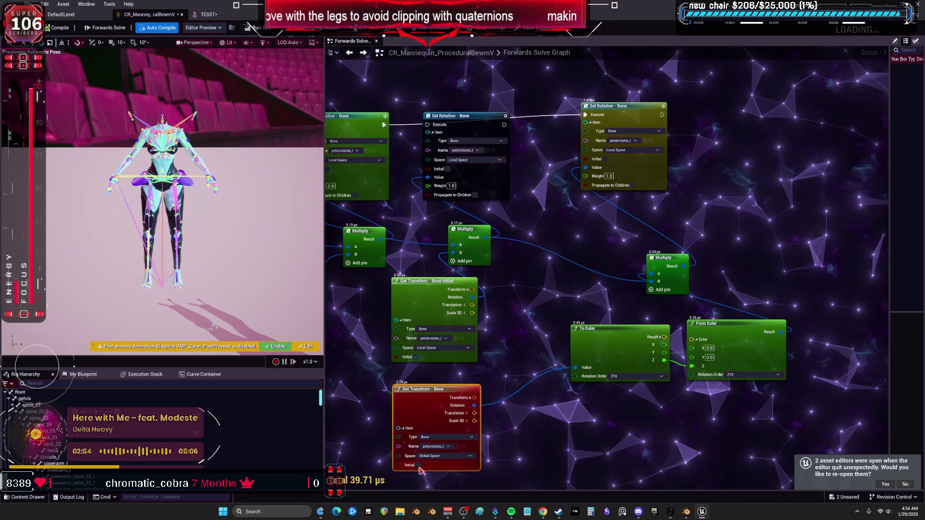
{"action": "left_click_drag", "start_coordinate": [472, 297], "coordinate": [575, 368]}
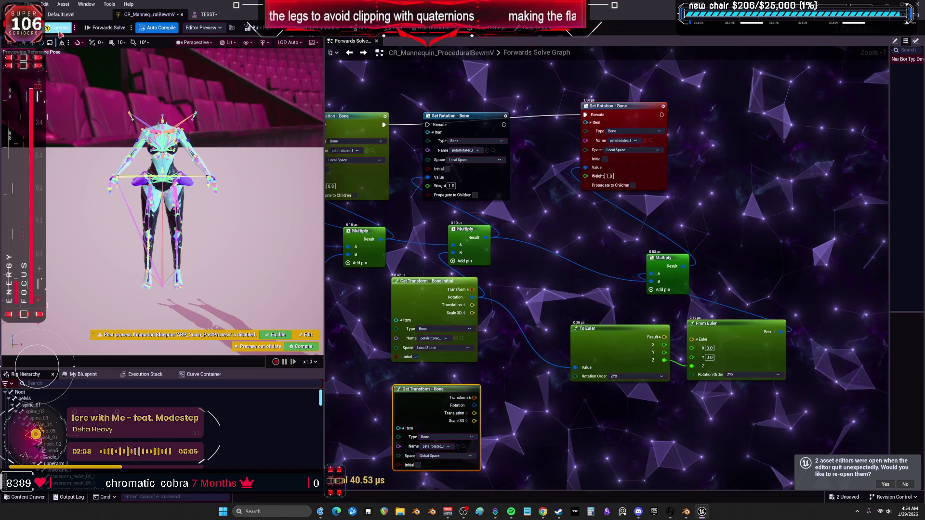
- Rotate thigh_l in TESST again to check the petals, then return to the graph
{"action": "left_click", "coordinate": [208, 14]}
{"action": "mouse_move", "coordinate": [335, 300]}
{"action": "left_mouse_down"}
{"action": "mouse_move", "coordinate": [363, 293]}
{"action": "mouse_move", "coordinate": [358, 268]}
{"action": "left_mouse_up"}
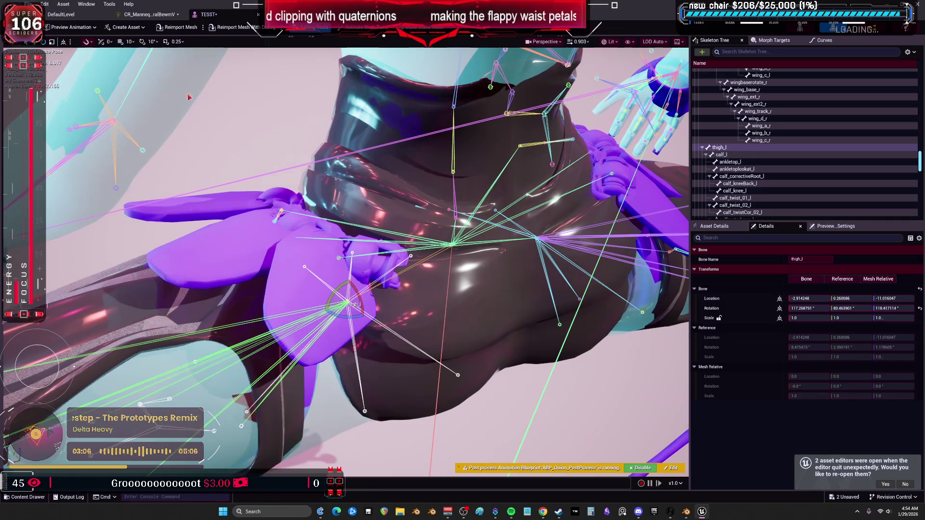
{"action": "left_click", "coordinate": [142, 15]}
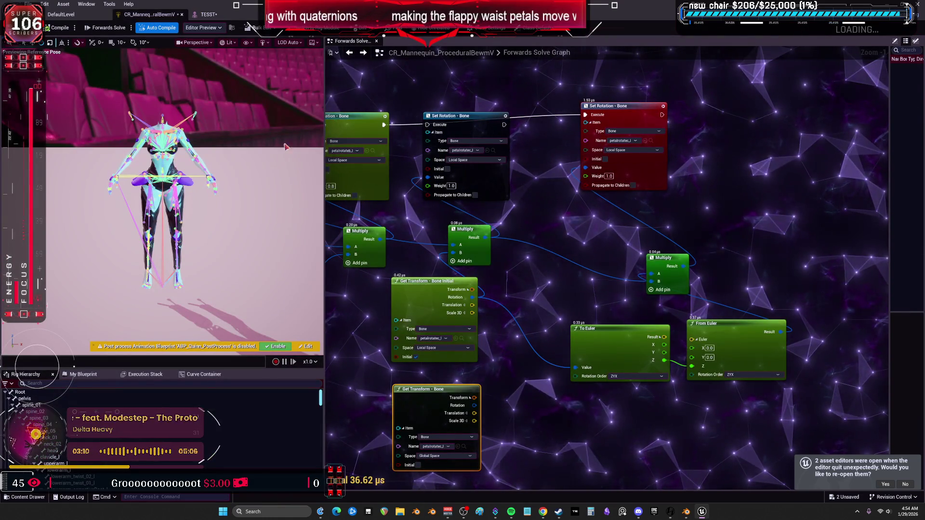
{"action": "scroll", "coordinate": [621, 283], "scroll_direction": "down", "scroll_amount": 2}
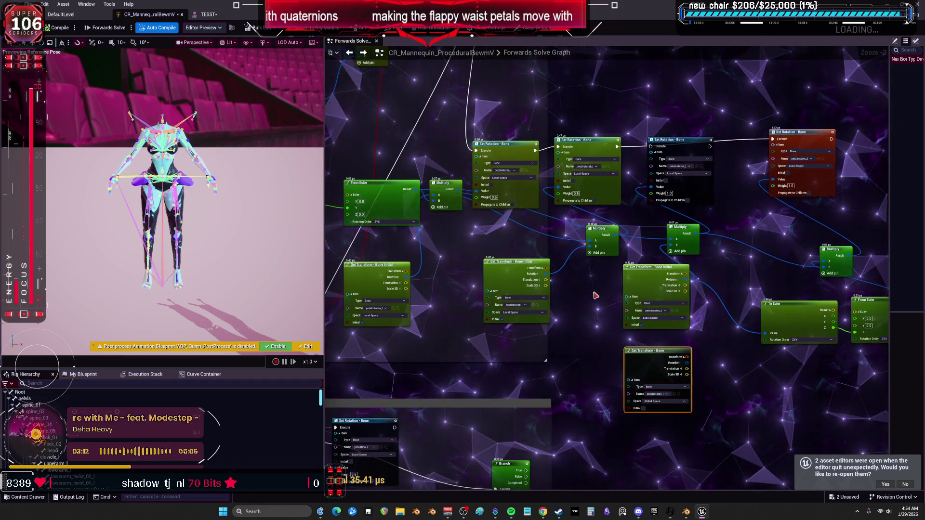
{"action": "left_click_drag", "start_coordinate": [596, 294], "coordinate": [515, 289]}
{"action": "scroll", "coordinate": [517, 288], "scroll_direction": "up", "scroll_amount": 2}
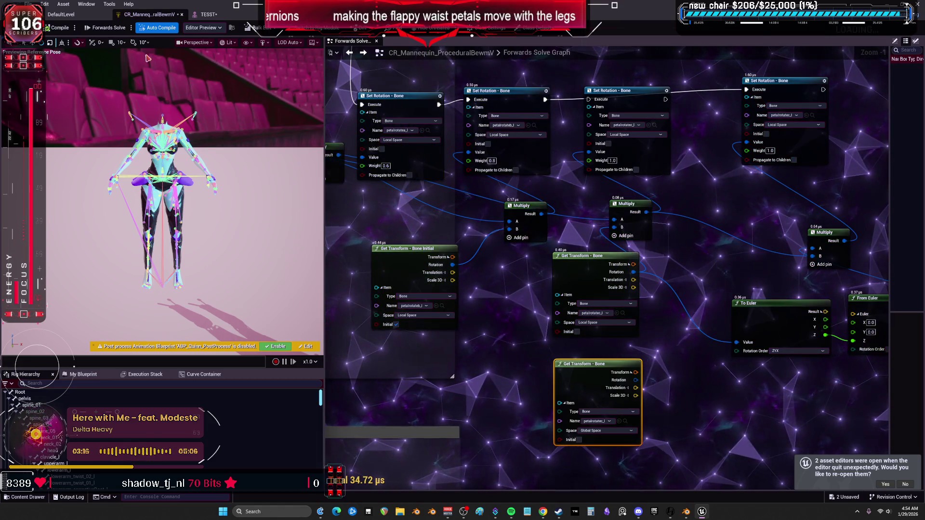
{"action": "left_click", "coordinate": [209, 14]}
{"action": "mouse_move", "coordinate": [328, 299]}
{"action": "left_mouse_down"}
{"action": "mouse_move", "coordinate": [366, 289]}
{"action": "mouse_move", "coordinate": [342, 273]}
{"action": "left_mouse_up"}
{"action": "mouse_move", "coordinate": [370, 305]}
{"action": "left_mouse_down"}
{"action": "mouse_move", "coordinate": [371, 283]}
{"action": "mouse_move", "coordinate": [361, 288]}
{"action": "mouse_move", "coordinate": [373, 286]}
{"action": "left_mouse_up"}
{"action": "left_click", "coordinate": [162, 17]}
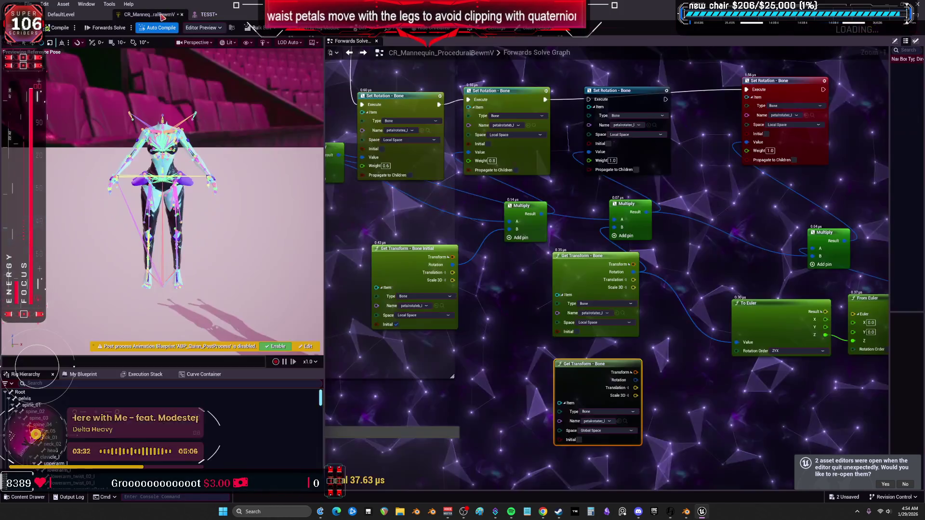
{"action": "left_click_drag", "start_coordinate": [819, 419], "coordinate": [715, 407]}
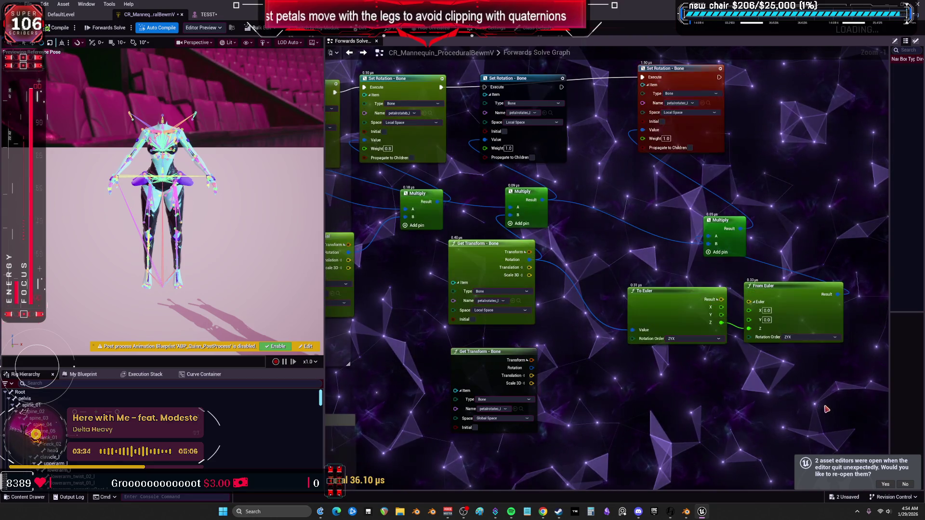
{"action": "left_click_drag", "start_coordinate": [826, 410], "coordinate": [502, 272]}
{"action": "scroll", "coordinate": [597, 327], "scroll_direction": "down", "scroll_amount": 4}
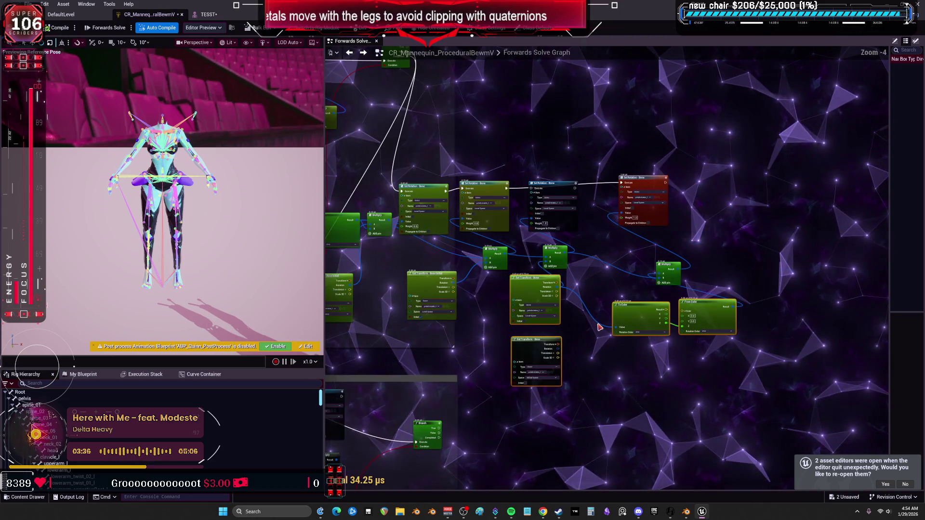
{"action": "scroll", "coordinate": [599, 328], "scroll_direction": "up", "scroll_amount": 5}
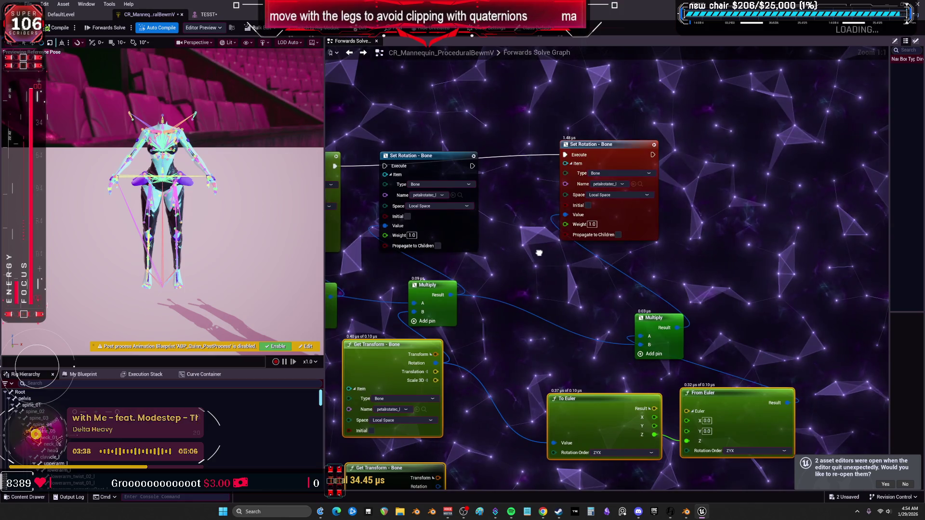
{"action": "left_click_drag", "start_coordinate": [539, 253], "coordinate": [618, 117]}
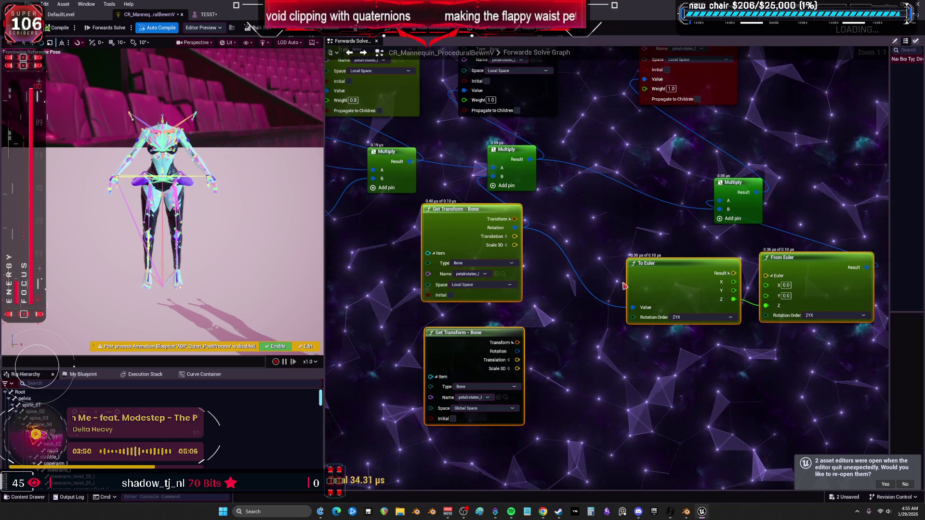
{"action": "scroll", "coordinate": [625, 286], "scroll_direction": "down", "scroll_amount": 5}
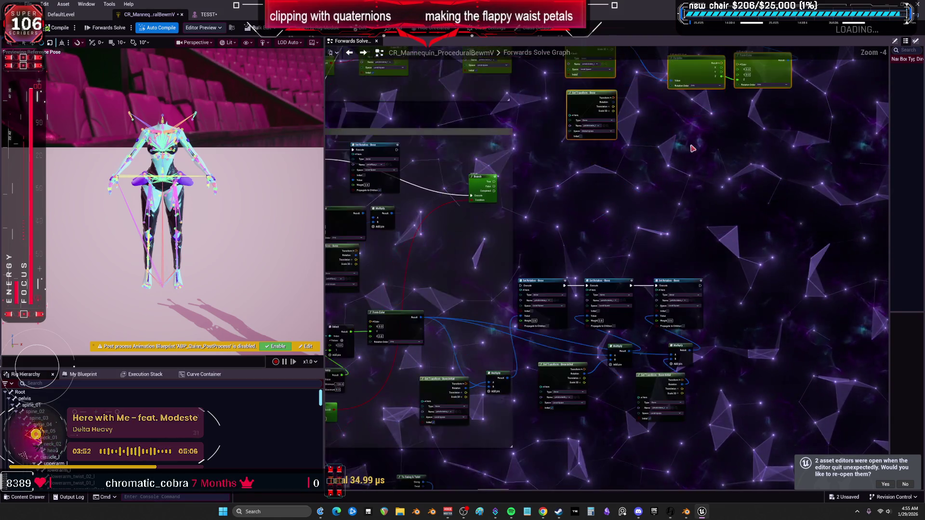
{"action": "scroll", "coordinate": [632, 259], "scroll_direction": "up", "scroll_amount": 3}
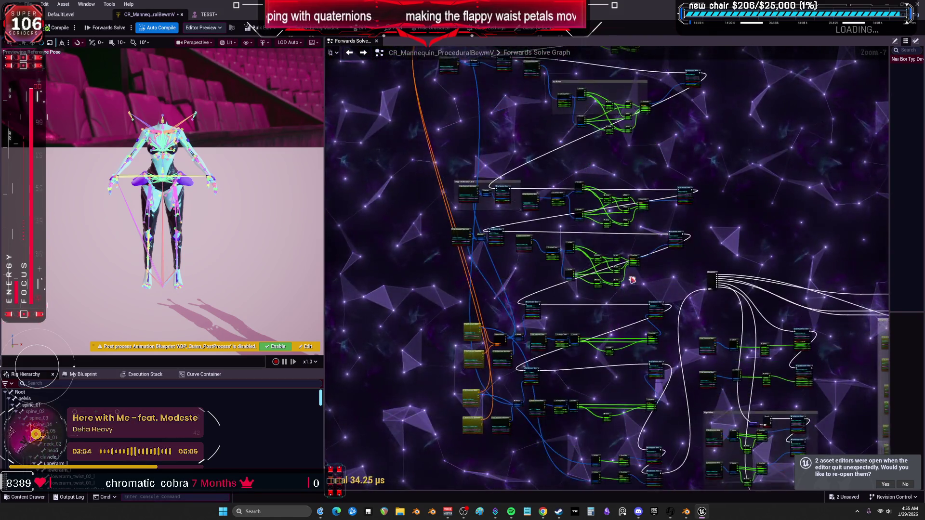
{"action": "mouse_move", "coordinate": [633, 259]}
{"action": "left_mouse_down"}
{"action": "mouse_move", "coordinate": [474, 262]}
{"action": "mouse_move", "coordinate": [678, 255]}
{"action": "mouse_move", "coordinate": [671, 275]}
{"action": "mouse_move", "coordinate": [421, 171]}
{"action": "left_mouse_up"}
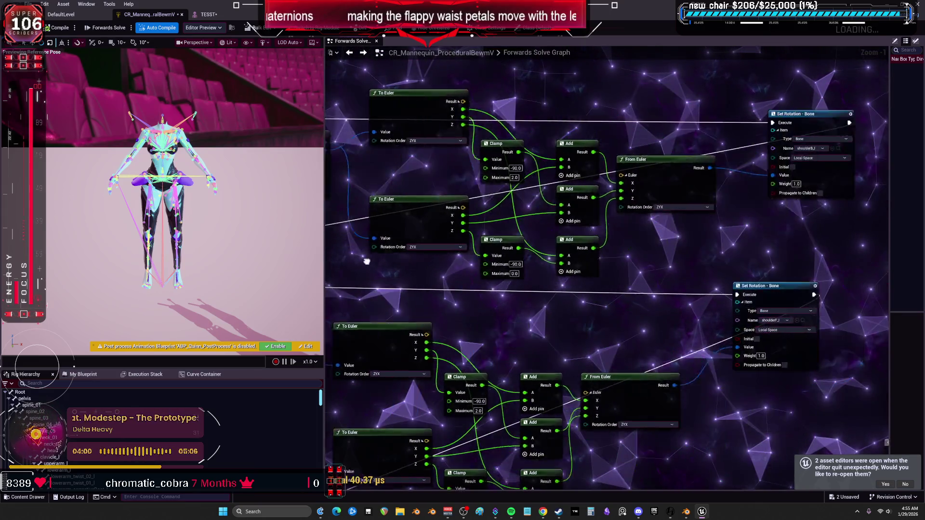
{"action": "left_click_drag", "start_coordinate": [367, 262], "coordinate": [829, 227]}
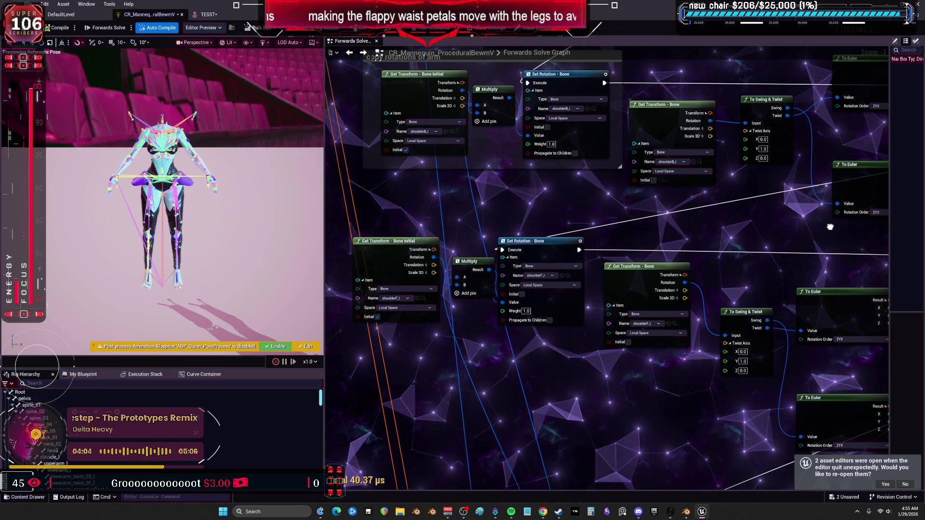
{"action": "scroll", "coordinate": [644, 254], "scroll_direction": "down", "scroll_amount": 2}
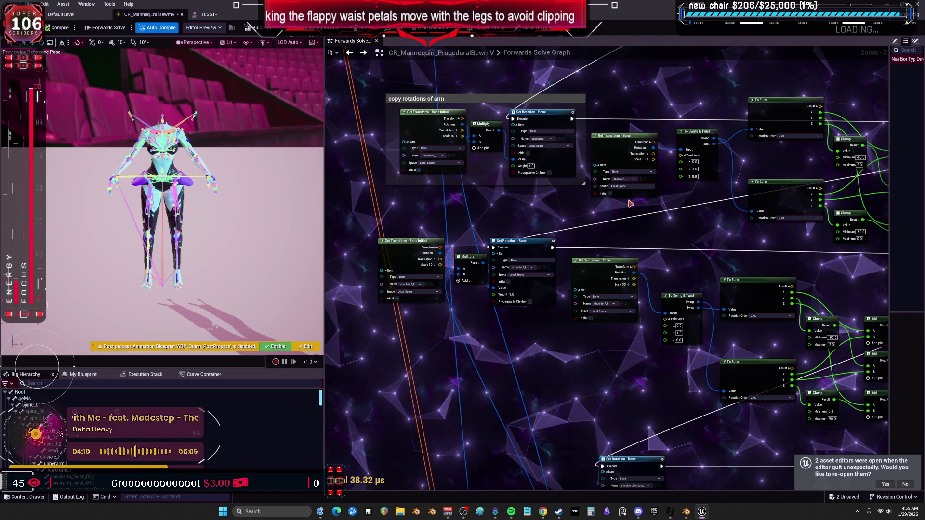
{"action": "mouse_move", "coordinate": [661, 312]}
{"action": "left_mouse_down"}
{"action": "mouse_move", "coordinate": [639, 234]}
{"action": "mouse_move", "coordinate": [434, 199]}
{"action": "left_mouse_up"}
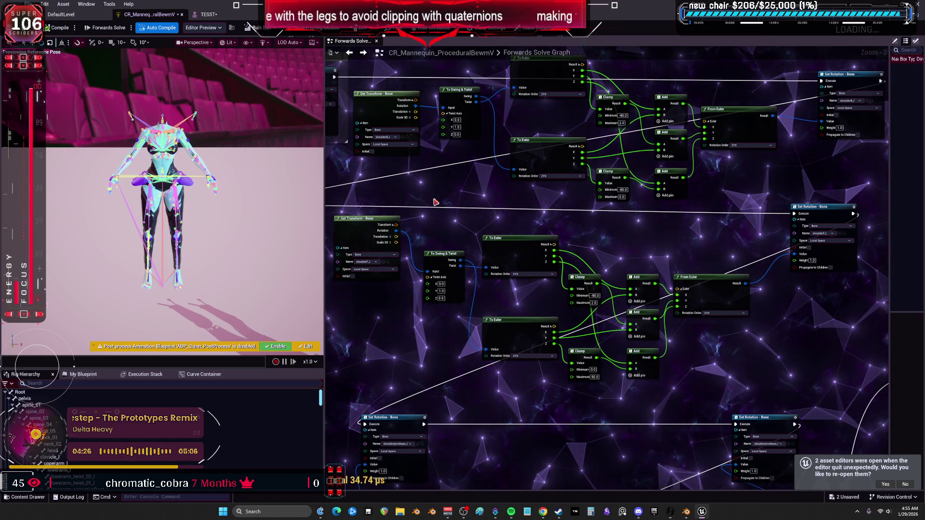
{"action": "scroll", "coordinate": [628, 179], "scroll_direction": "down", "scroll_amount": 6}
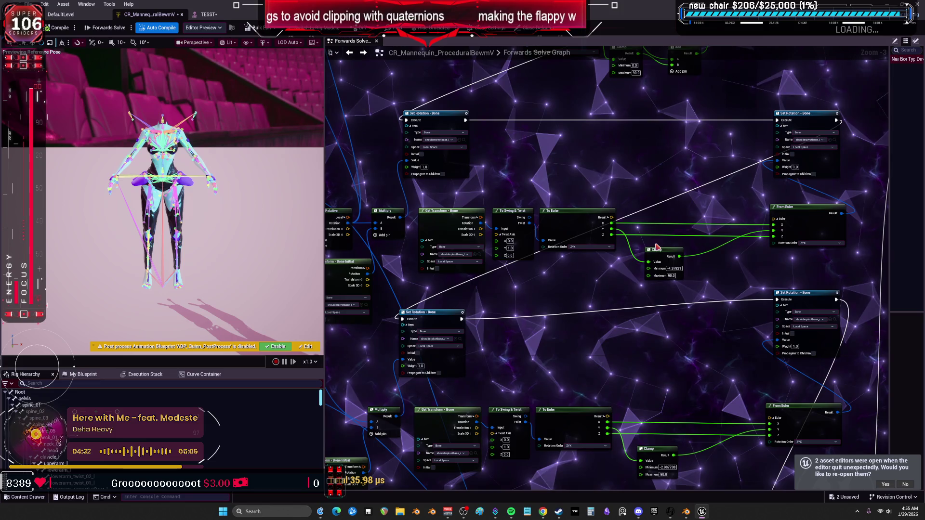
{"action": "left_click_drag", "start_coordinate": [482, 309], "coordinate": [732, 221]}
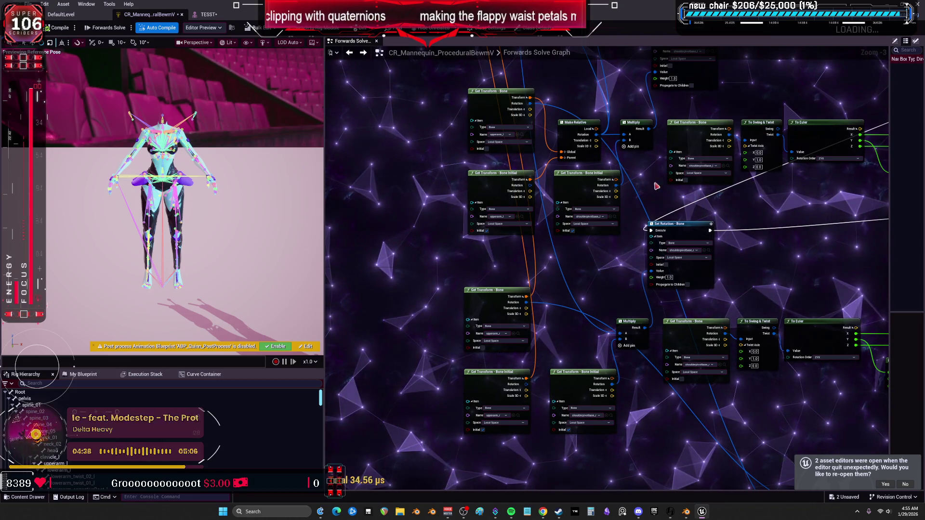
{"action": "scroll", "coordinate": [640, 239], "scroll_direction": "down", "scroll_amount": 2}
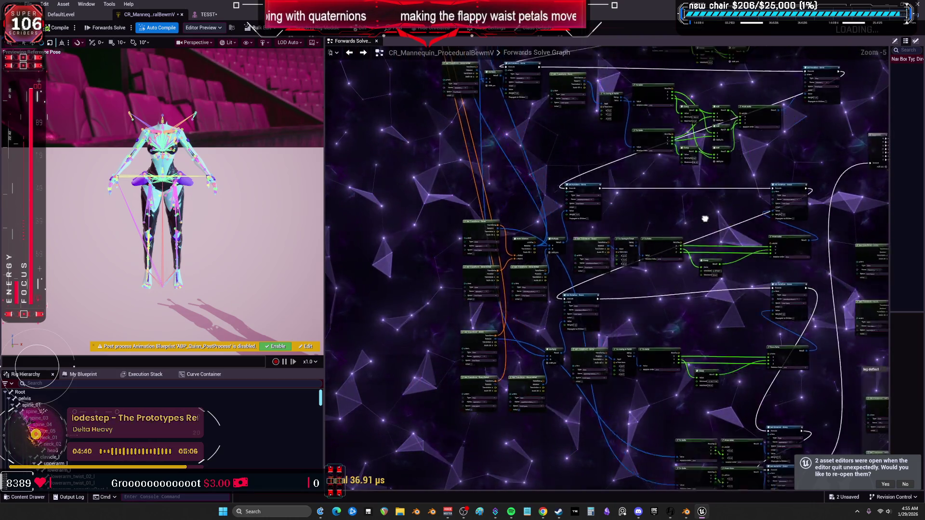
{"action": "scroll", "coordinate": [705, 218], "scroll_direction": "up", "scroll_amount": 2}
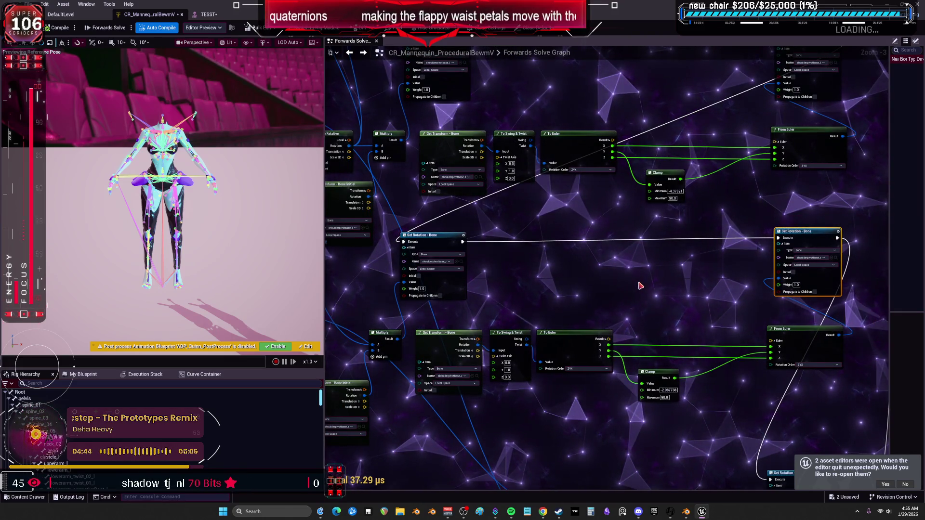
{"action": "left_click_drag", "start_coordinate": [639, 283], "coordinate": [637, 279]}
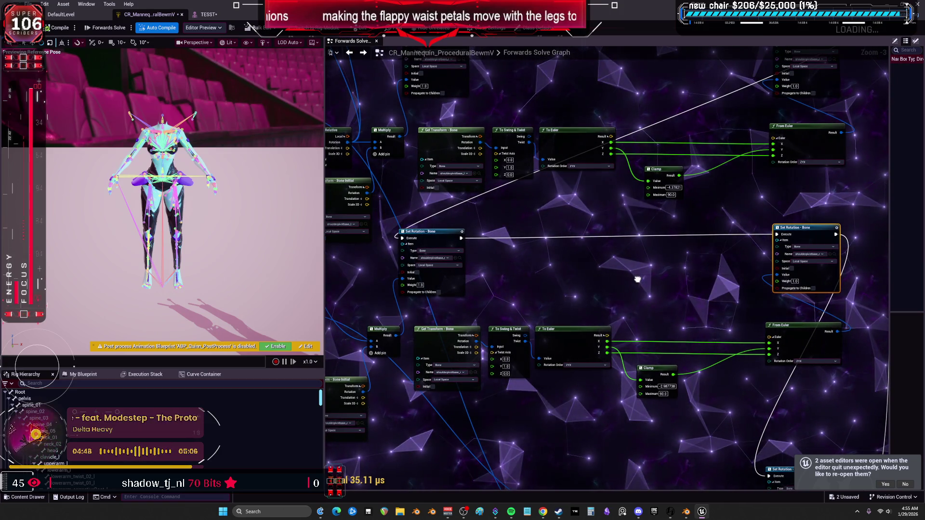
{"action": "left_click_drag", "start_coordinate": [638, 280], "coordinate": [645, 327]}
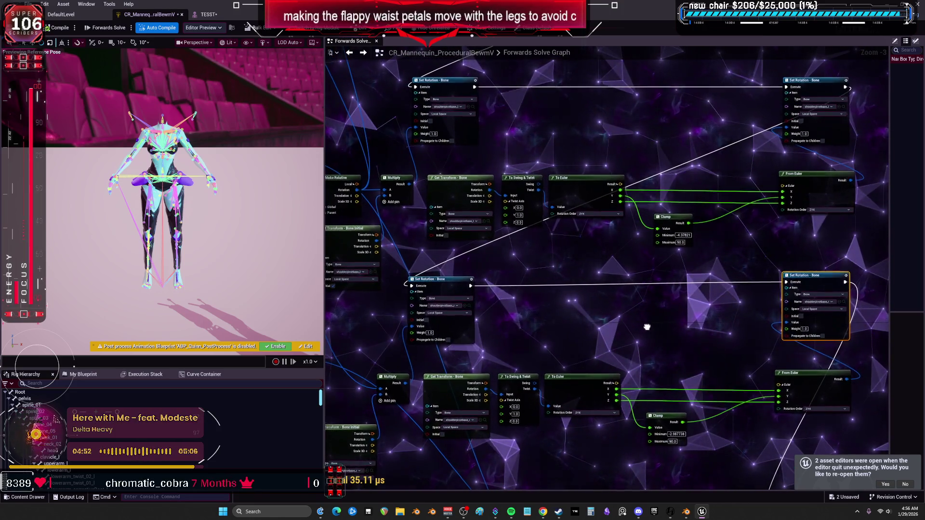
{"action": "scroll", "coordinate": [647, 289], "scroll_direction": "down", "scroll_amount": 1}
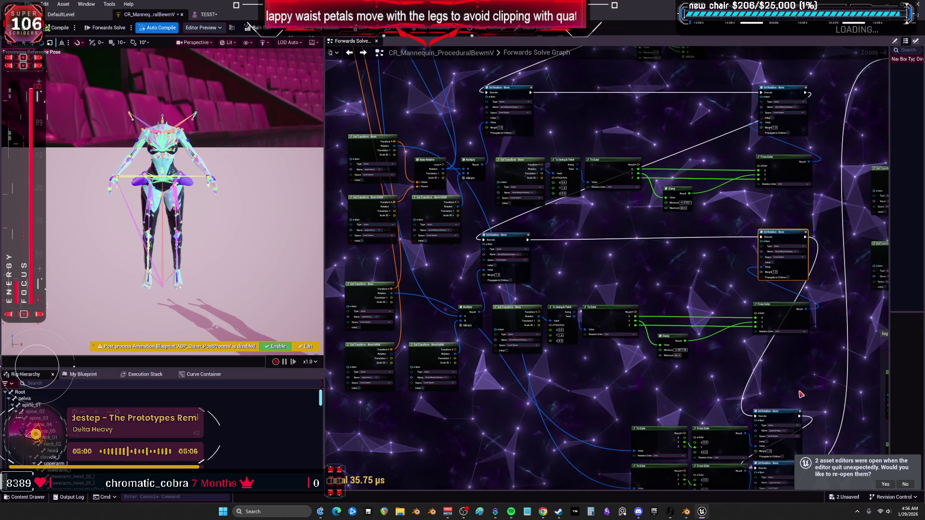
{"action": "mouse_move", "coordinate": [809, 413]}
{"action": "left_mouse_down"}
{"action": "mouse_move", "coordinate": [787, 301]}
{"action": "mouse_move", "coordinate": [787, 356]}
{"action": "left_mouse_up"}
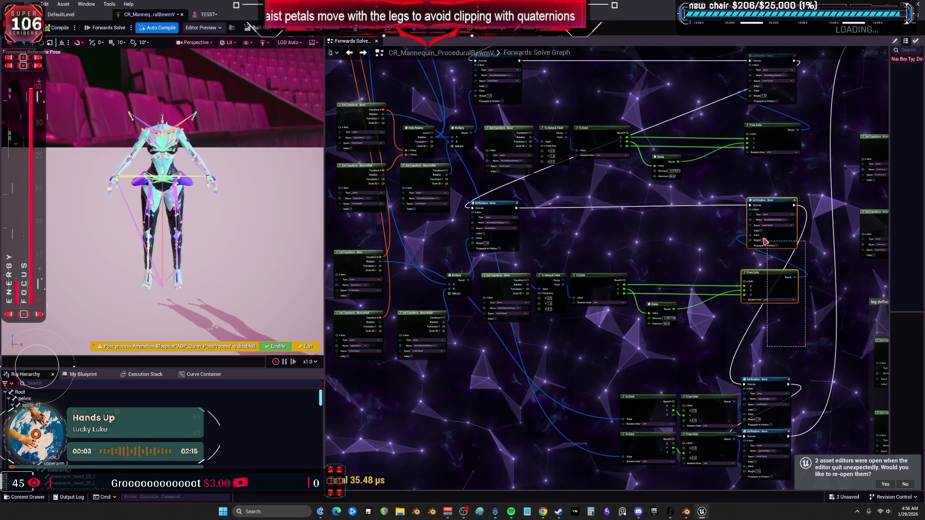
{"action": "scroll", "coordinate": [637, 296], "scroll_direction": "up", "scroll_amount": 1}
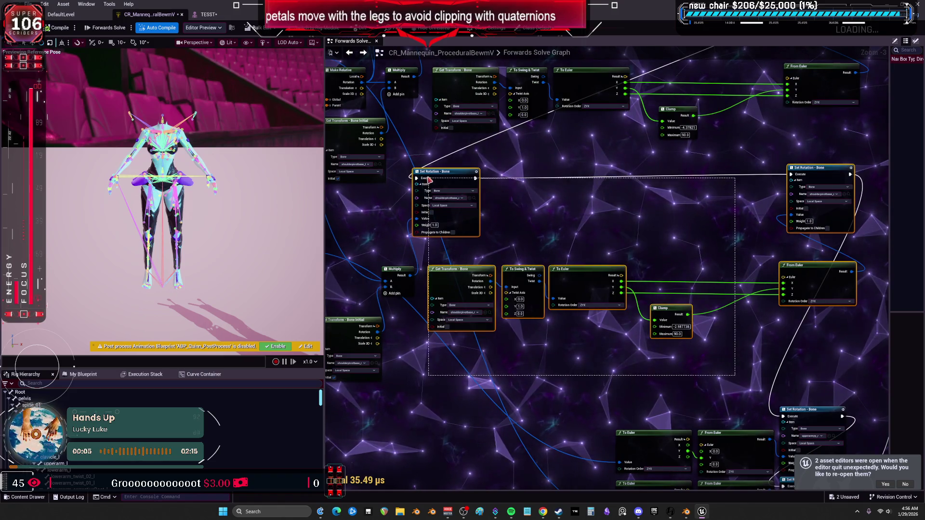
{"action": "left_click_drag", "start_coordinate": [428, 180], "coordinate": [657, 249]}
{"action": "left_click_drag", "start_coordinate": [458, 192], "coordinate": [131, 11]}
{"action": "left_click_drag", "start_coordinate": [540, 72], "coordinate": [572, 291]}
{"action": "scroll", "coordinate": [470, 213], "scroll_direction": "up", "scroll_amount": 4}
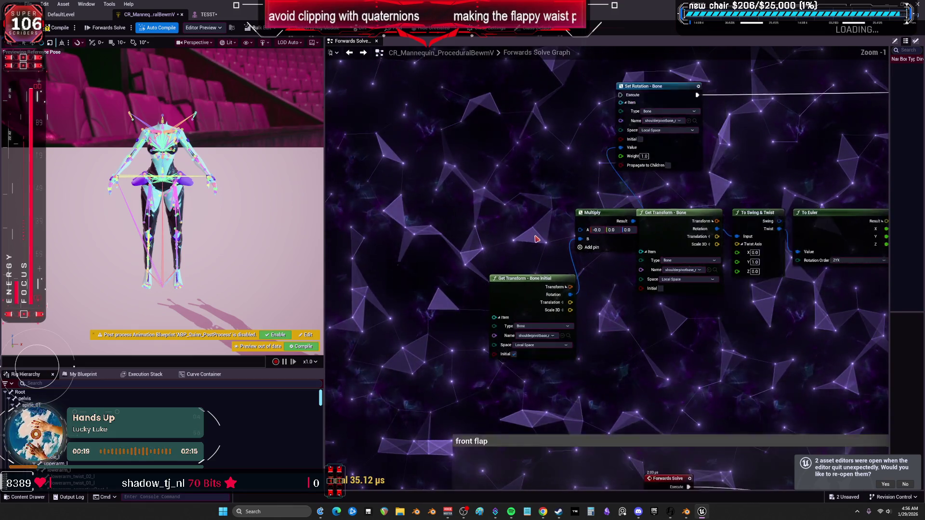
{"action": "scroll", "coordinate": [537, 239], "scroll_direction": "down", "scroll_amount": 3}
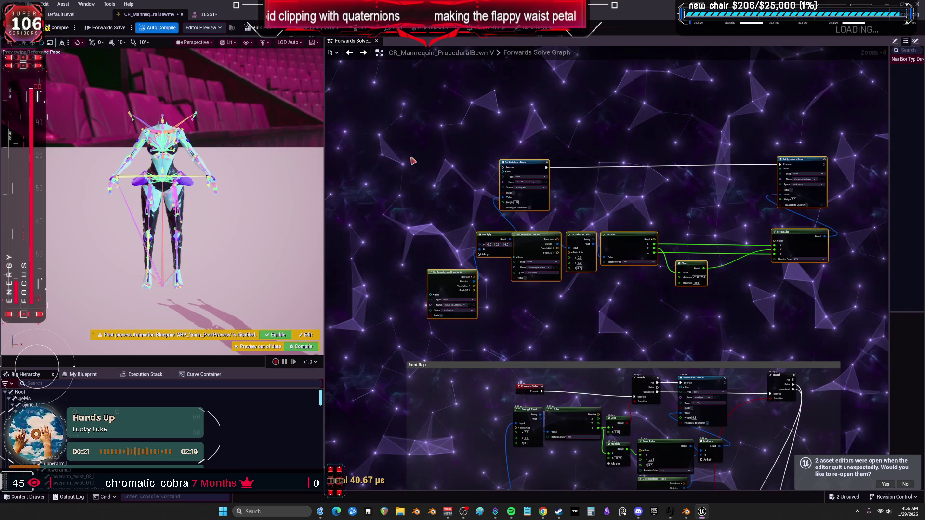
{"action": "left_click_drag", "start_coordinate": [558, 263], "coordinate": [563, 131]}
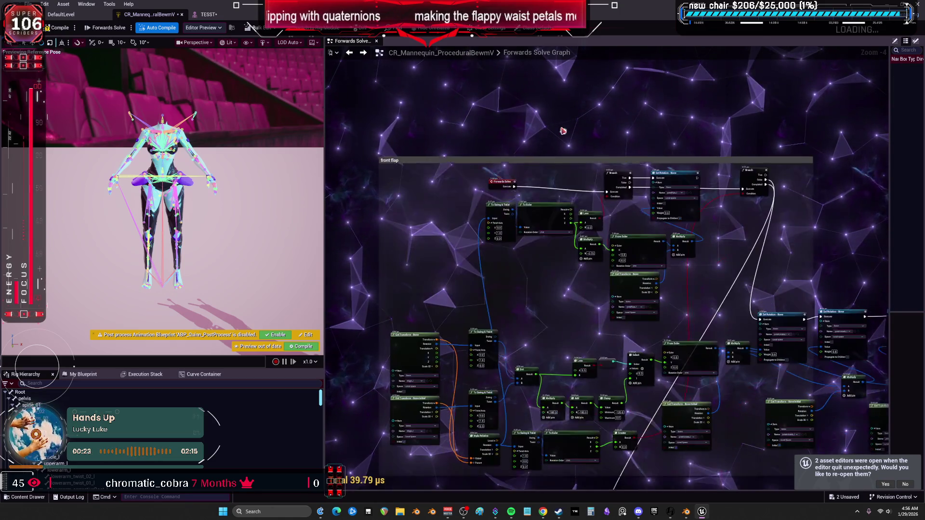
{"action": "left_click_drag", "start_coordinate": [588, 328], "coordinate": [567, 158]}
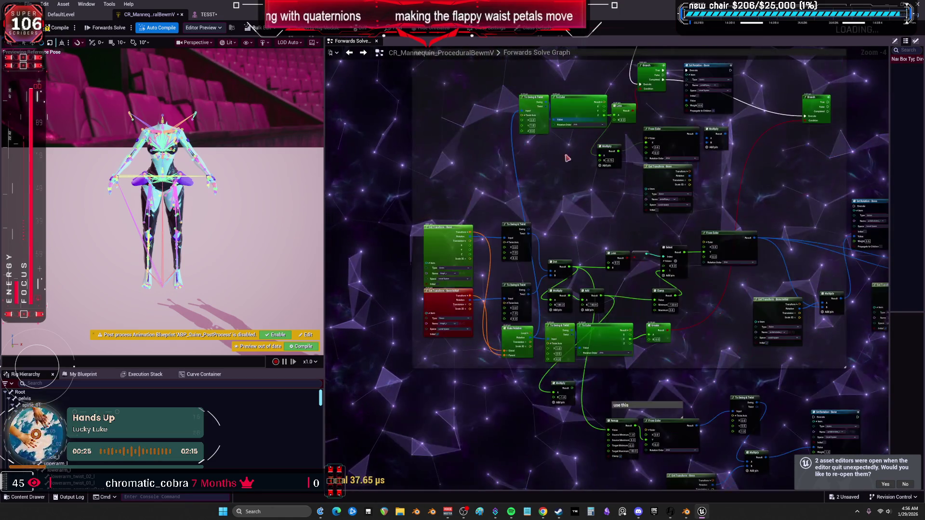
{"action": "scroll", "coordinate": [607, 275], "scroll_direction": "down", "scroll_amount": 2}
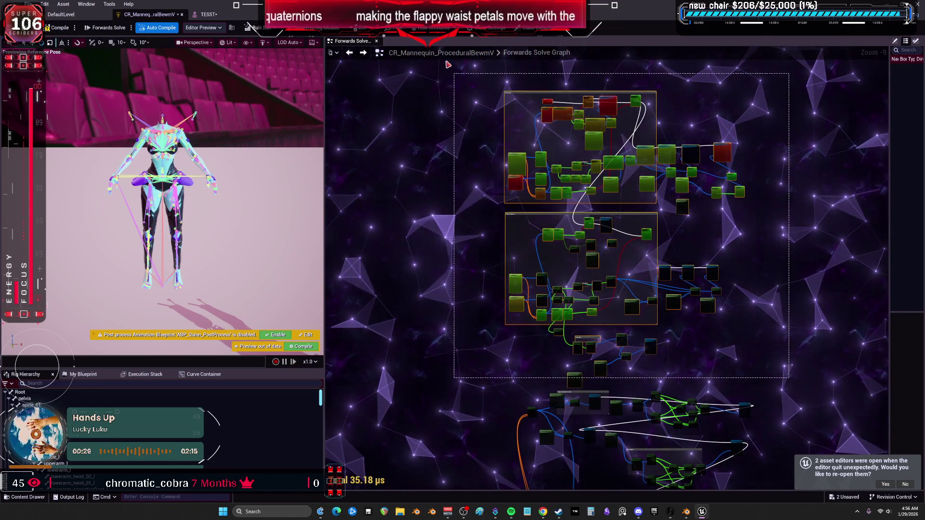
{"action": "left_click_drag", "start_coordinate": [545, 111], "coordinate": [563, 263]}
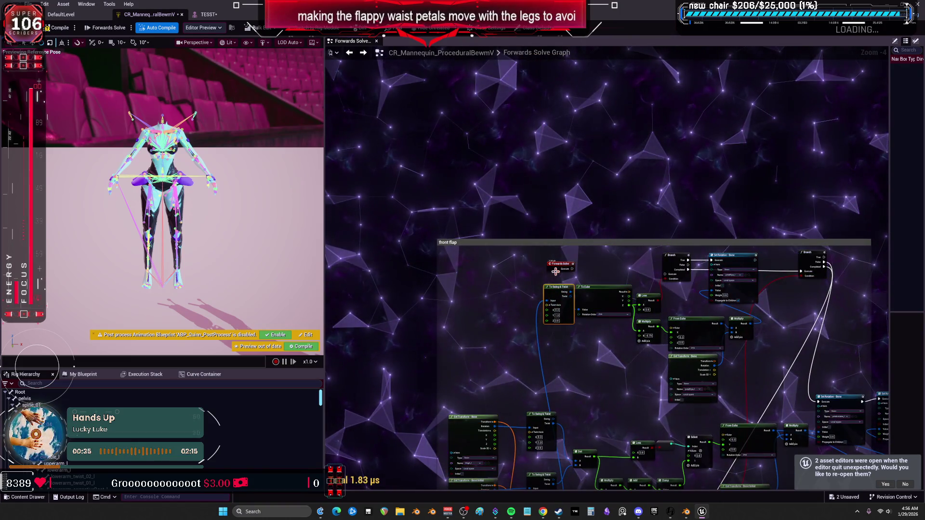
- Frame the Forwards Solve event, Remap and petal Set Rotation nodes, nudging To Swing & Twist down
{"action": "scroll", "coordinate": [583, 395], "scroll_direction": "up", "scroll_amount": 3}
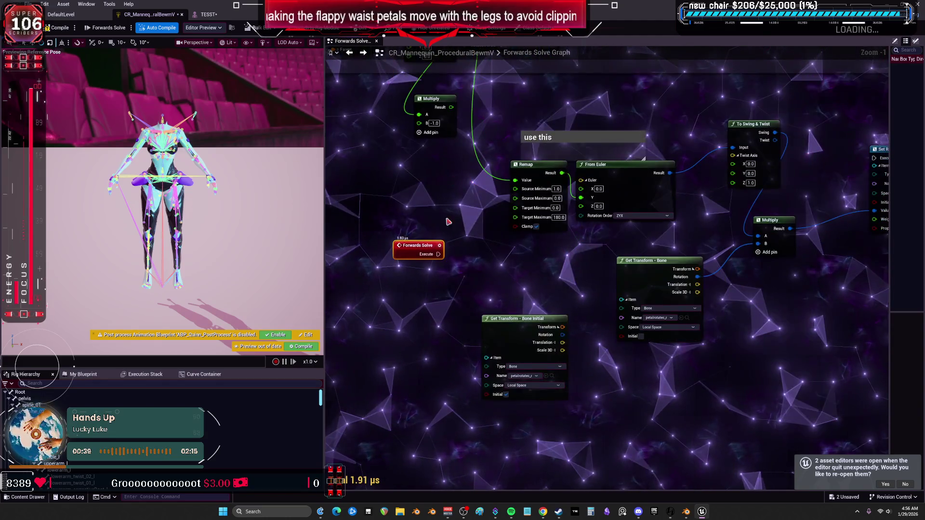
{"action": "left_click_drag", "start_coordinate": [494, 255], "coordinate": [561, 226]}
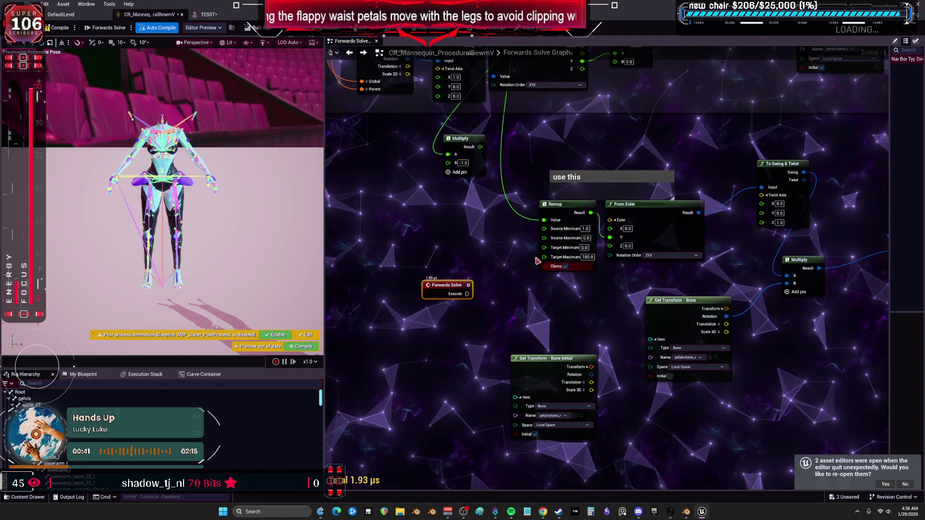
{"action": "mouse_move", "coordinate": [540, 163]}
{"action": "left_mouse_down"}
{"action": "mouse_move", "coordinate": [805, 357]}
{"action": "mouse_move", "coordinate": [721, 358]}
{"action": "mouse_move", "coordinate": [612, 232]}
{"action": "left_mouse_up"}
{"action": "scroll", "coordinate": [612, 233], "scroll_direction": "up", "scroll_amount": 1}
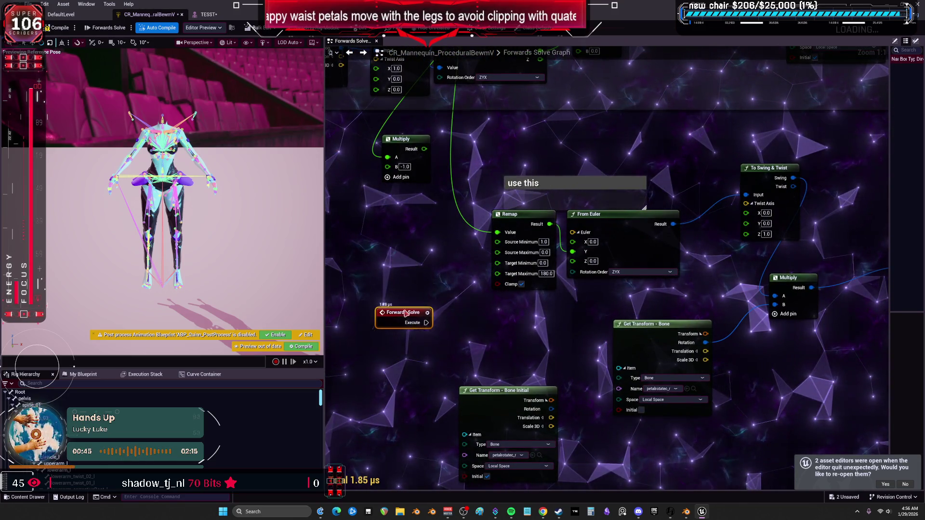
{"action": "left_click_drag", "start_coordinate": [697, 185], "coordinate": [611, 165]}
{"action": "left_click_drag", "start_coordinate": [671, 158], "coordinate": [631, 197]}
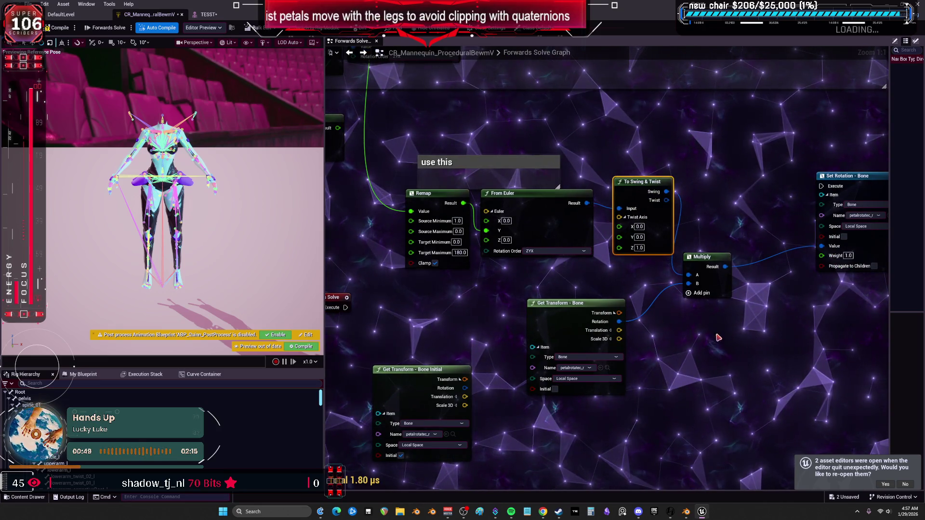
{"action": "left_click_drag", "start_coordinate": [721, 378], "coordinate": [659, 267]}
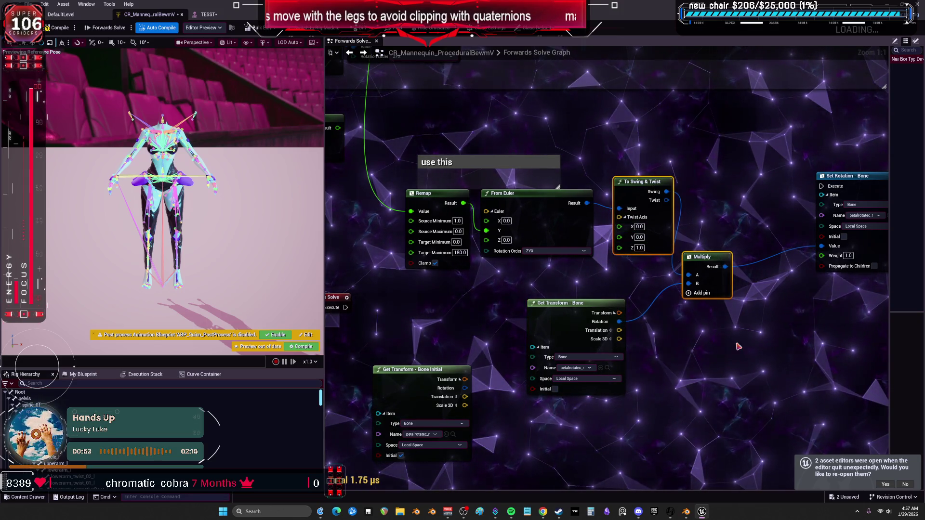
- Select the Get Transform, Swing & Twist and To Euler nodes and connect execution into the petal Set Rotation
{"action": "scroll", "coordinate": [593, 208], "scroll_direction": "up", "scroll_amount": 2}
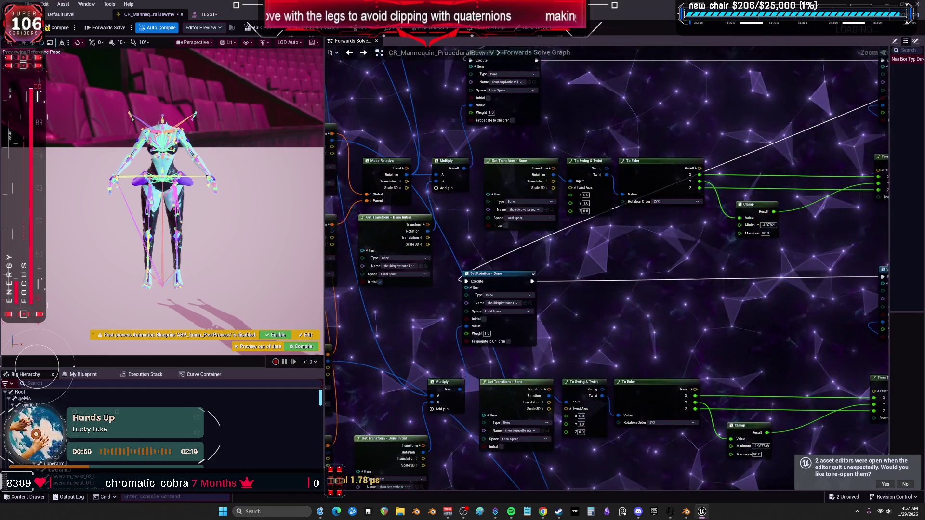
{"action": "left_click_drag", "start_coordinate": [608, 202], "coordinate": [538, 196]}
{"action": "left_click_drag", "start_coordinate": [610, 231], "coordinate": [692, 225]}
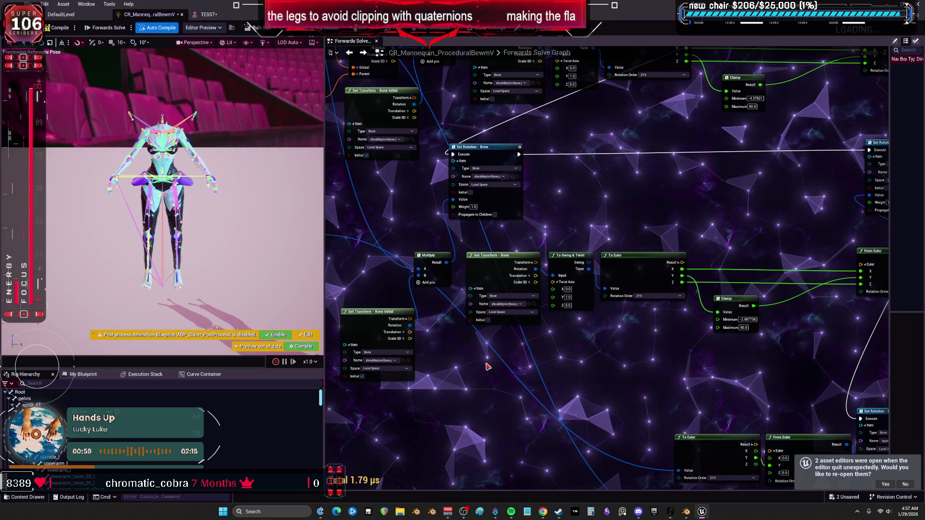
{"action": "left_click_drag", "start_coordinate": [457, 372], "coordinate": [561, 340]}
{"action": "left_click_drag", "start_coordinate": [801, 337], "coordinate": [661, 336]}
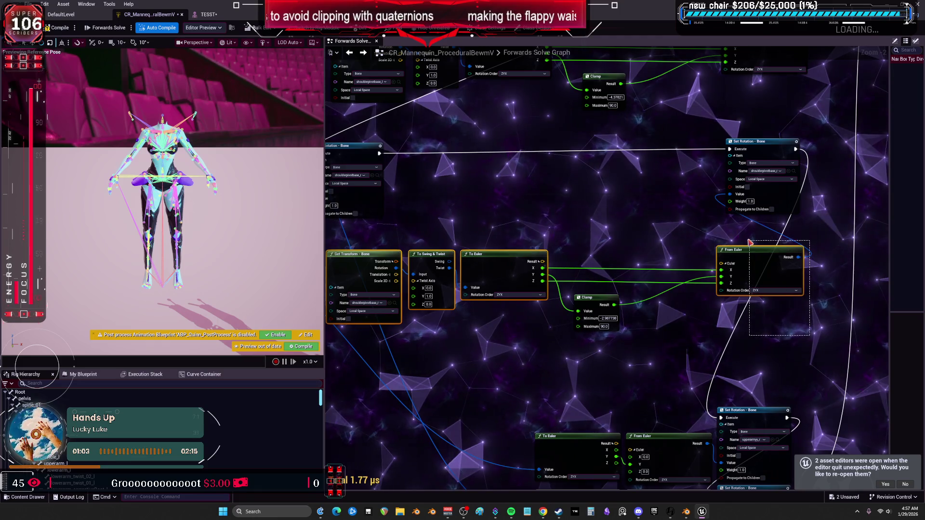
{"action": "scroll", "coordinate": [513, 229], "scroll_direction": "down", "scroll_amount": 4}
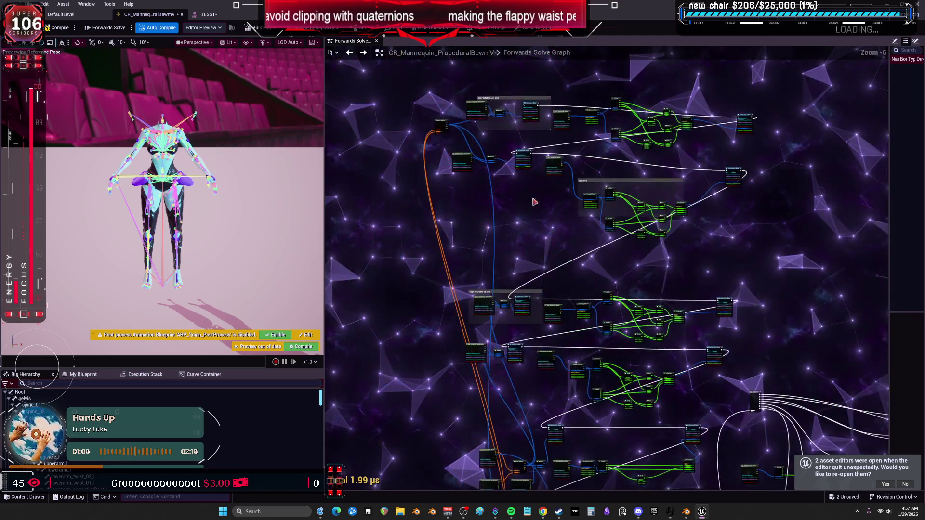
{"action": "scroll", "coordinate": [554, 254], "scroll_direction": "up", "scroll_amount": 4}
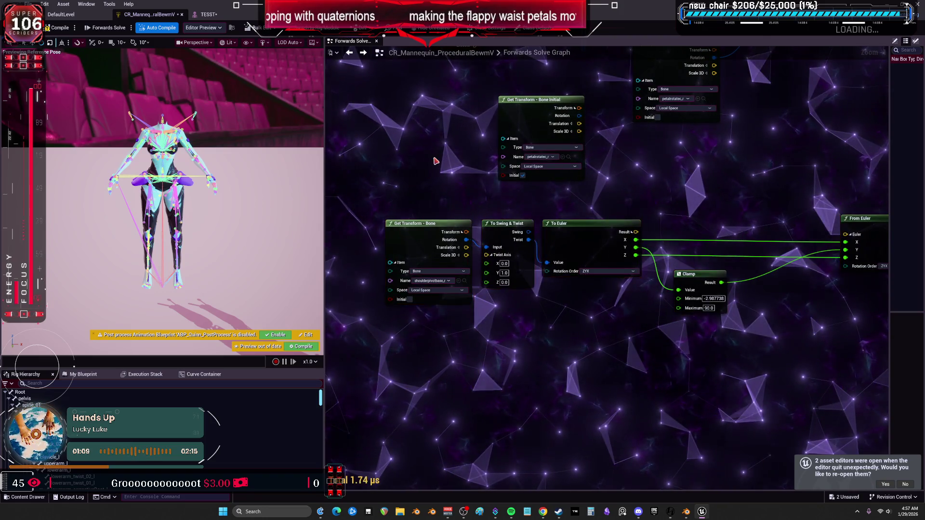
{"action": "left_click_drag", "start_coordinate": [653, 49], "coordinate": [632, 148]}
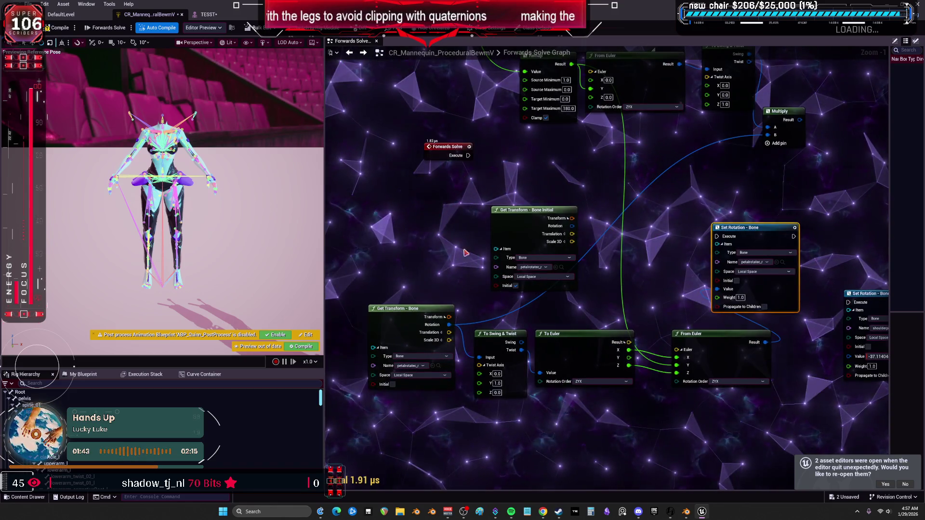
{"action": "left_click_drag", "start_coordinate": [718, 239], "coordinate": [718, 237]}
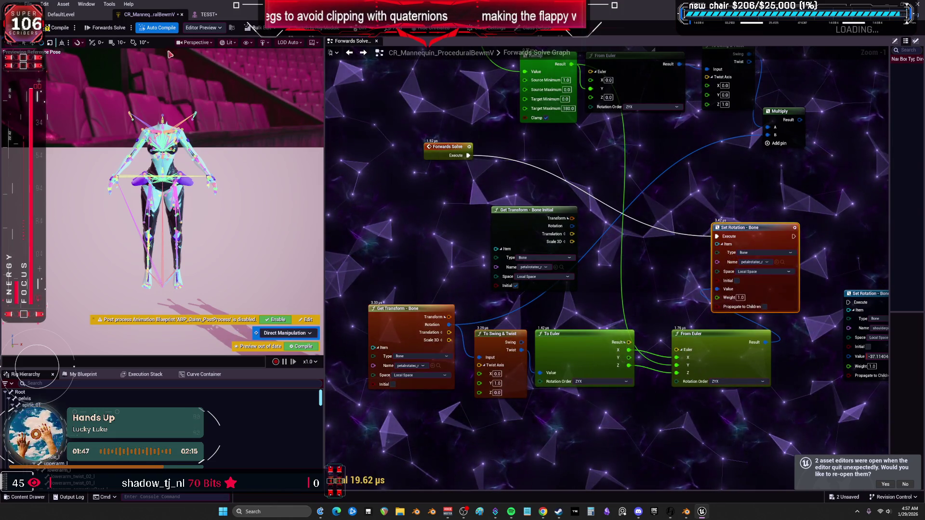
- Reopen the TESST mesh and swing thigh_r to about 107.4°, 81.1°, -71.7° with preview playing
{"action": "left_click", "coordinate": [208, 14]}
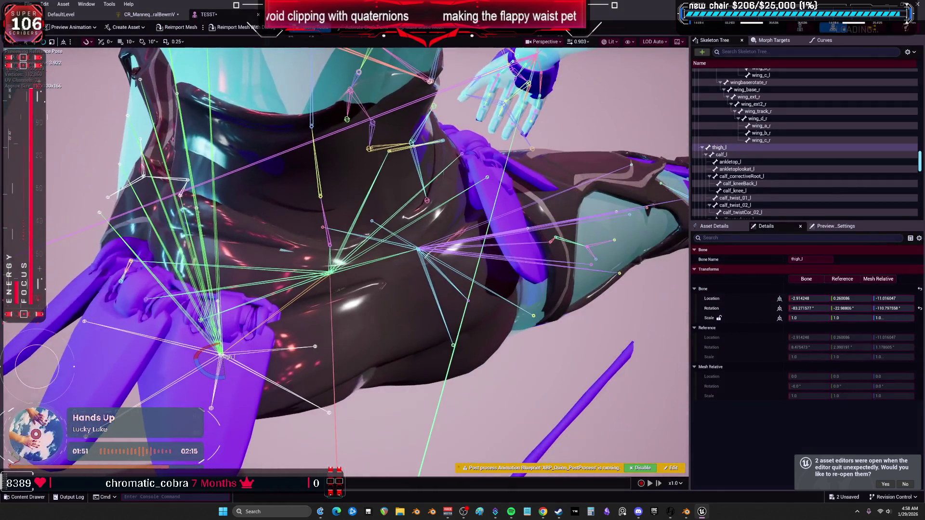
{"action": "left_click", "coordinate": [258, 14]}
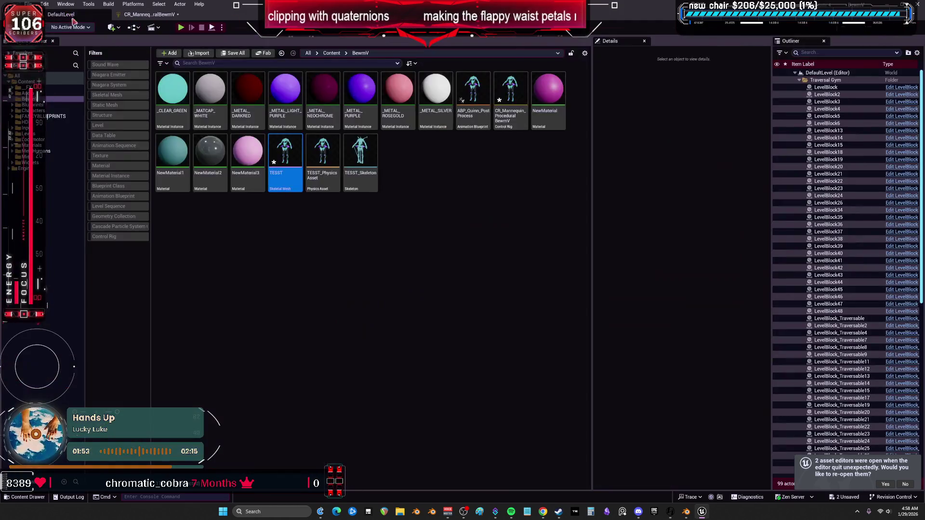
{"action": "double_click", "coordinate": [292, 145]}
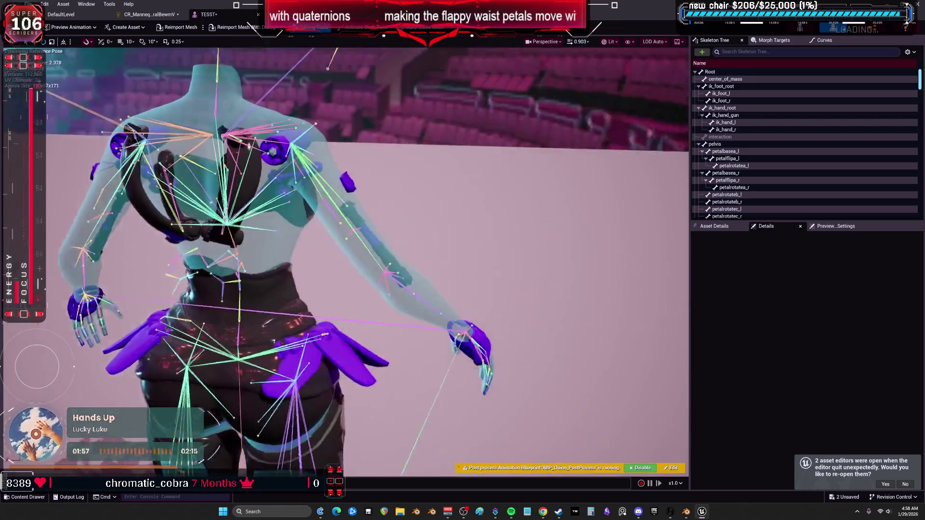
{"action": "left_click", "coordinate": [383, 257]}
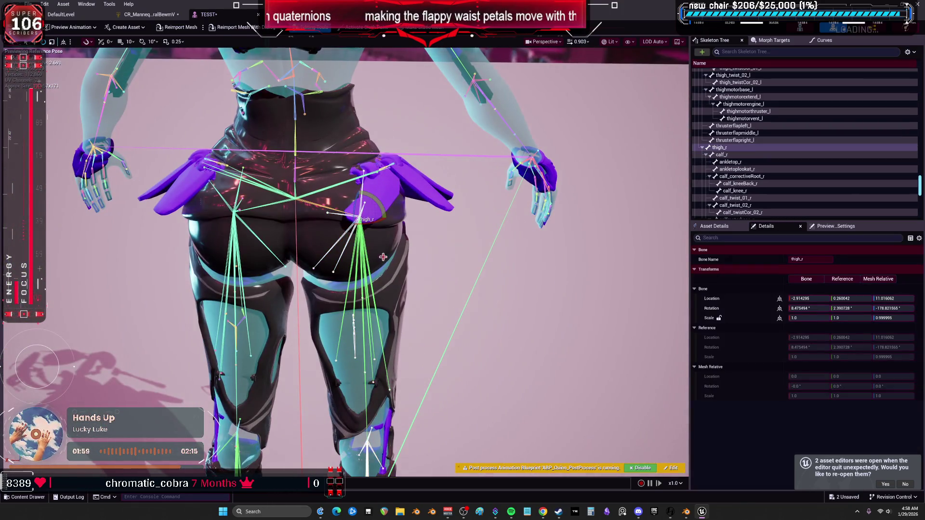
{"action": "mouse_move", "coordinate": [383, 208]}
{"action": "left_mouse_down"}
{"action": "mouse_move", "coordinate": [378, 216]}
{"action": "mouse_move", "coordinate": [371, 193]}
{"action": "mouse_move", "coordinate": [368, 227]}
{"action": "mouse_move", "coordinate": [332, 261]}
{"action": "left_mouse_up"}
{"action": "scroll", "coordinate": [345, 260], "scroll_direction": "up", "scroll_amount": 3}
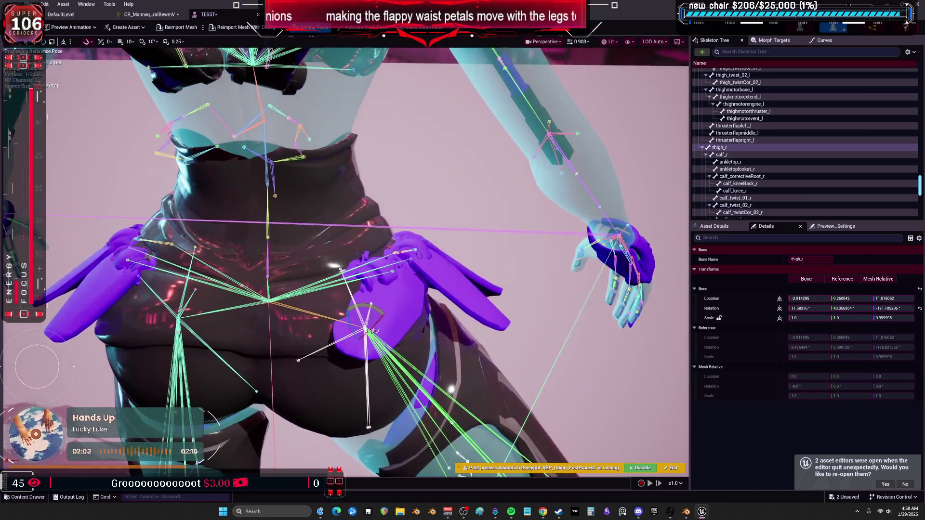
{"action": "key", "text": "space"}
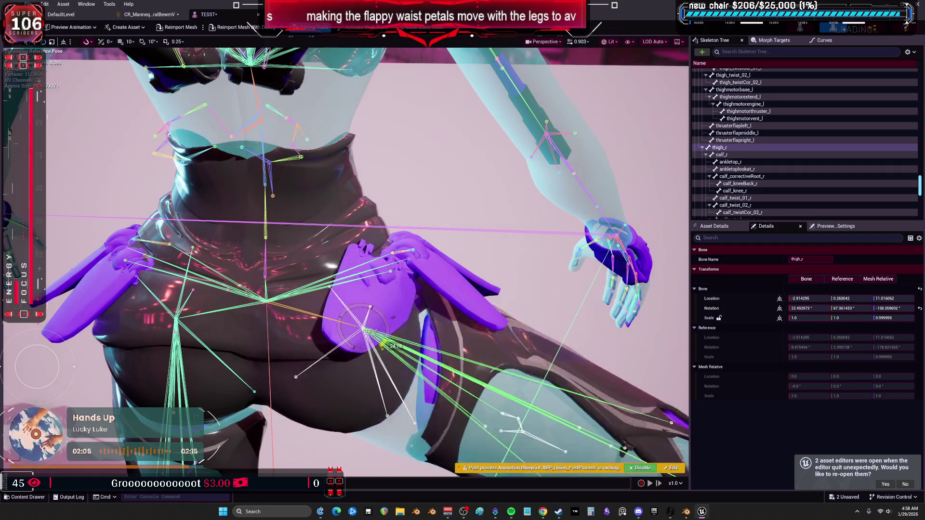
{"action": "left_click_drag", "start_coordinate": [388, 355], "coordinate": [381, 361]}
{"action": "left_click", "coordinate": [150, 14]}
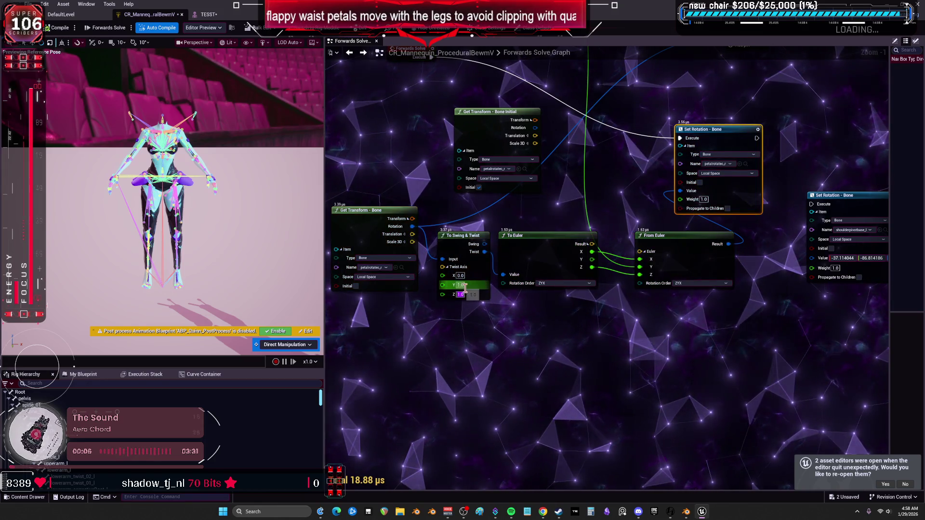
- Set the To Swing & Twist twist axis Z to 0 and test by rotating thigh_r
{"action": "type", "text": "0"}
{"action": "key", "text": "Return"}
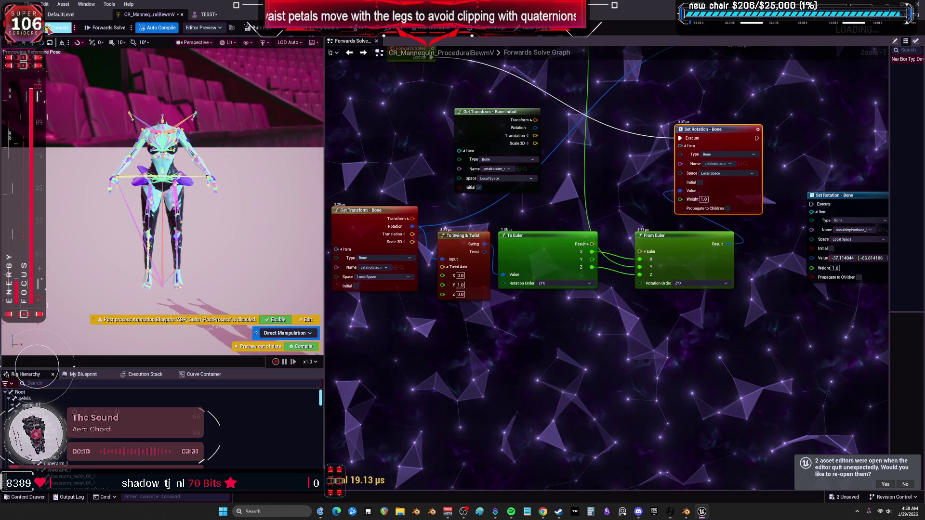
{"action": "key", "text": "ctrl+Tab"}
{"action": "mouse_move", "coordinate": [379, 313]}
{"action": "left_mouse_down"}
{"action": "mouse_move", "coordinate": [385, 356]}
{"action": "mouse_move", "coordinate": [380, 313]}
{"action": "mouse_move", "coordinate": [183, 141]}
{"action": "left_mouse_up"}
{"action": "left_click", "coordinate": [151, 18]}
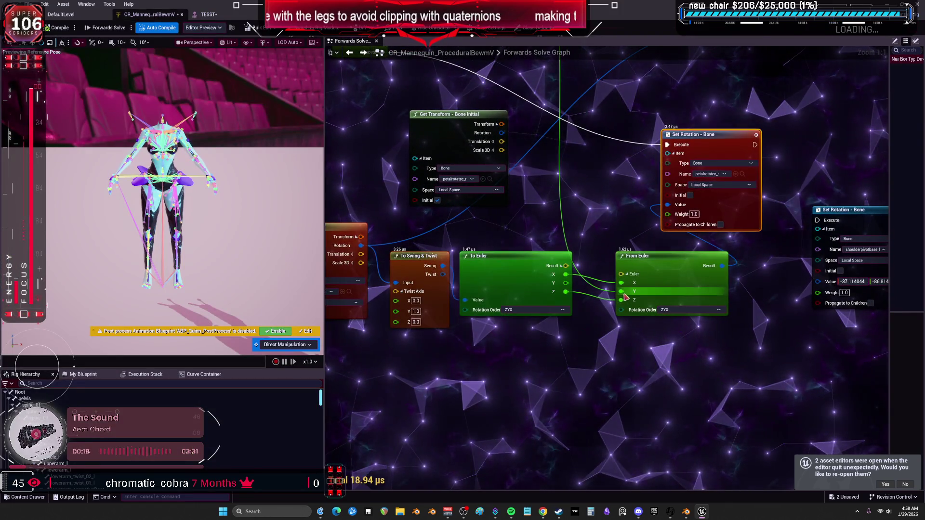
- Connect the remaining To Euler output into From Euler's Y input and retest thigh_r
{"action": "mouse_move", "coordinate": [621, 291]}
{"action": "left_mouse_down"}
{"action": "mouse_move", "coordinate": [625, 309]}
{"action": "mouse_move", "coordinate": [565, 283]}
{"action": "left_mouse_up"}
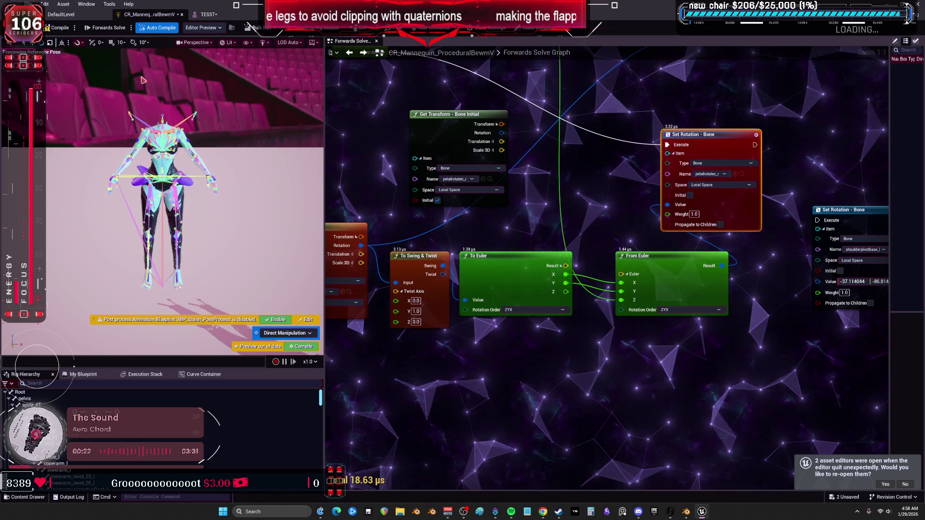
{"action": "left_click", "coordinate": [209, 14]}
{"action": "mouse_move", "coordinate": [383, 308]}
{"action": "left_mouse_down"}
{"action": "mouse_move", "coordinate": [364, 332]}
{"action": "mouse_move", "coordinate": [378, 316]}
{"action": "mouse_move", "coordinate": [359, 289]}
{"action": "left_mouse_up"}
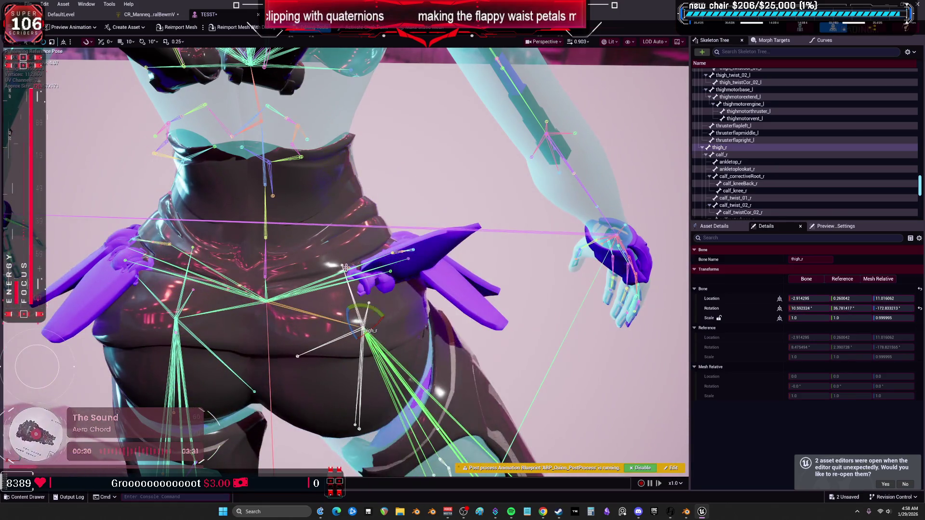
{"action": "left_click", "coordinate": [149, 15]}
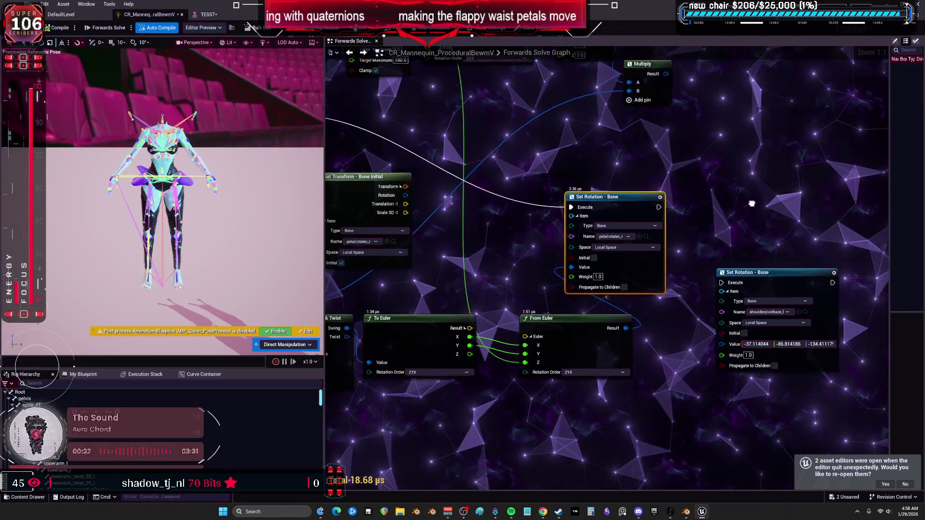
- Move the Multiply and Get Transform nodes under the Euler nodes and feed From Euler Result into Multiply A
{"action": "mouse_move", "coordinate": [481, 105]}
{"action": "left_mouse_down"}
{"action": "mouse_move", "coordinate": [530, 270]}
{"action": "mouse_move", "coordinate": [578, 193]}
{"action": "mouse_move", "coordinate": [692, 363]}
{"action": "left_mouse_up"}
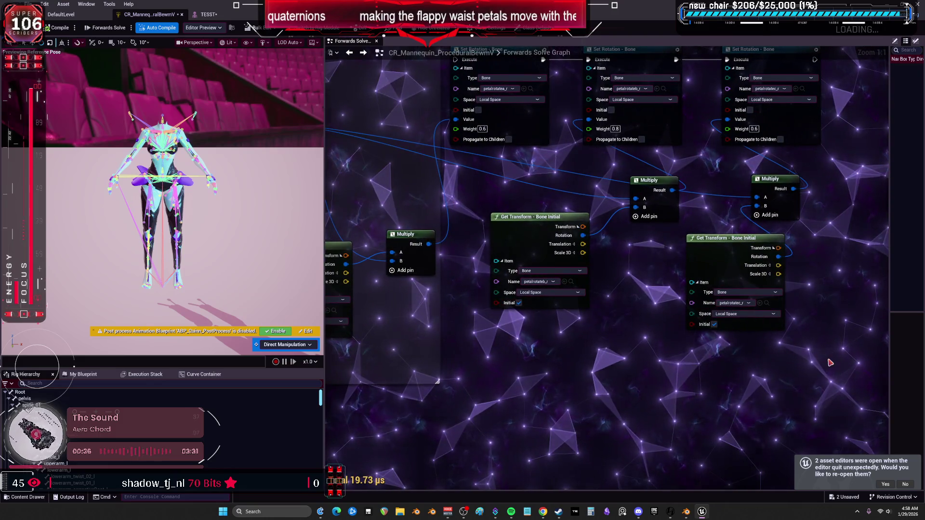
{"action": "mouse_move", "coordinate": [472, 460]}
{"action": "left_mouse_down"}
{"action": "mouse_move", "coordinate": [648, 181]}
{"action": "mouse_move", "coordinate": [602, 289]}
{"action": "mouse_move", "coordinate": [673, 344]}
{"action": "left_mouse_up"}
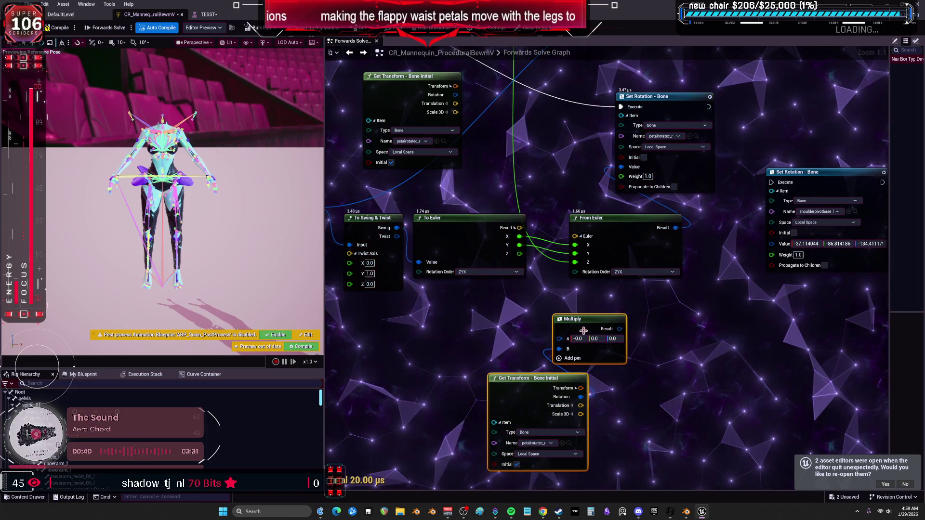
{"action": "left_click_drag", "start_coordinate": [578, 319], "coordinate": [646, 299]}
{"action": "left_click_drag", "start_coordinate": [676, 228], "coordinate": [628, 325]}
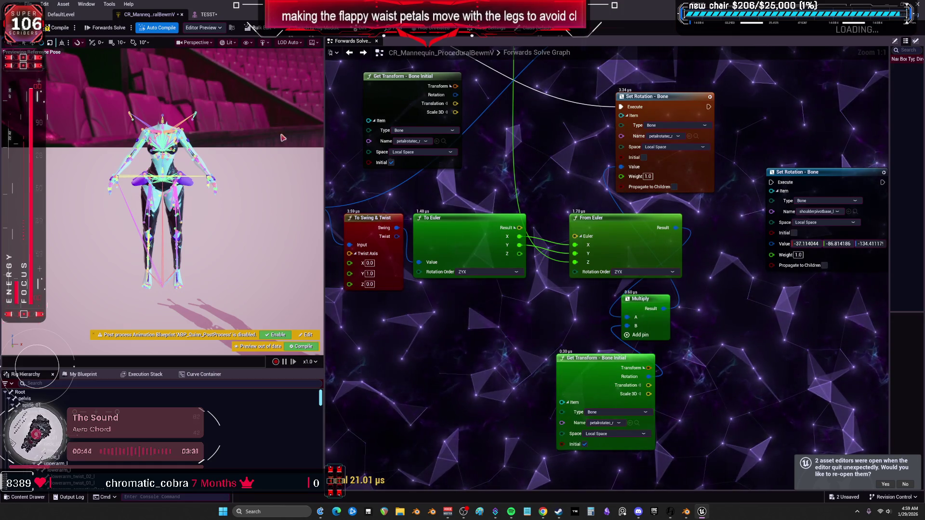
{"action": "left_click", "coordinate": [209, 14]}
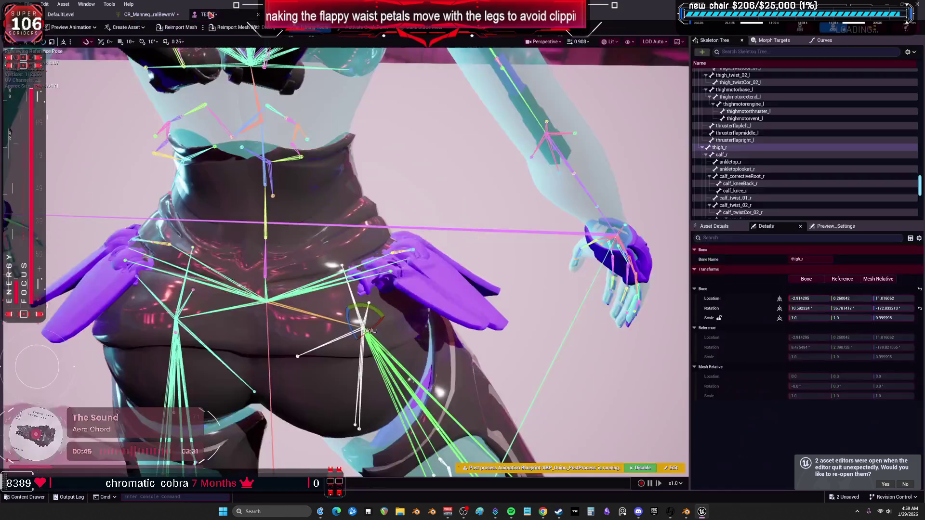
{"action": "left_click_drag", "start_coordinate": [383, 359], "coordinate": [226, 358]}
{"action": "left_click", "coordinate": [168, 16]}
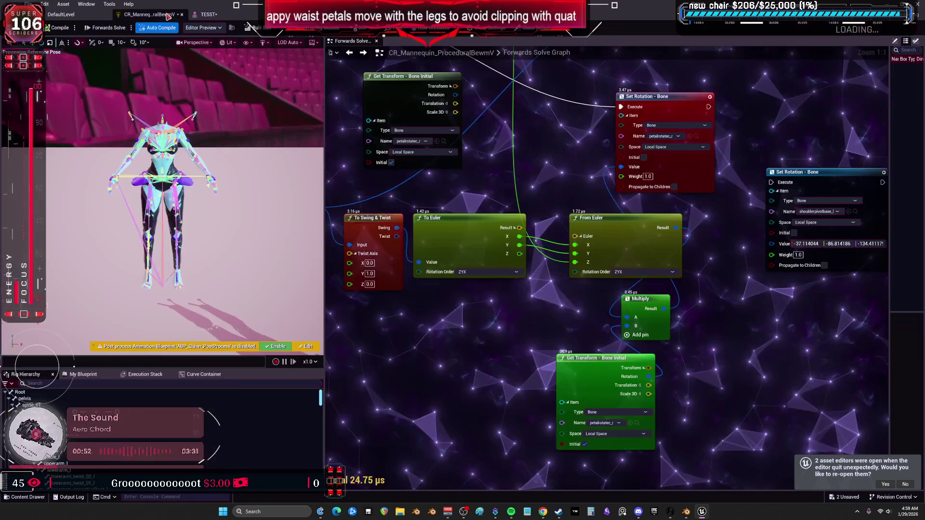
- Untick Initial on the Get Transform - Bone node so it reads the petal's current pose
{"action": "left_click_drag", "start_coordinate": [597, 358], "coordinate": [529, 305]}
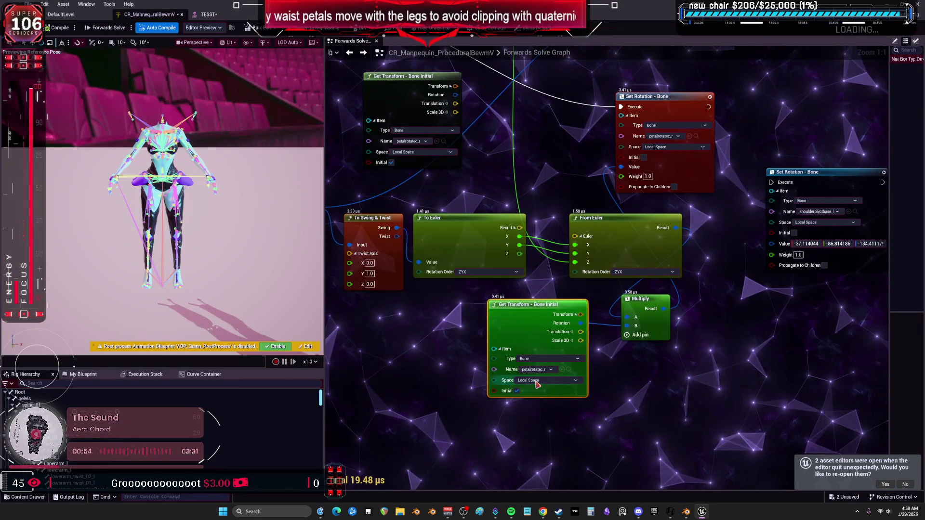
{"action": "left_click", "coordinate": [517, 391]}
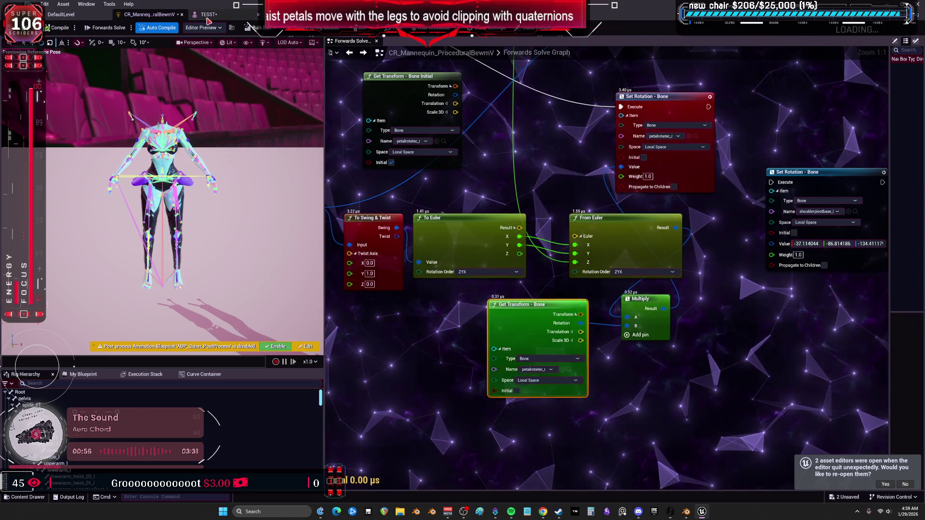
{"action": "left_click", "coordinate": [209, 14]}
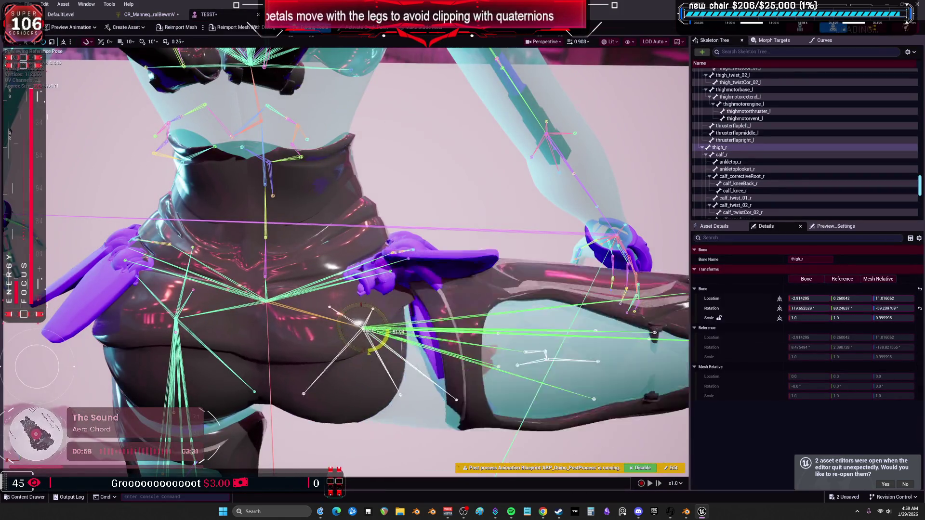
{"action": "left_click", "coordinate": [163, 17]}
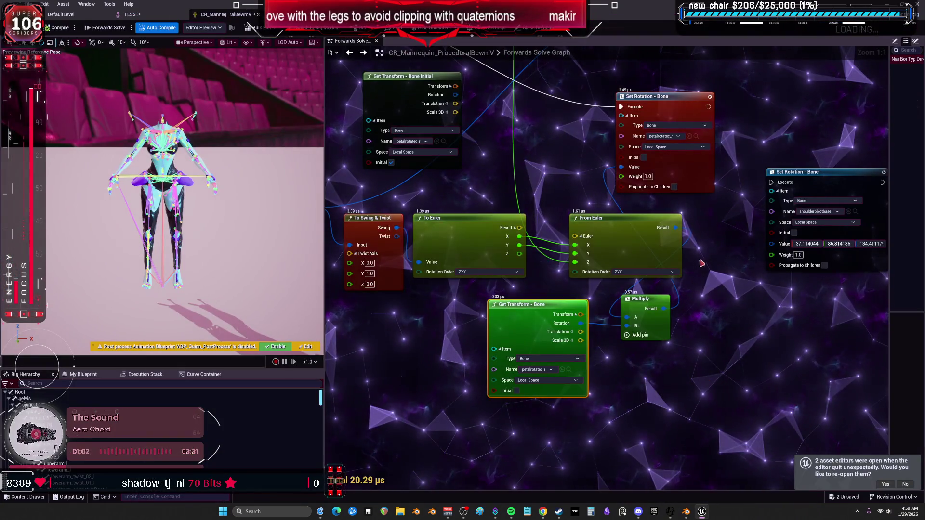
{"action": "left_click_drag", "start_coordinate": [574, 212], "coordinate": [561, 274]}
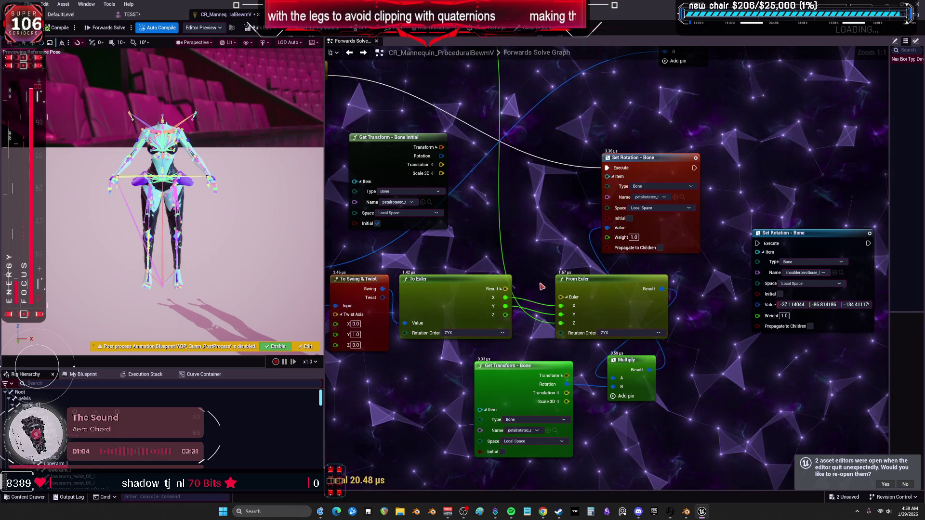